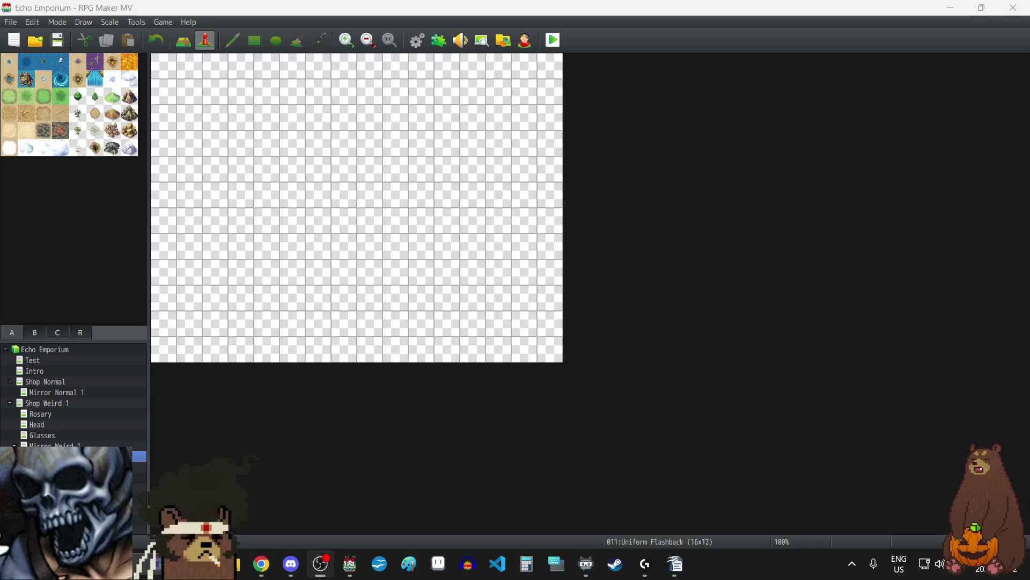
- Switch to the EchoEmporiumScriptDraft.odt script draft in OpenOffice Writer
key(alt+Tab)
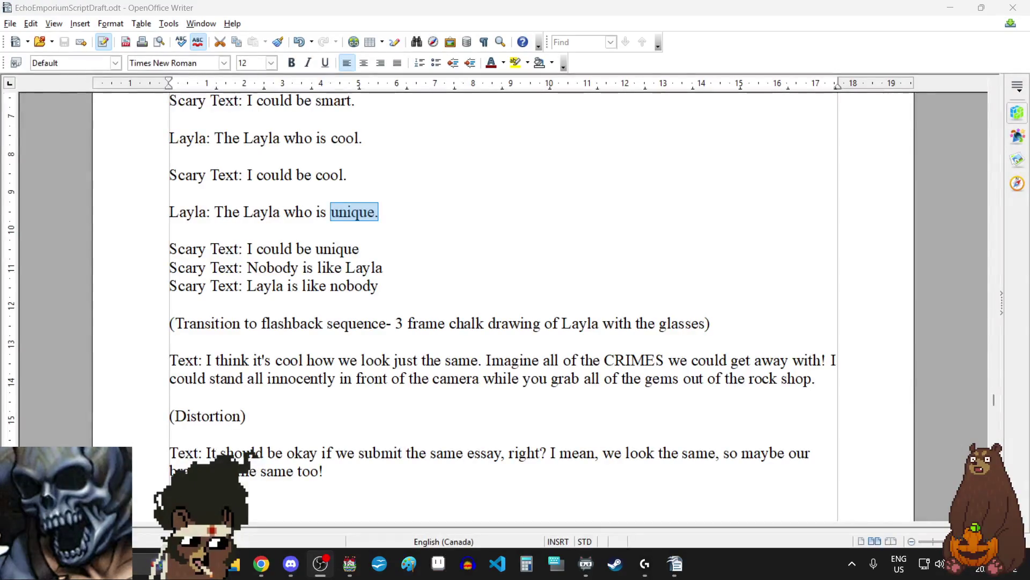
- Review the script draft, then bring the Minesweeper browser forward and maximize it
key(alt+Tab)
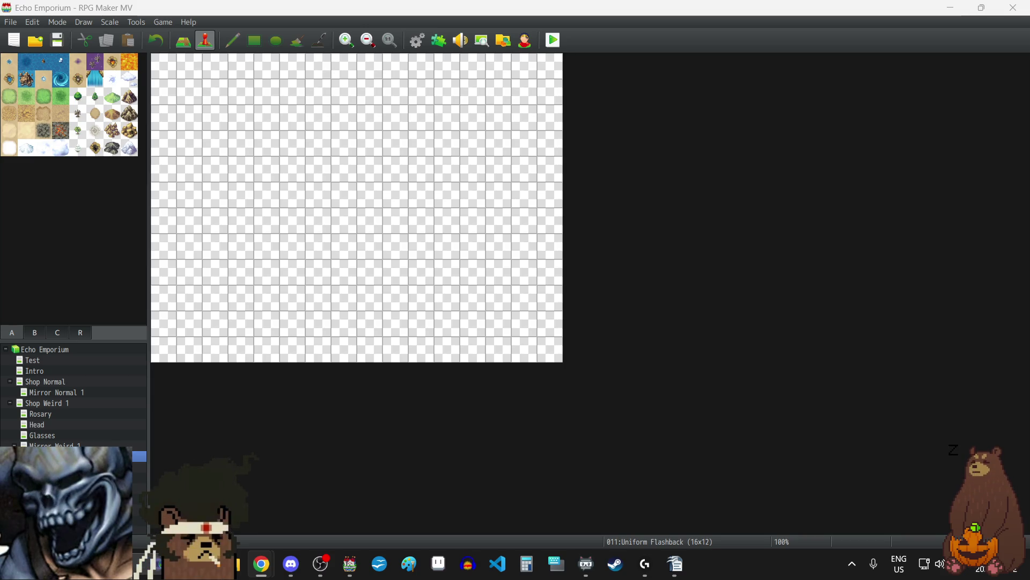
key(alt+Tab)
double_click(401, 121)
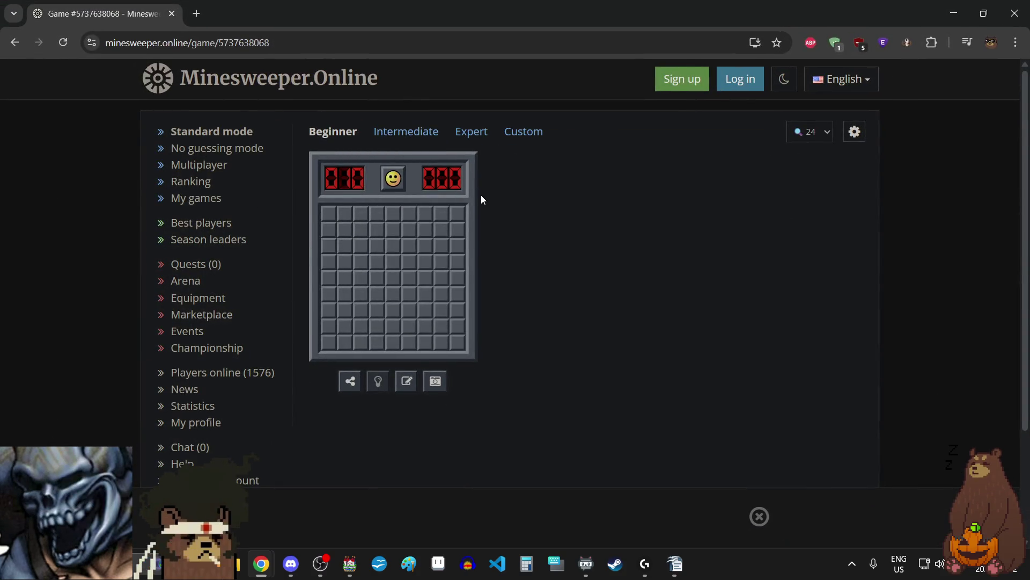
- From the Minesweeper home page, try an Intermediate game, then start an Expert game instead
click(14, 42)
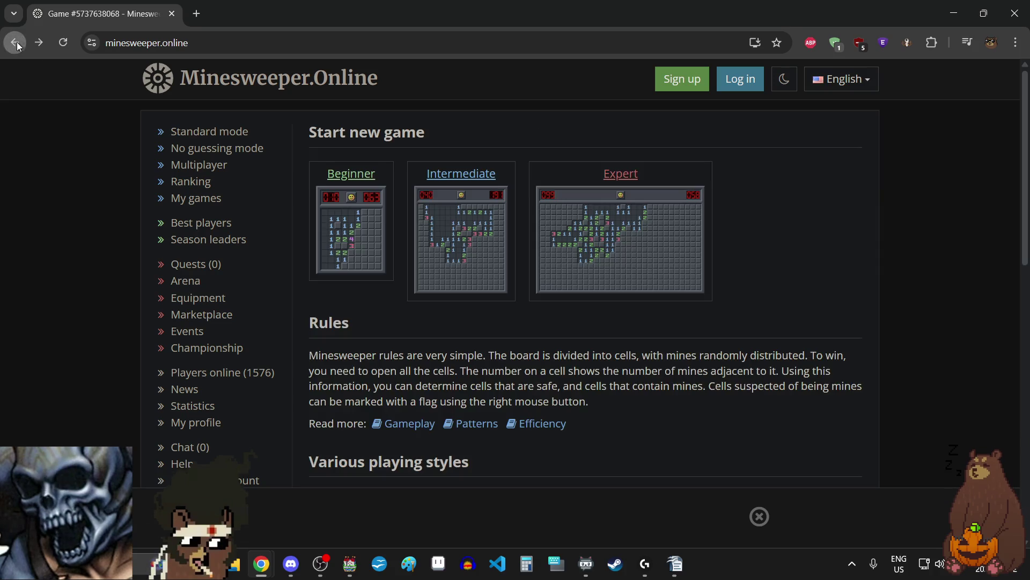
click(475, 212)
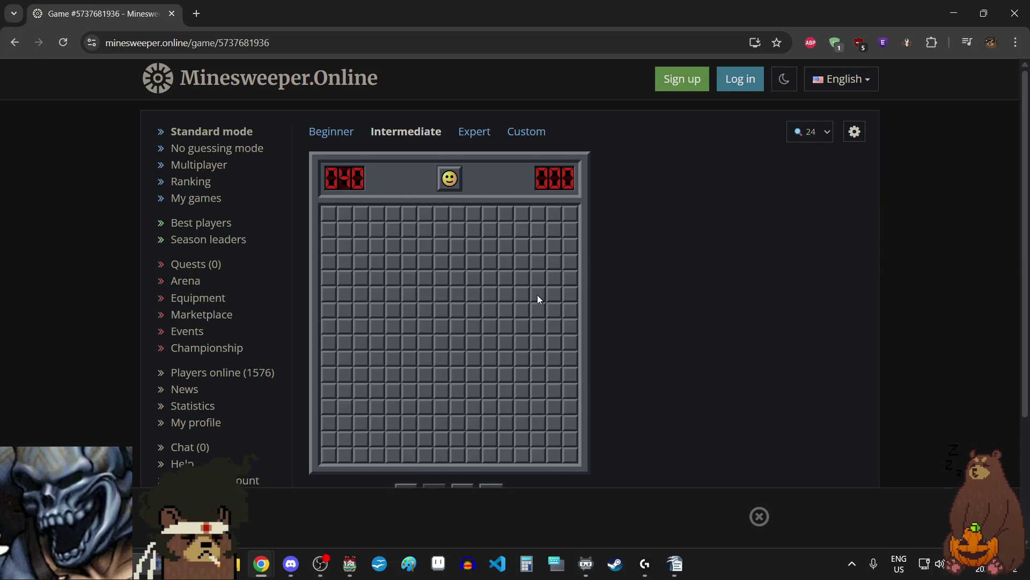
scroll(538, 297, down, 2)
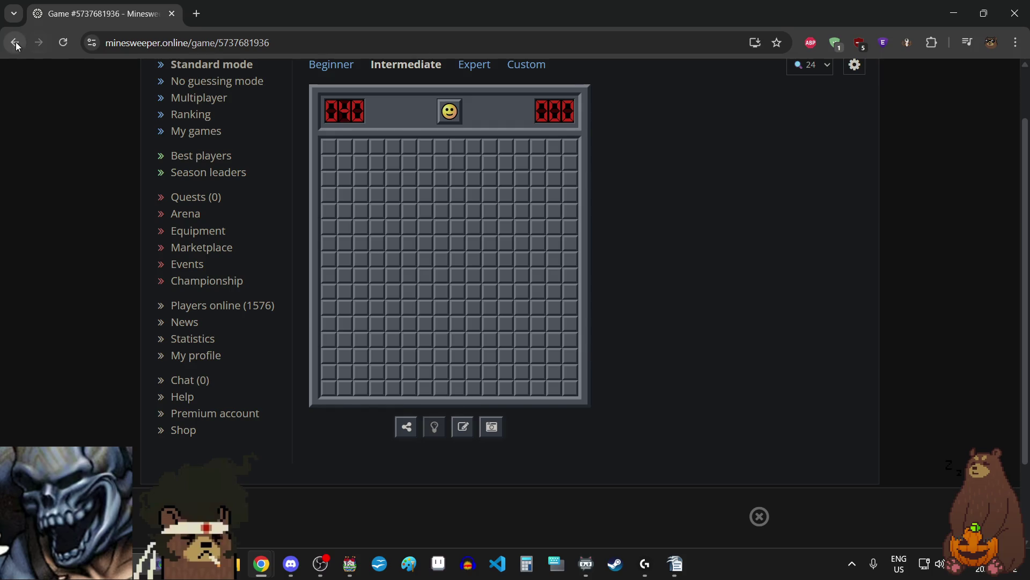
click(15, 42)
click(690, 231)
scroll(890, 287, down, 2)
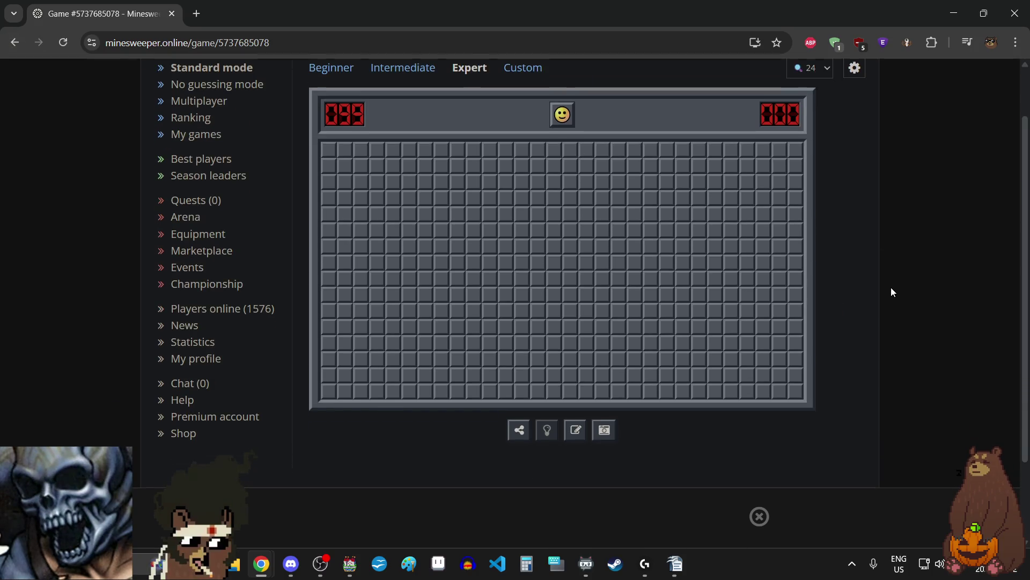
scroll(1024, 267, up, 1)
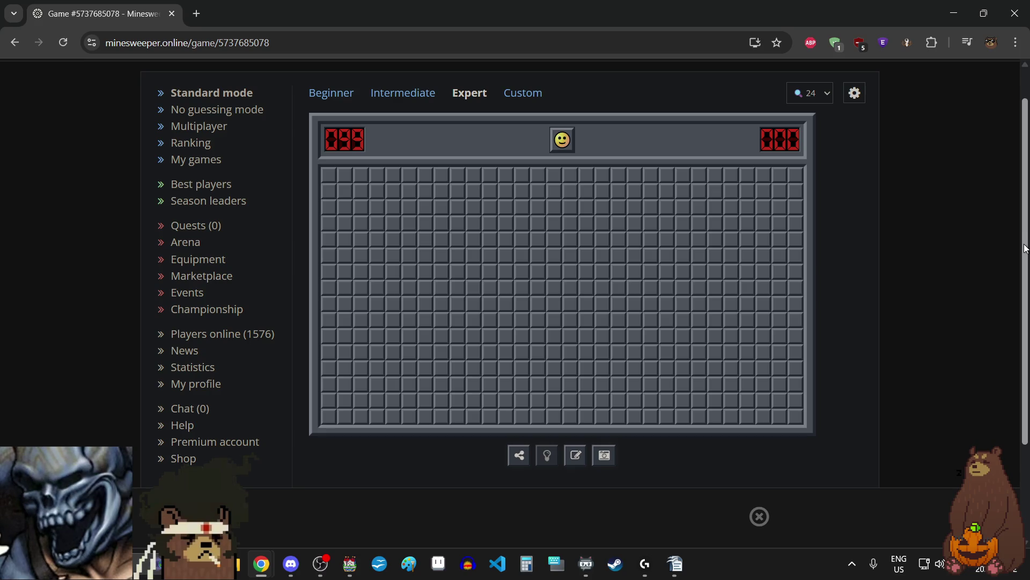
- Reveal cells on the Expert board until a mine explodes, then start a fresh Expert game
click(628, 292)
click(424, 258)
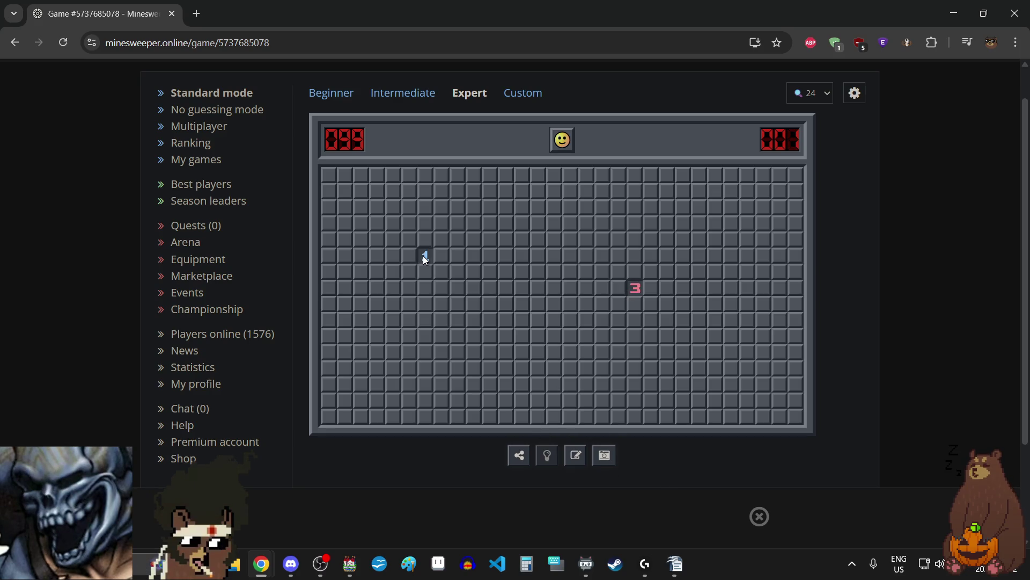
click(388, 399)
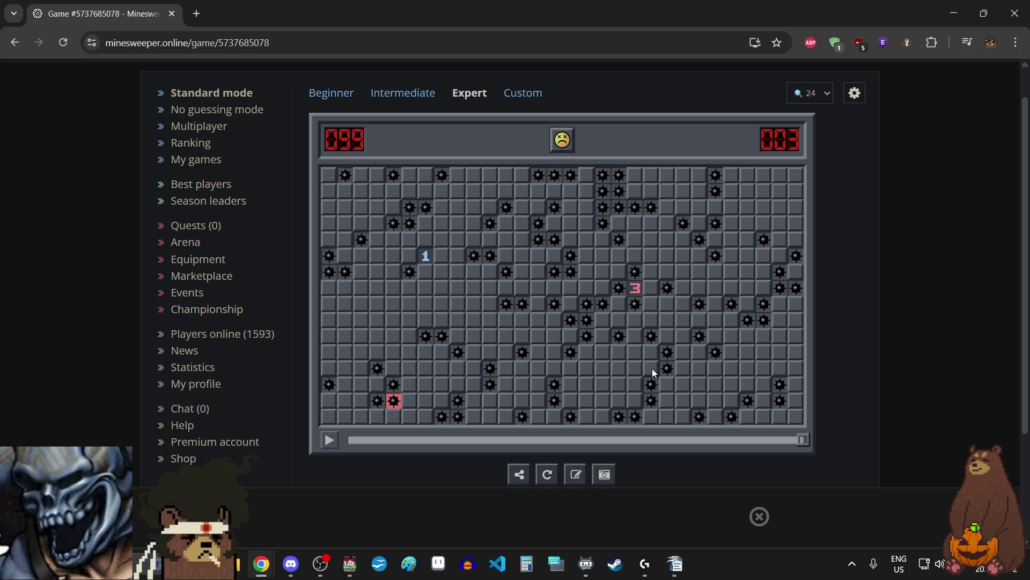
click(329, 442)
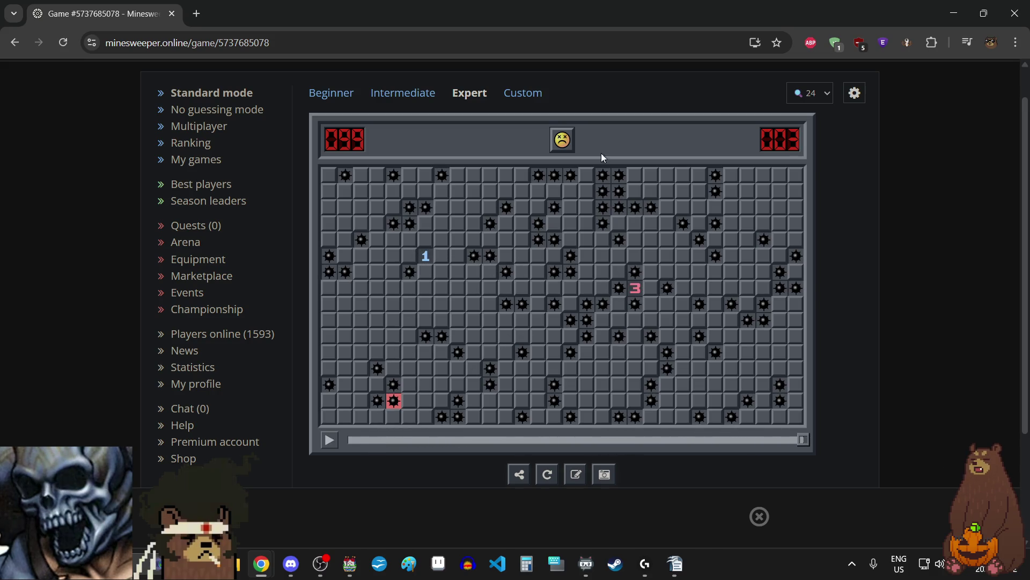
click(569, 140)
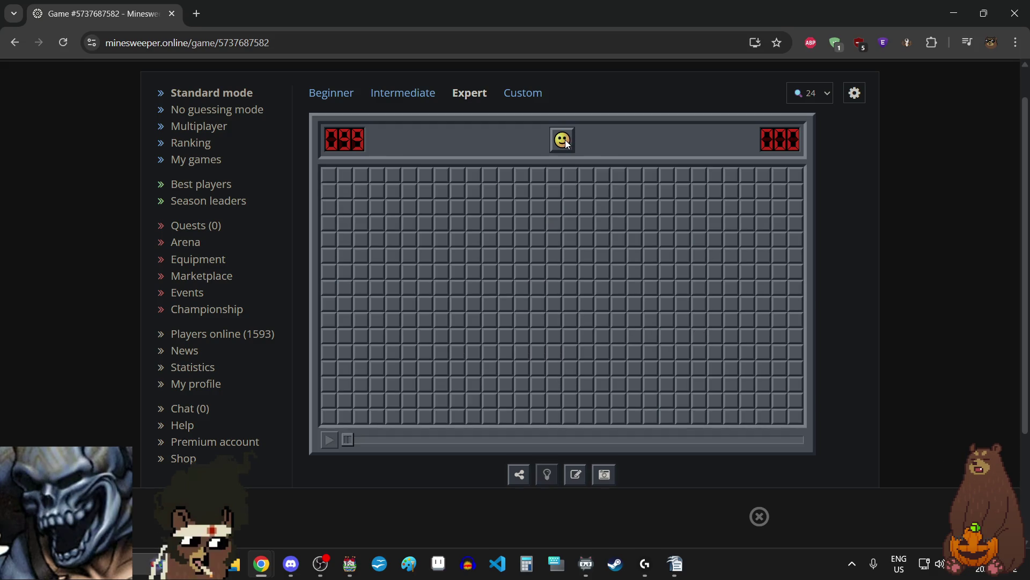
- Open the four corner cells and a large empty region in the middle of the board
click(329, 175)
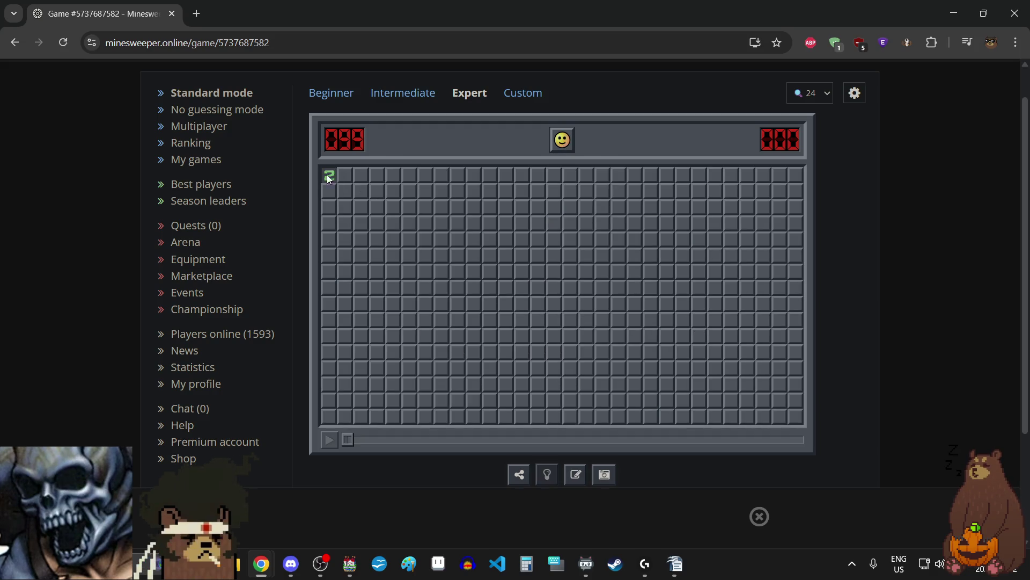
click(795, 174)
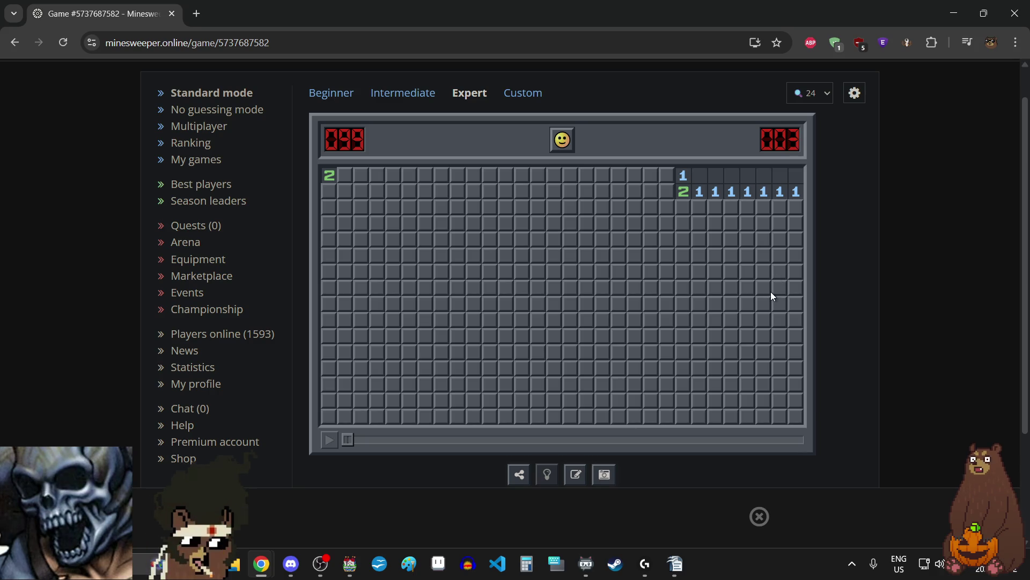
click(797, 420)
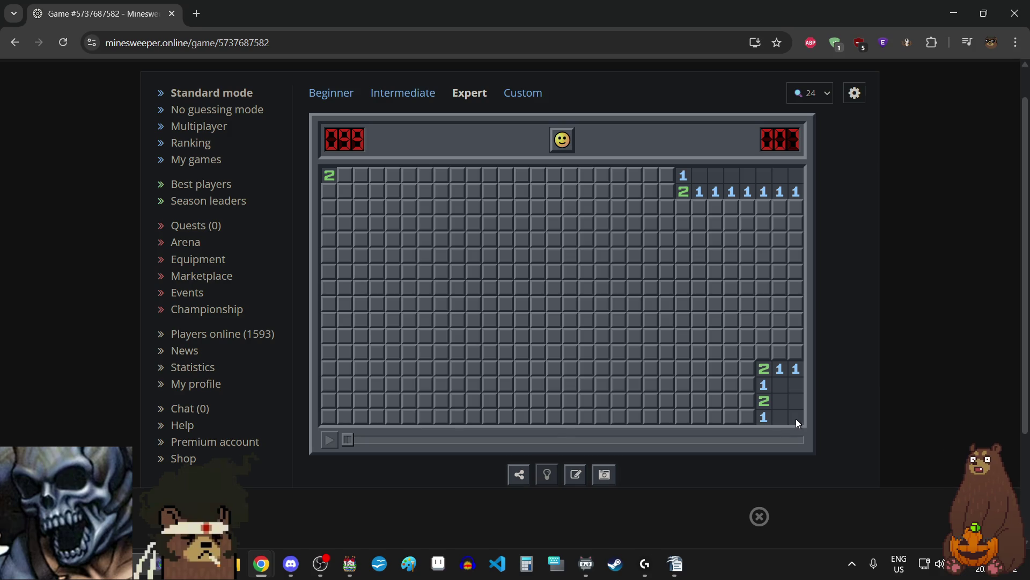
click(326, 419)
click(619, 292)
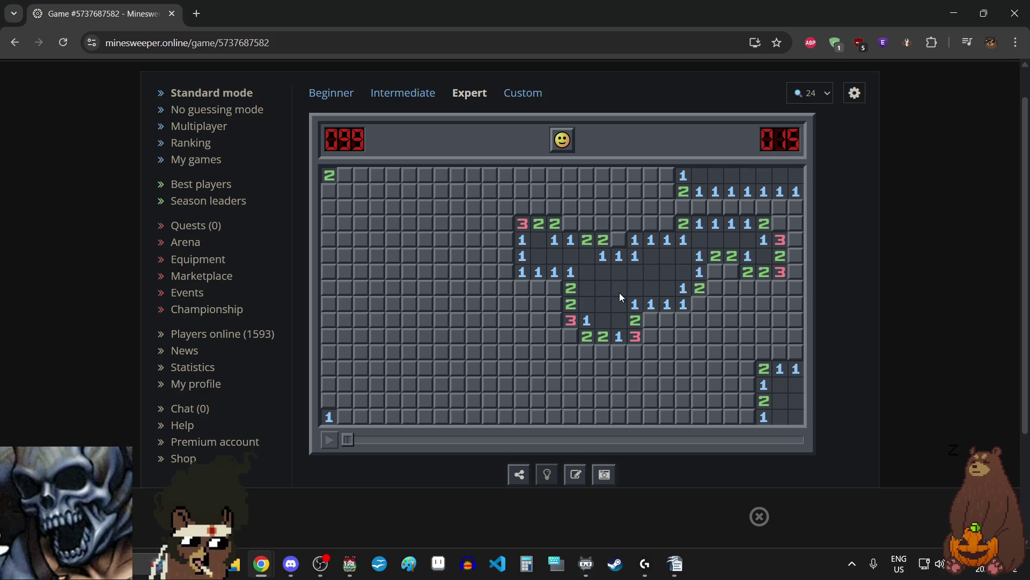
- Flag suspected mines on the right side and reveal the safe cells around them
right_click(780, 224)
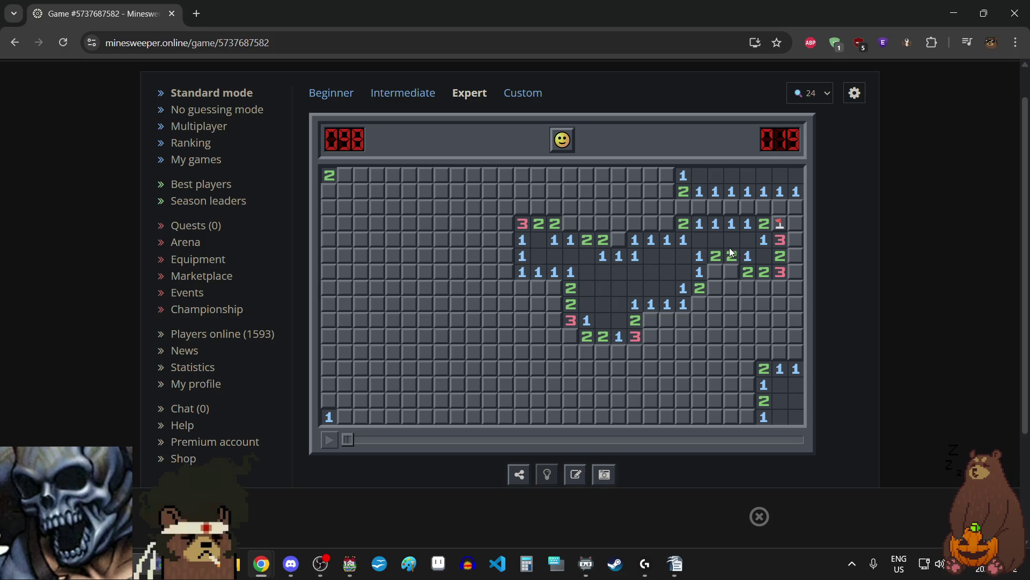
right_click(731, 271)
right_click(711, 273)
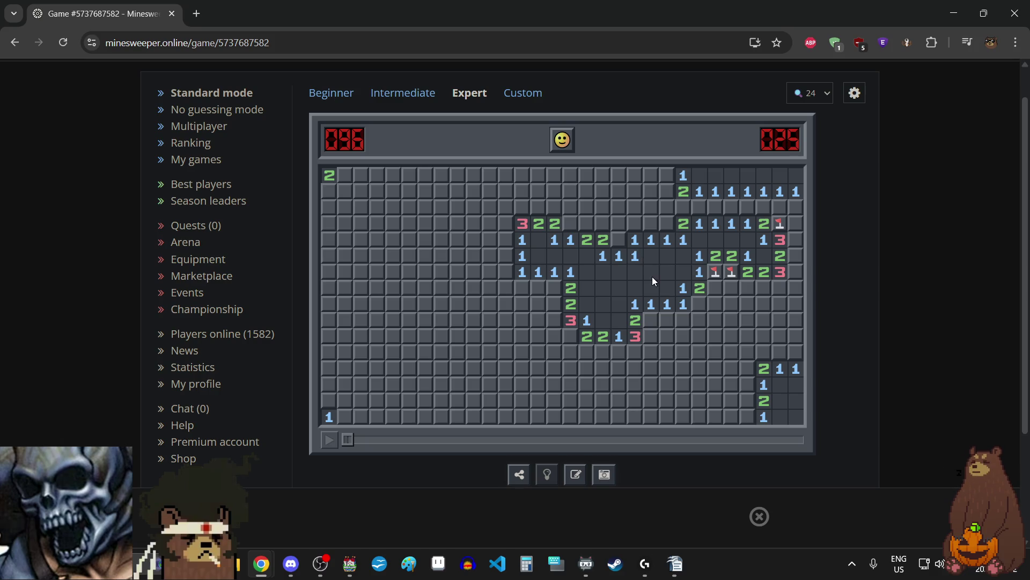
click(715, 288)
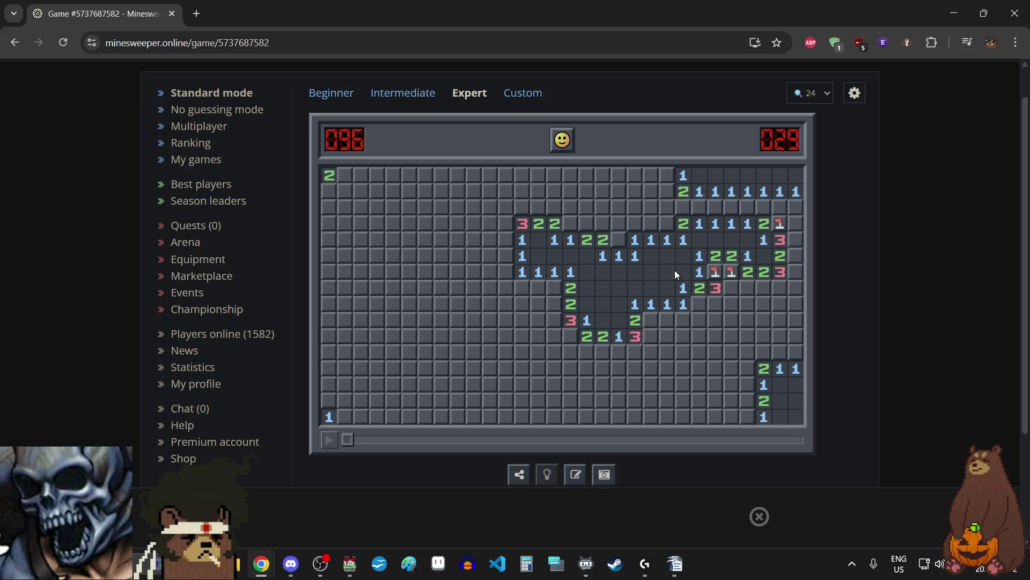
right_click(699, 304)
click(731, 304)
click(730, 288)
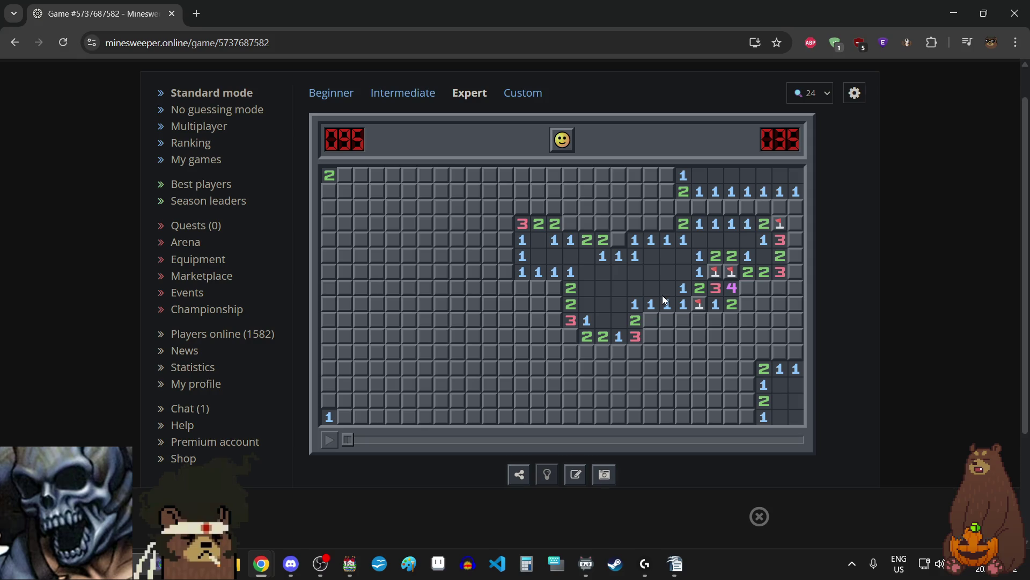
- Flag the mines beside the 4 and 2, open the safe row below, and flag one more
right_click(747, 287)
right_click(747, 304)
click(729, 321)
click(746, 321)
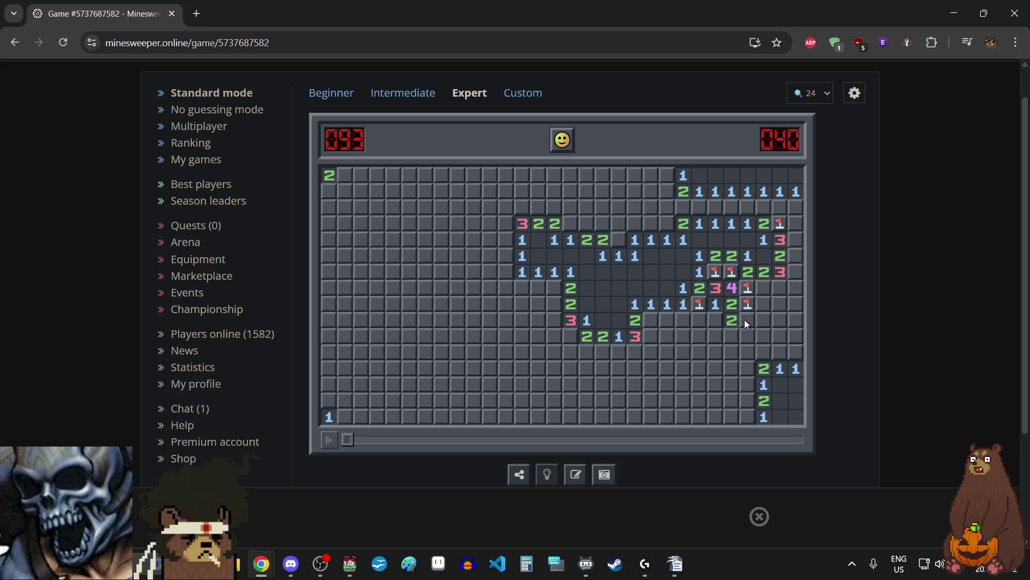
click(715, 322)
click(682, 319)
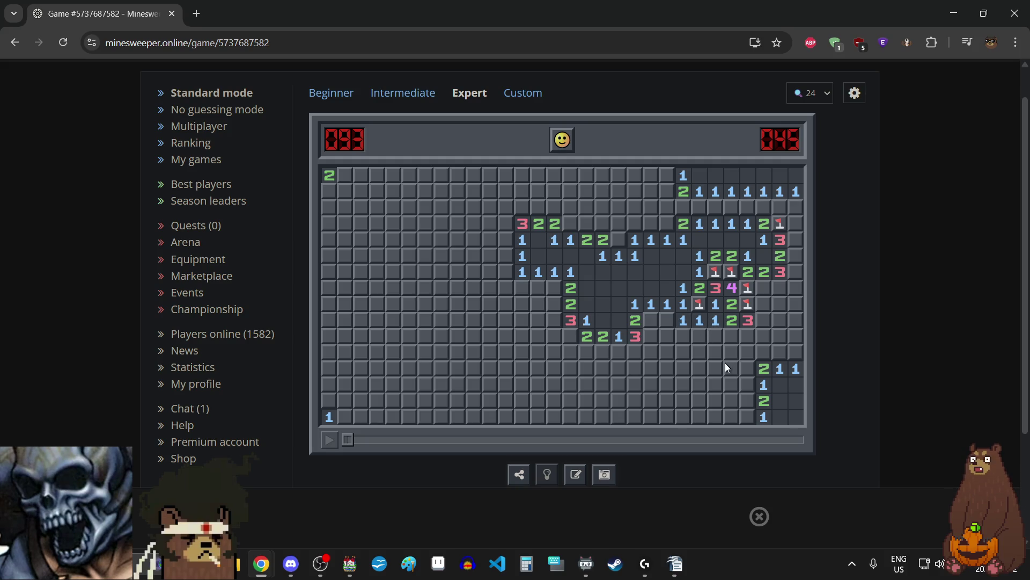
click(667, 320)
right_click(650, 317)
- Flag five more deduced mines across the middle and reveal one safe cell, reaching counter 088
right_click(616, 240)
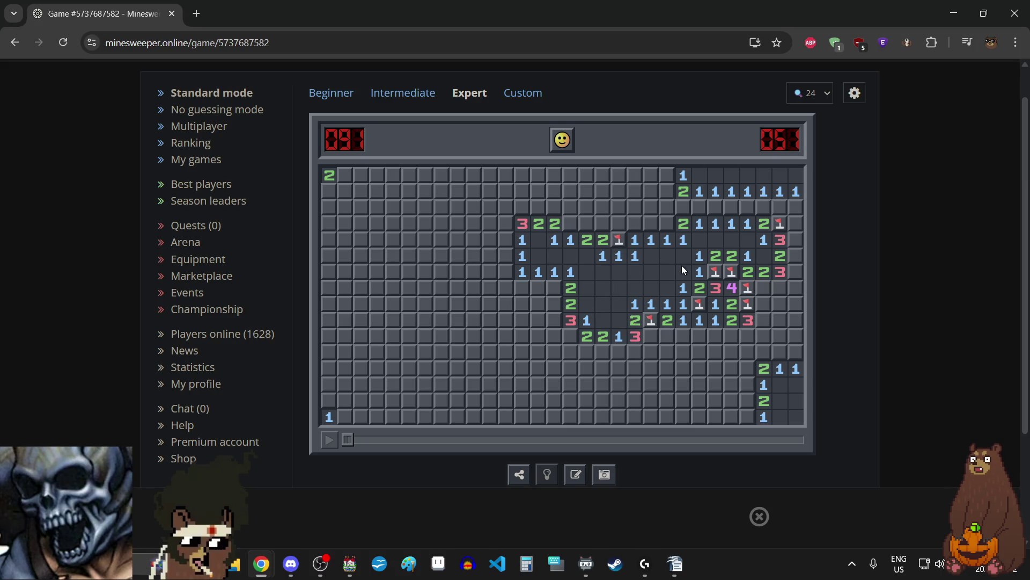
right_click(667, 225)
right_click(557, 288)
right_click(571, 226)
click(587, 230)
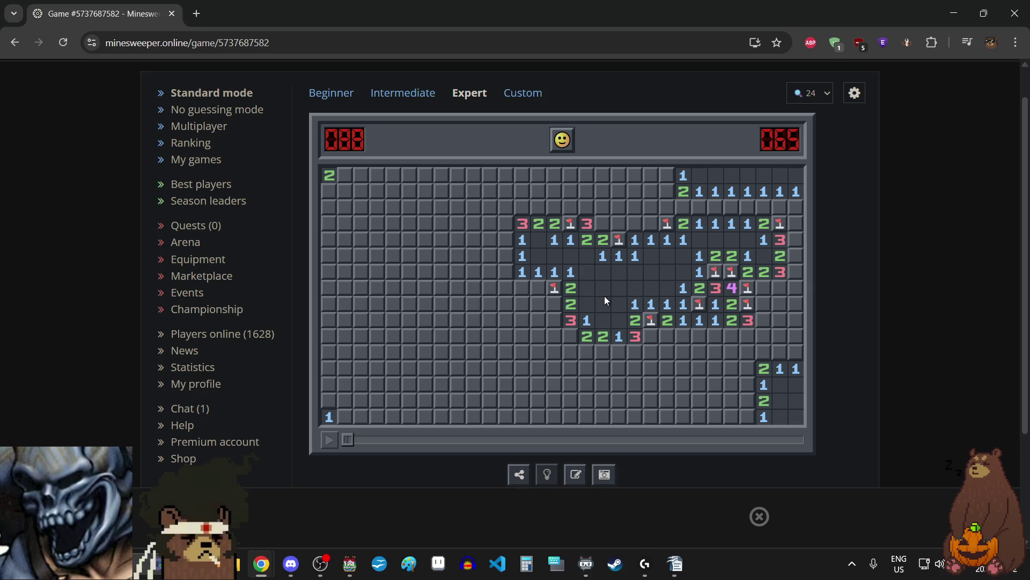
right_click(572, 335)
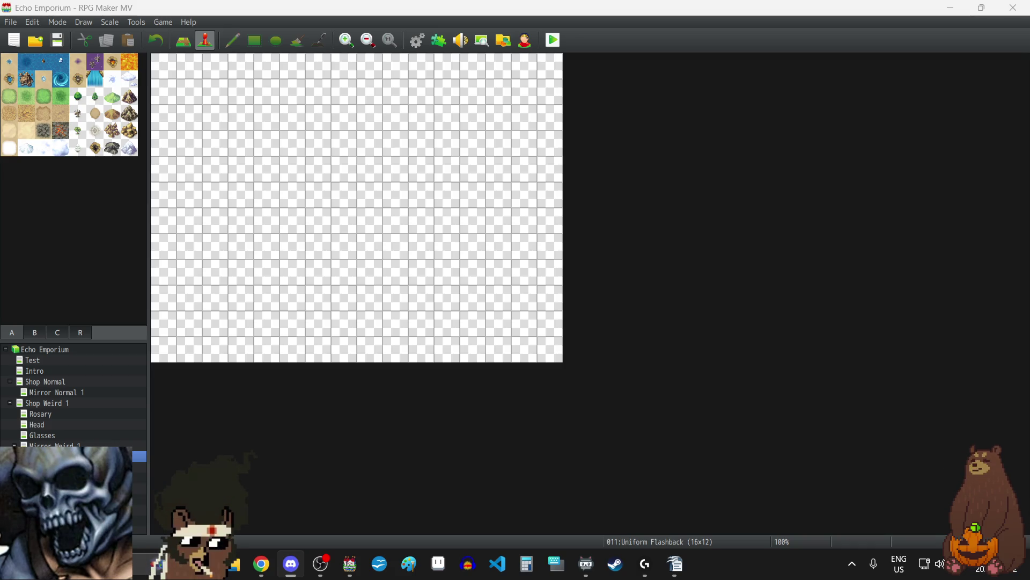
- Drag the browser showing the cat photo IMG_9971.jpg onto the screen
mouse_move(0, 170)
mouse_down()
mouse_move(379, 166)
mouse_move(382, 1)
mouse_up()
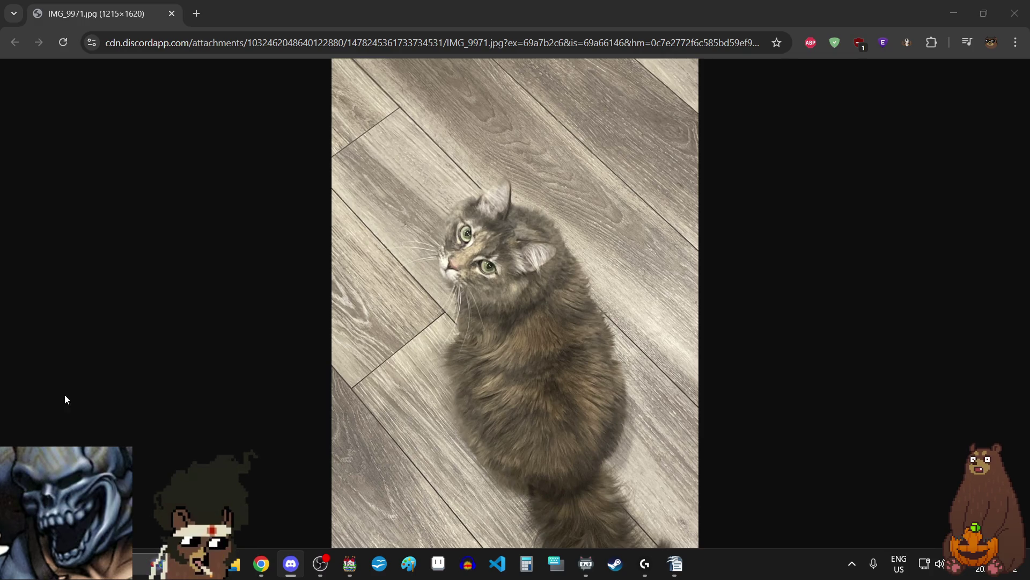
- Zoom the cat photo in and out twice, then return to RPG Maker MV
click(457, 273)
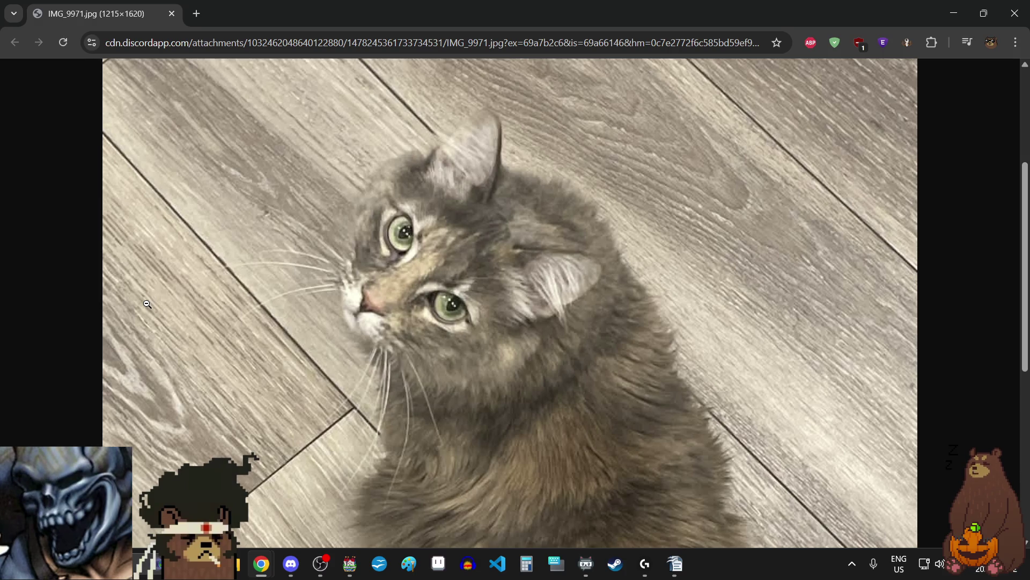
click(291, 272)
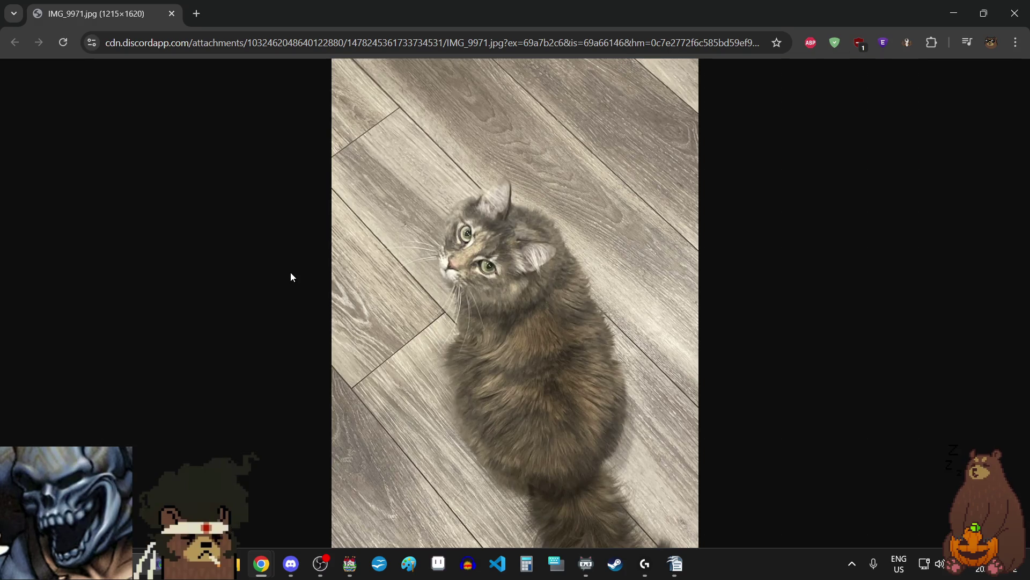
click(376, 183)
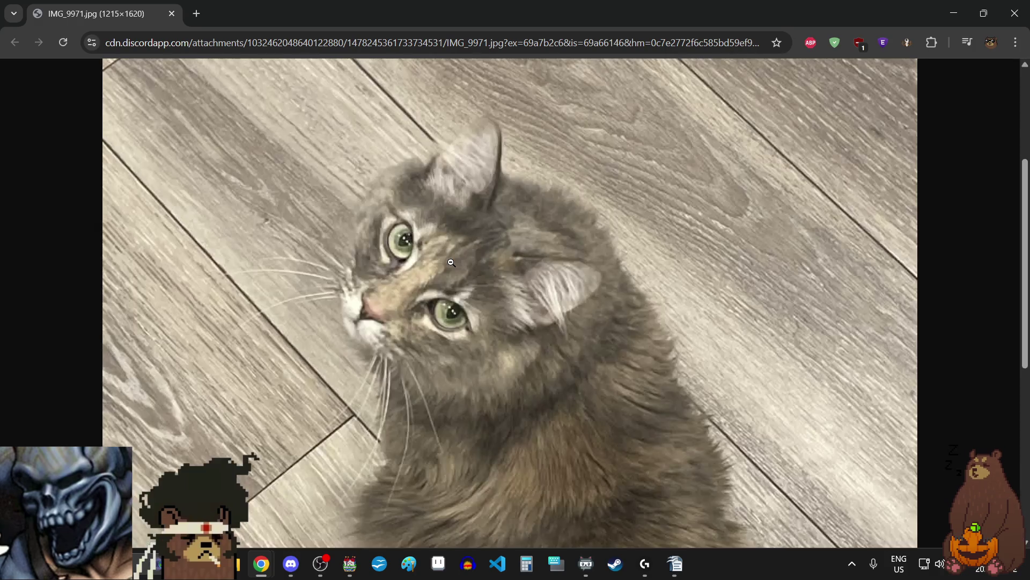
click(241, 134)
key(alt+Tab)
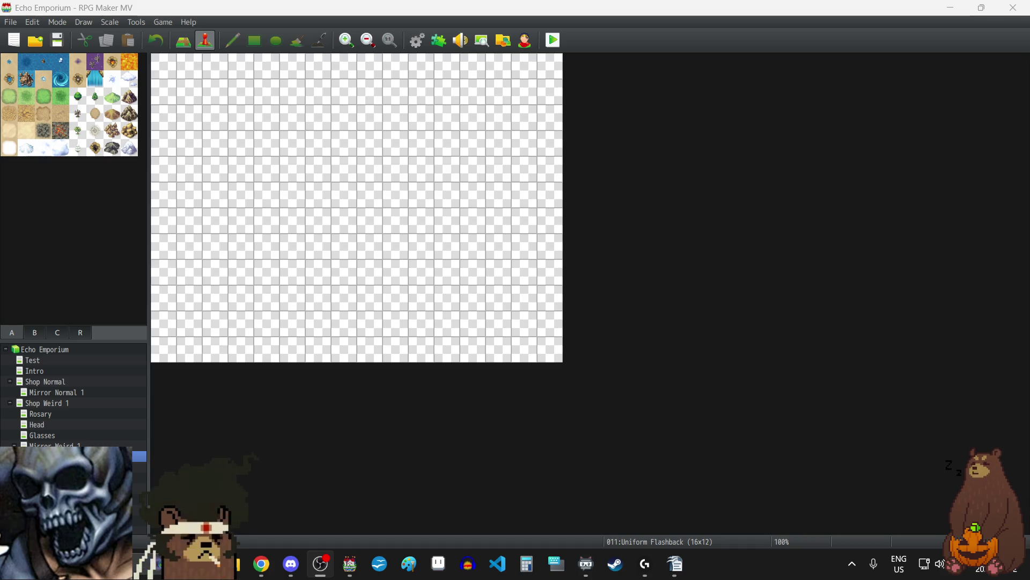
- Inspect the Mirror Weird 1 event down to its Transfer Player command, closing it unchanged
click(60, 444)
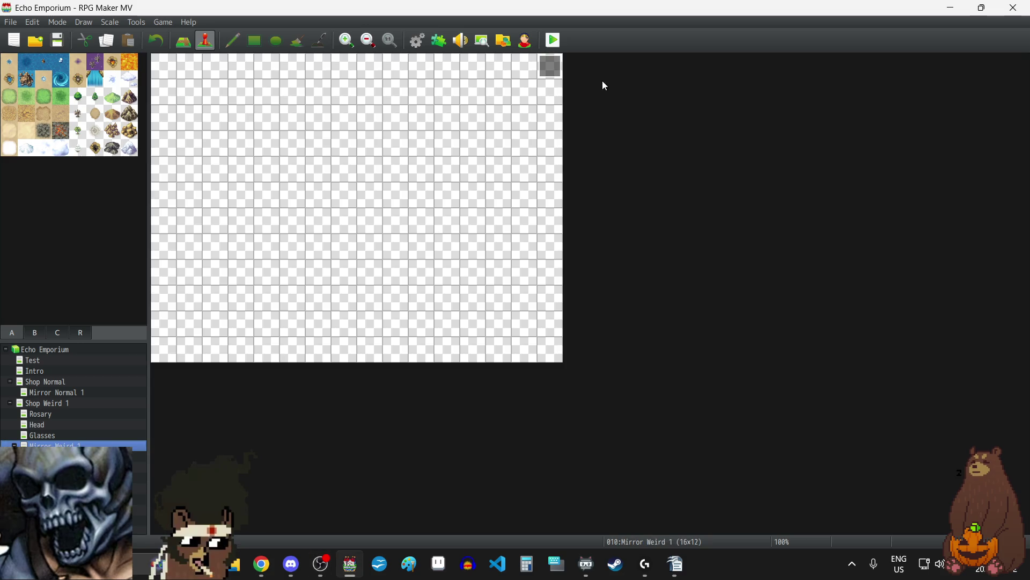
double_click(552, 69)
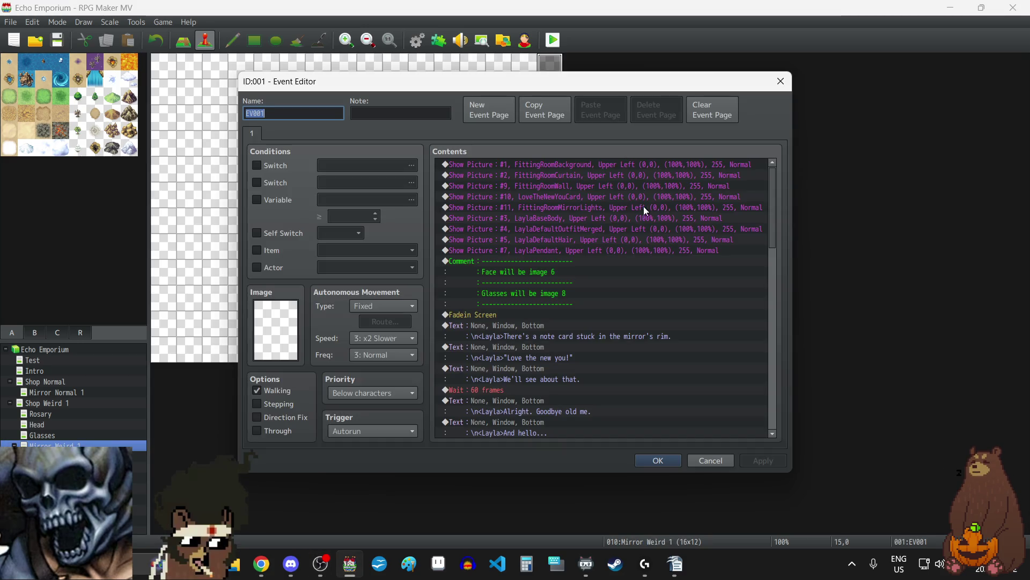
scroll(649, 215, down, 10)
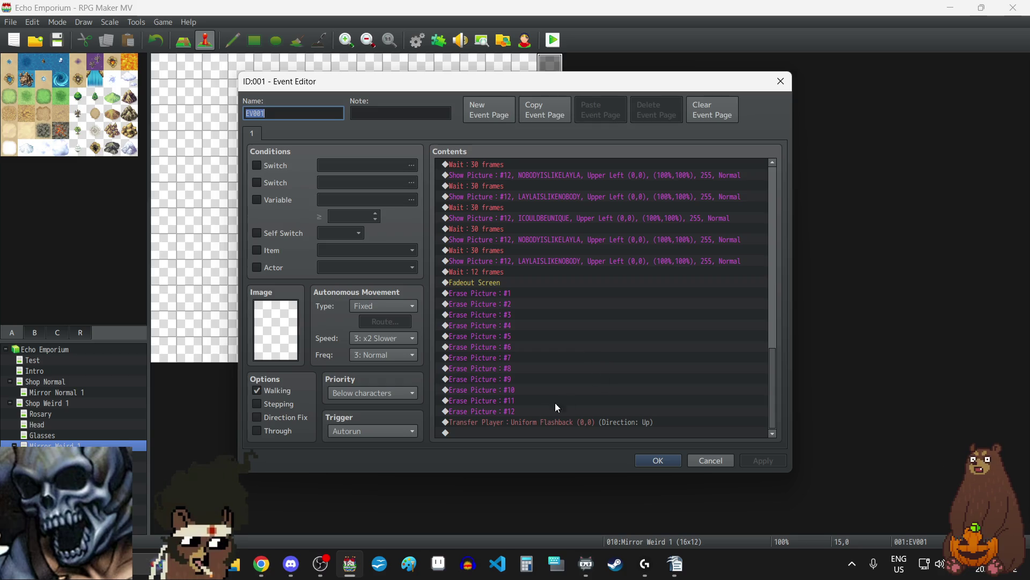
click(537, 423)
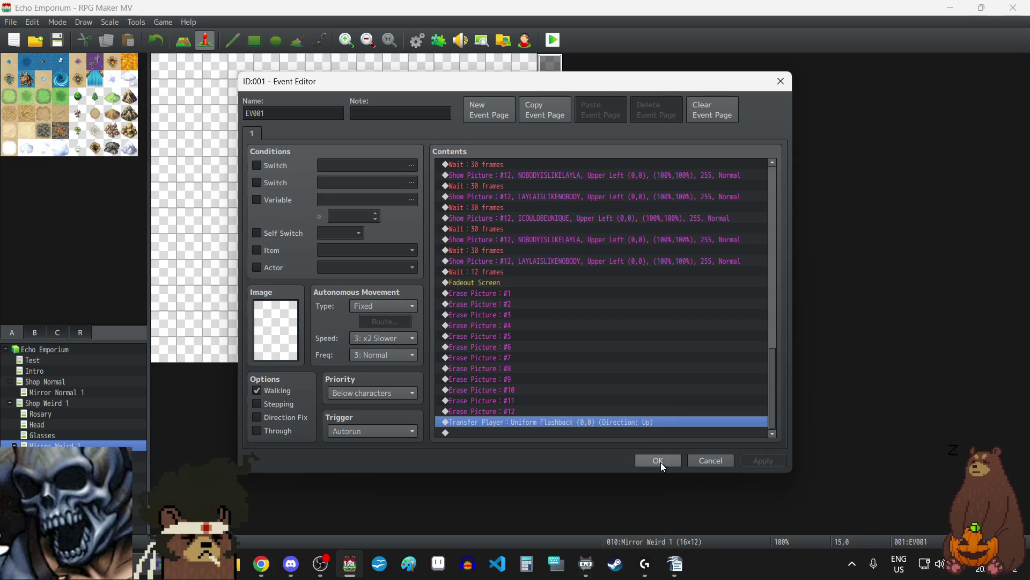
click(781, 81)
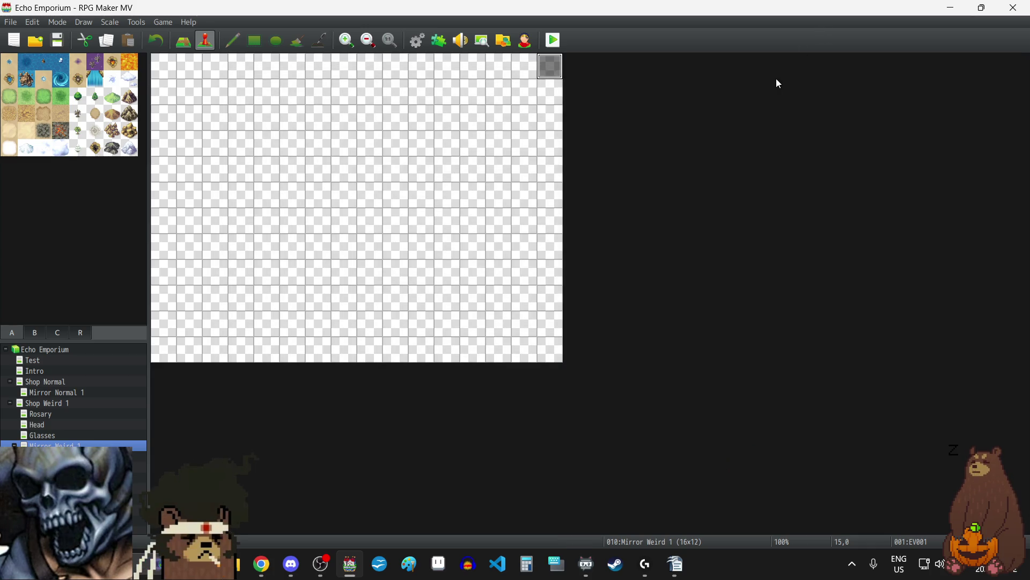
- On Uniform Flashback, create event EV001 on the top-right tile with an Autorun trigger
key(Down)
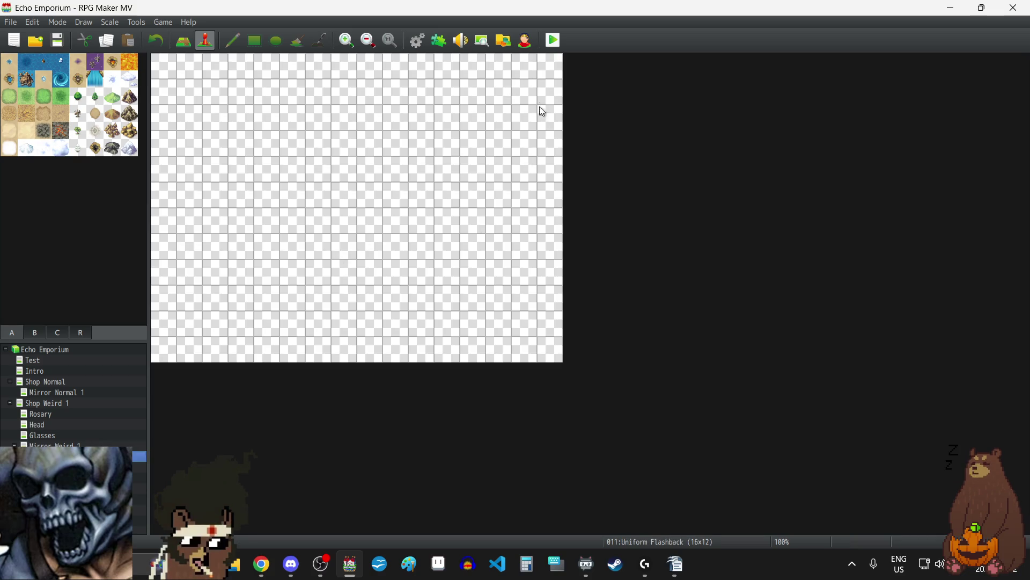
double_click(546, 64)
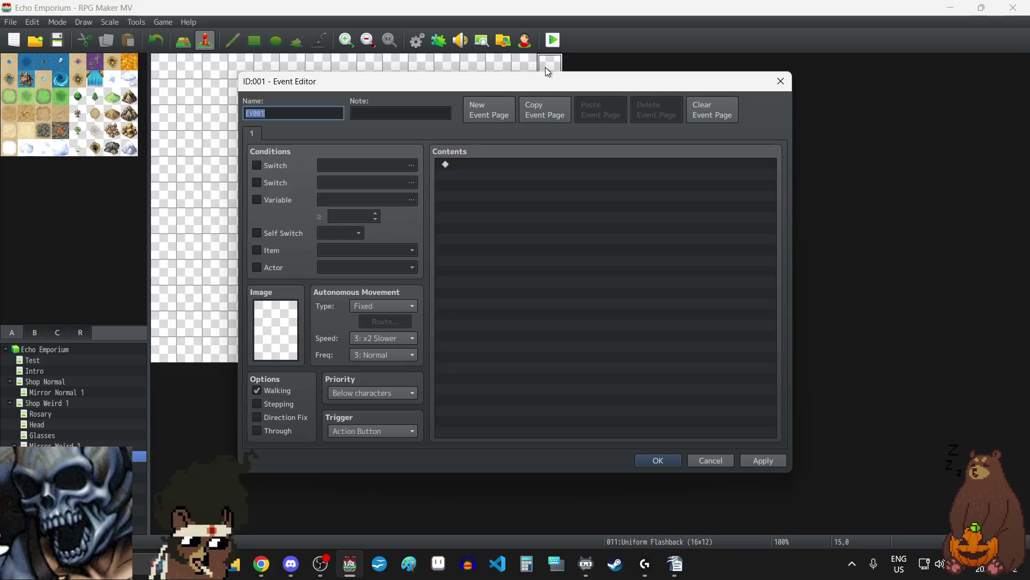
click(371, 431)
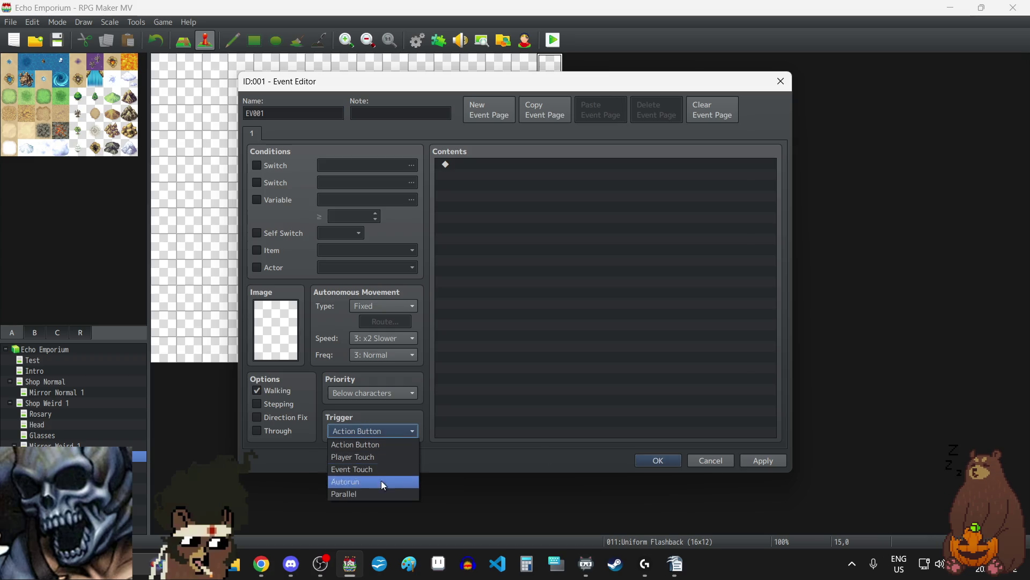
click(370, 480)
click(649, 458)
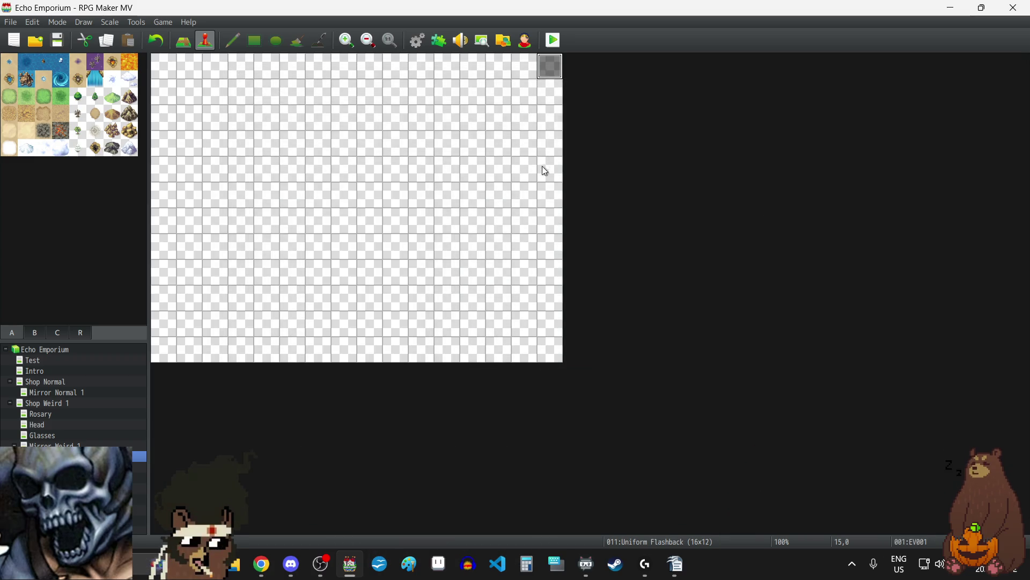
- Add Parallel event EV002 below EV001 with a Conditional Branch on switch 0015 Object Talk ON
double_click(545, 83)
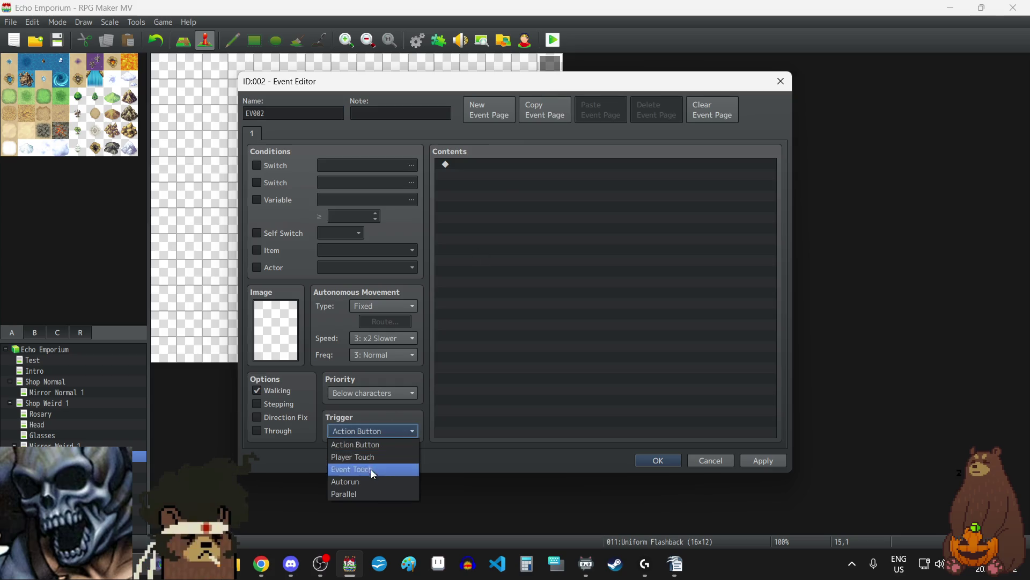
click(364, 494)
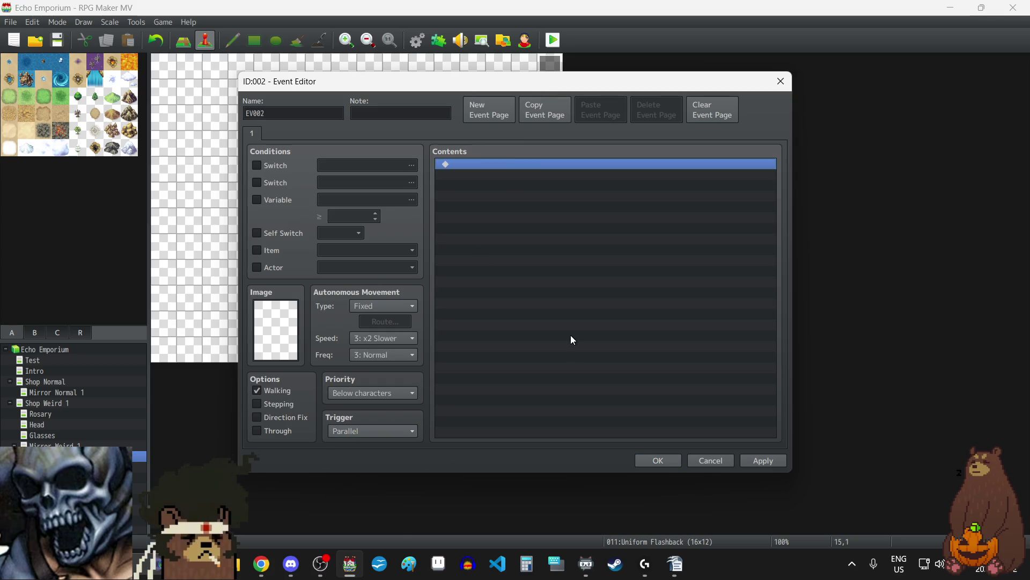
double_click(571, 334)
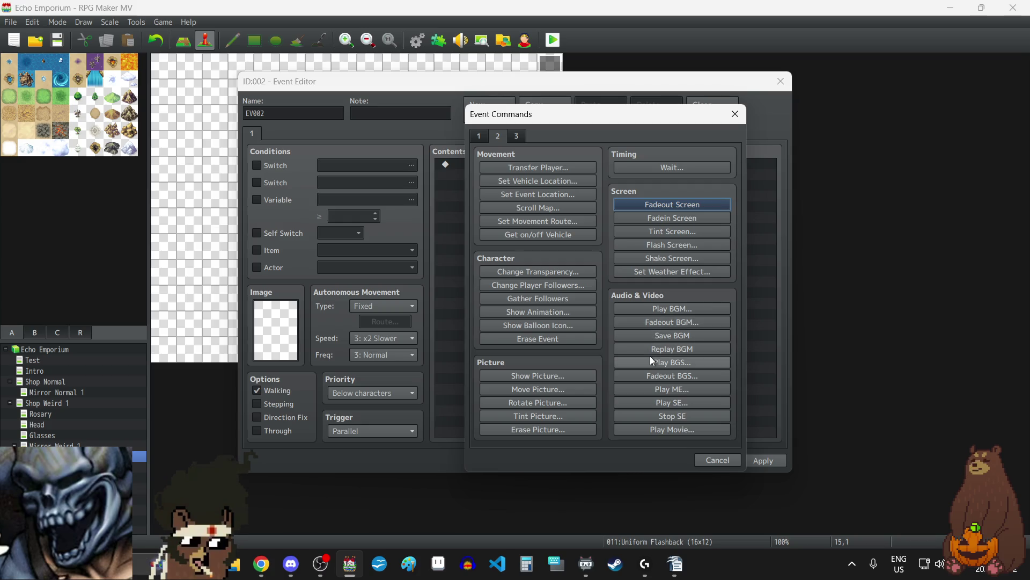
click(472, 134)
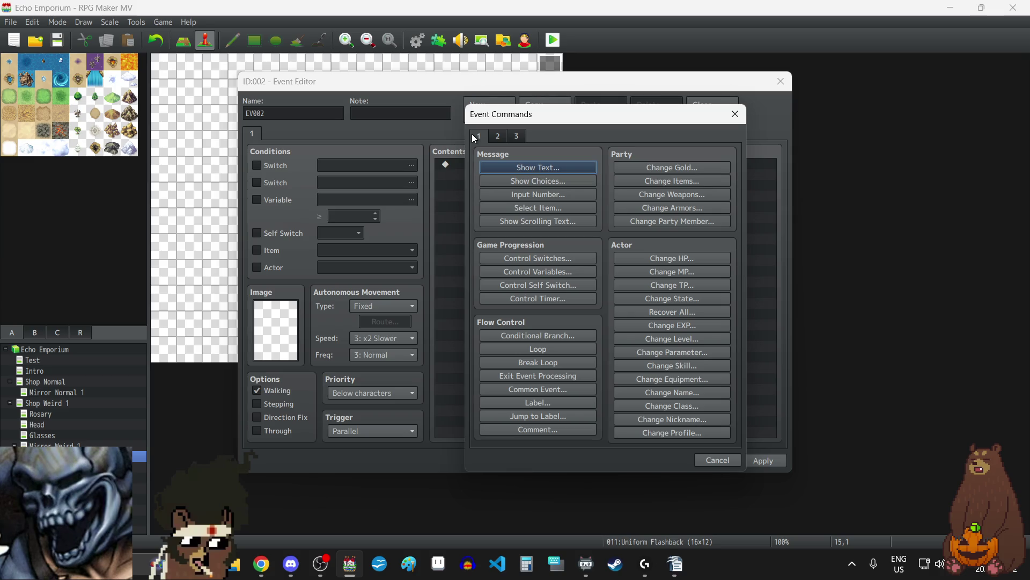
click(540, 337)
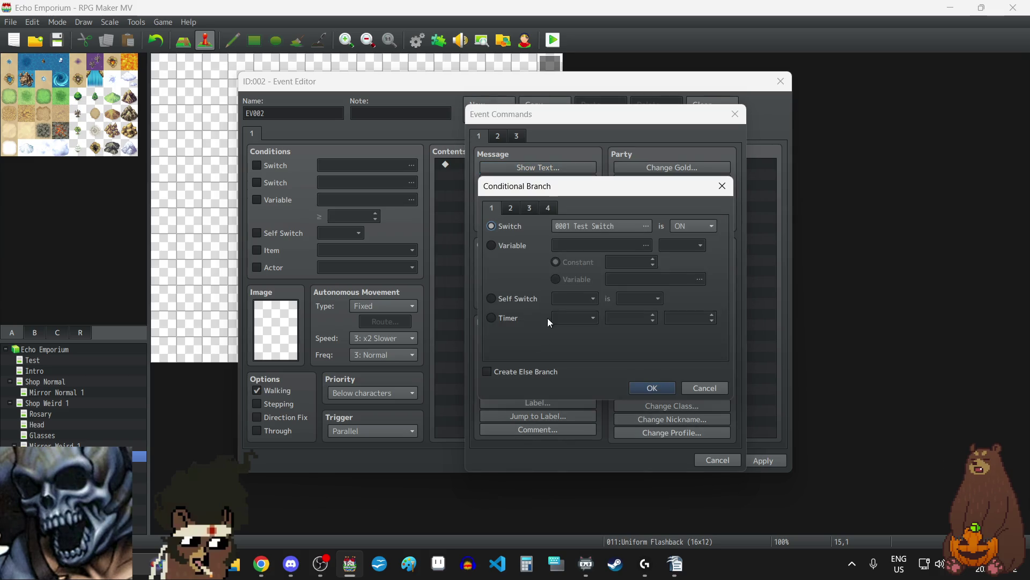
click(600, 230)
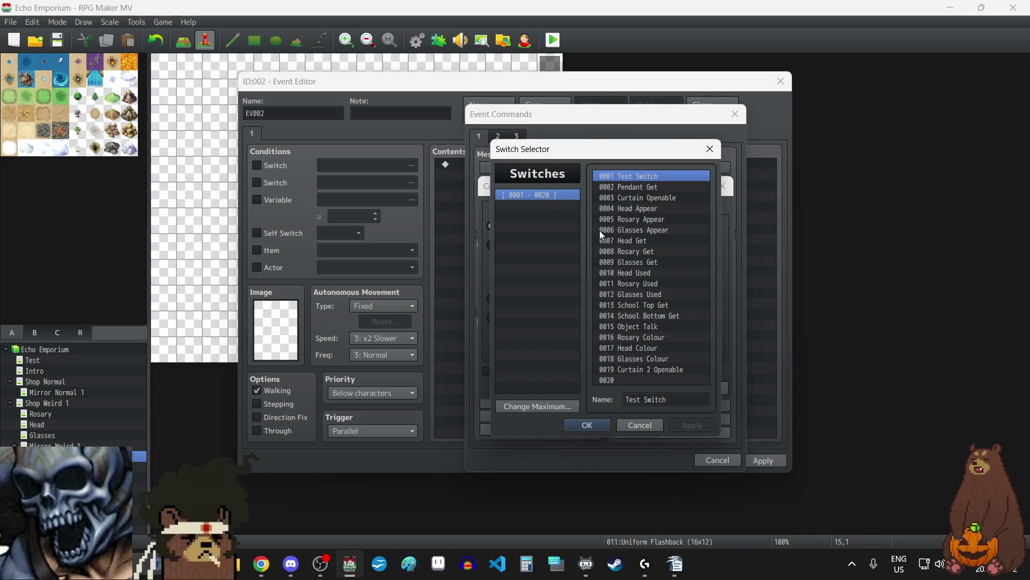
click(643, 327)
click(599, 423)
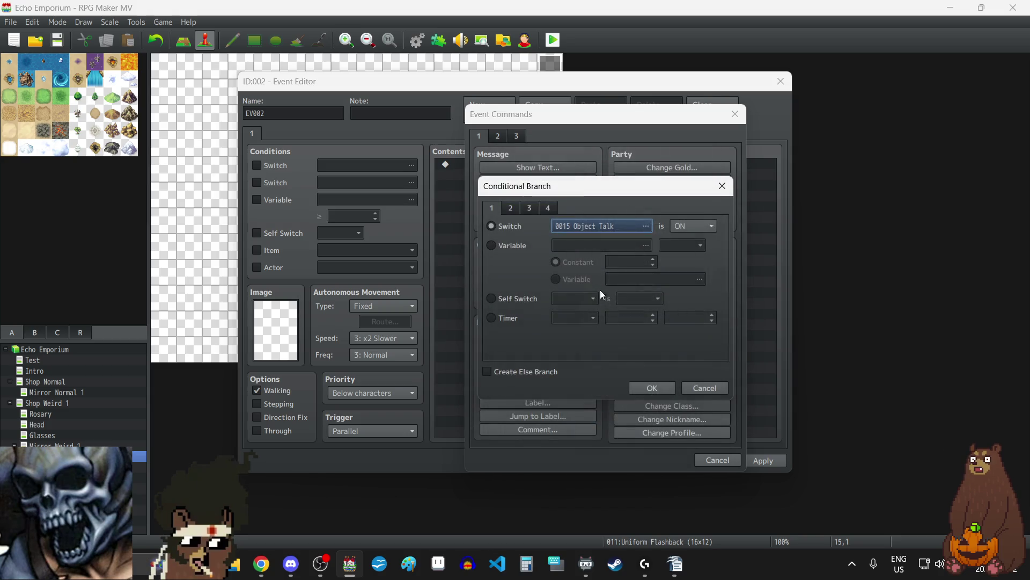
click(652, 389)
click(757, 462)
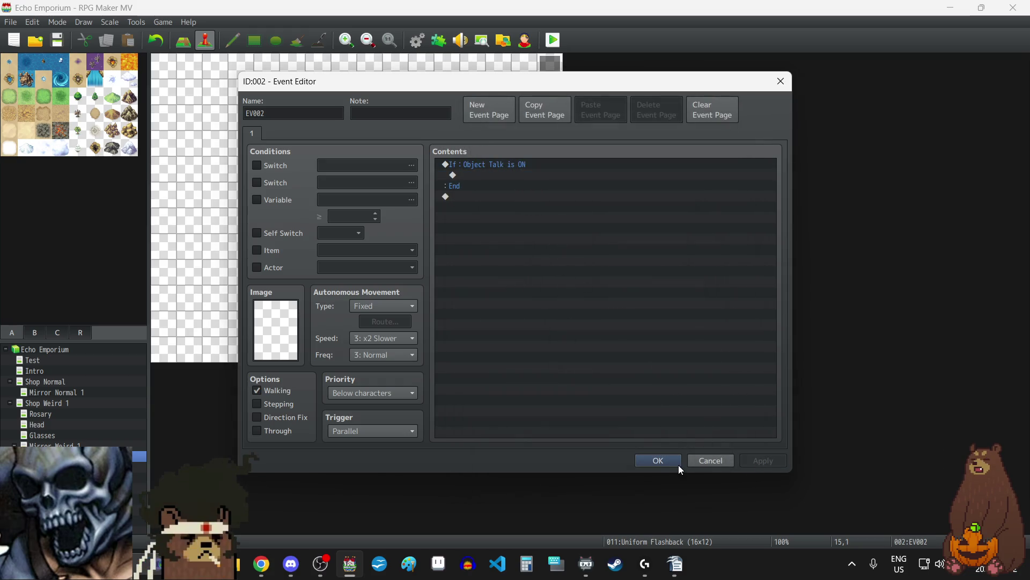
double_click(520, 178)
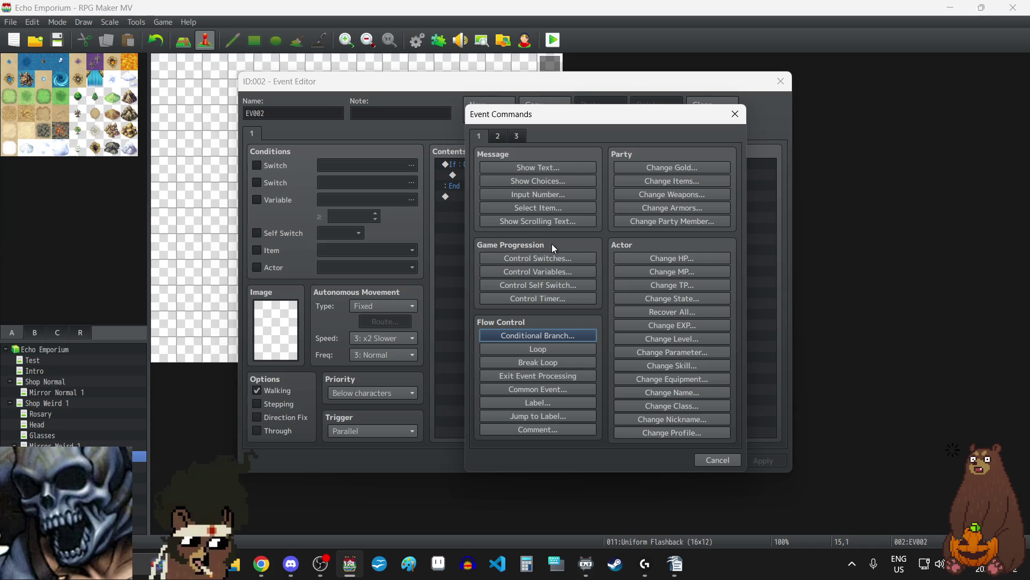
- Inside the branch, add Show Picture #1 using UniformMirror2 at 0,0, and save the event
click(498, 136)
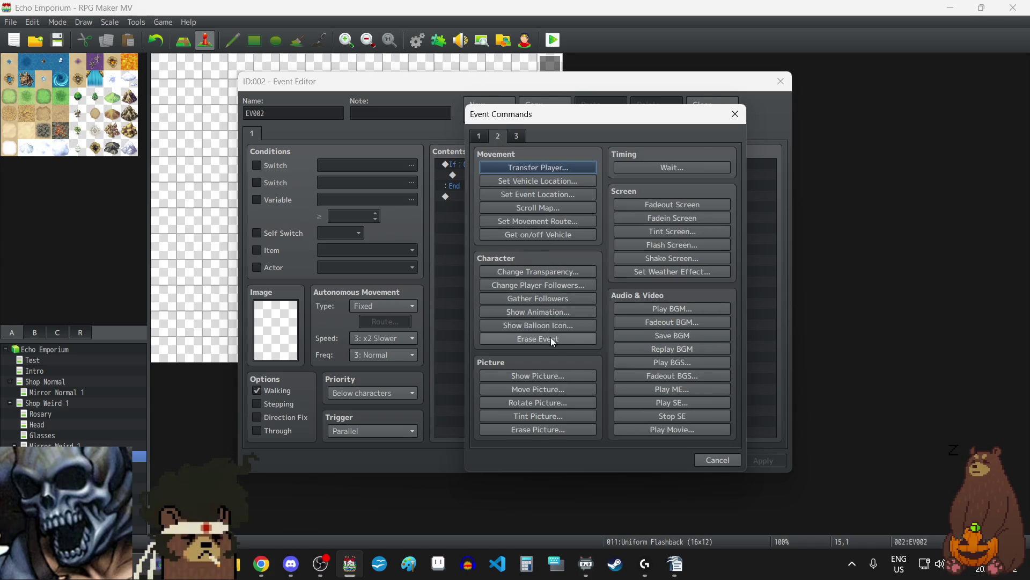
click(550, 374)
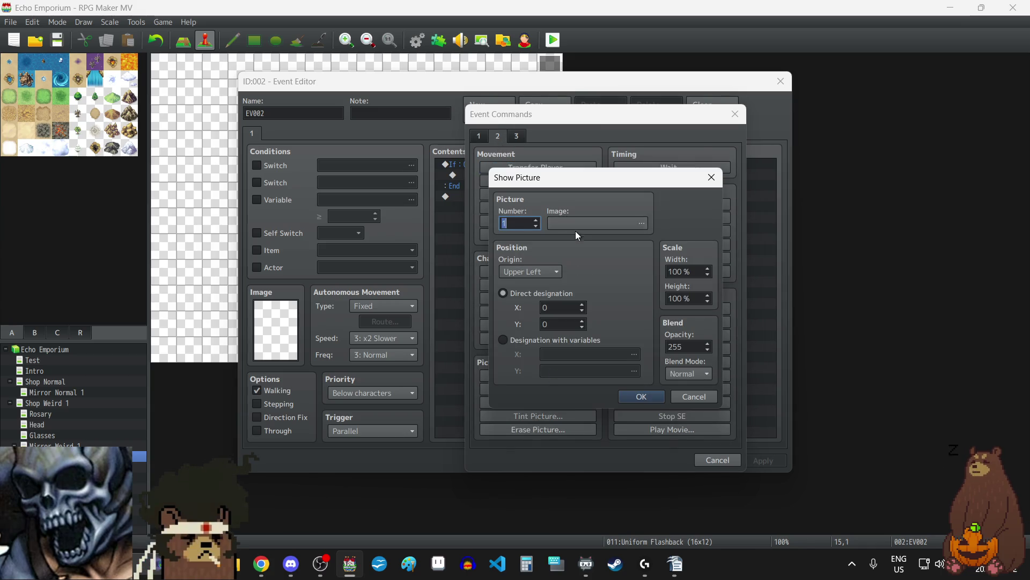
click(577, 223)
scroll(479, 307, down, 10)
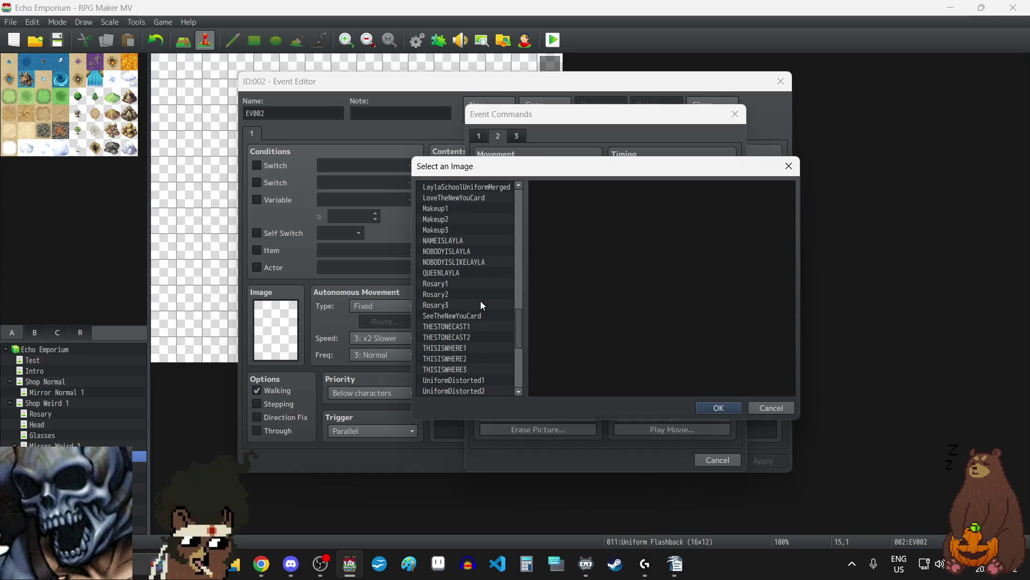
scroll(481, 304, down, 4)
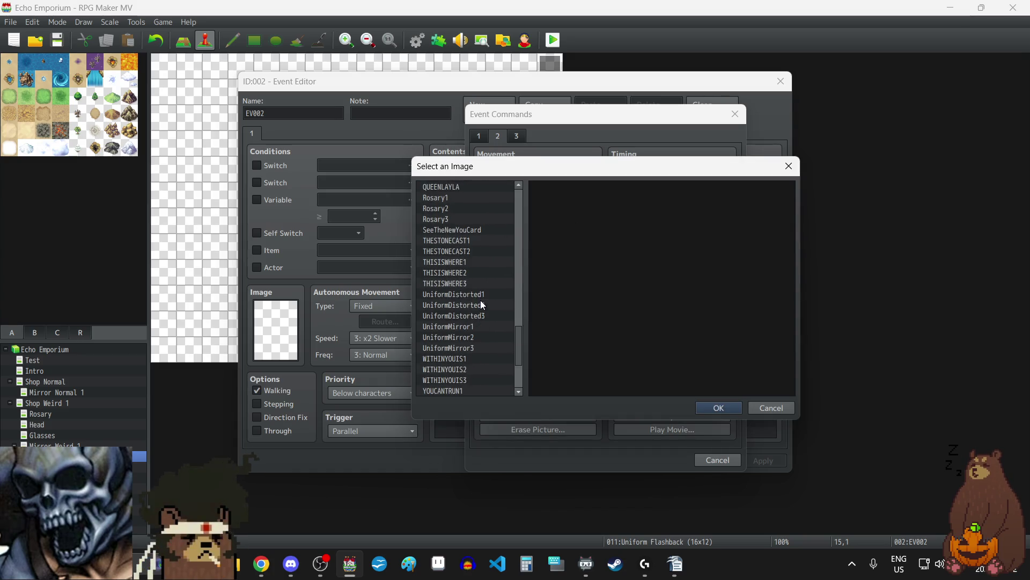
click(465, 283)
click(471, 294)
click(718, 408)
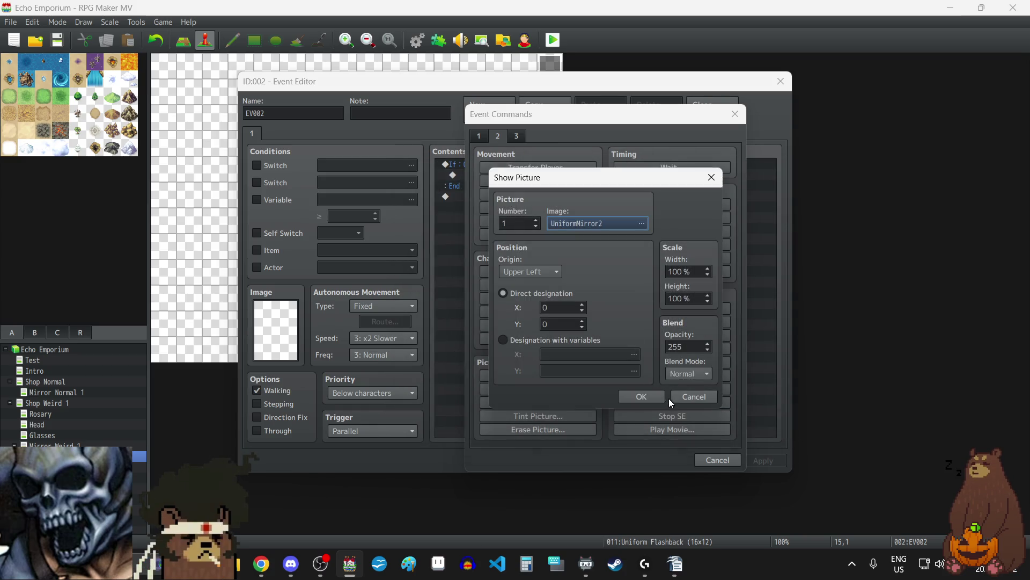
click(655, 399)
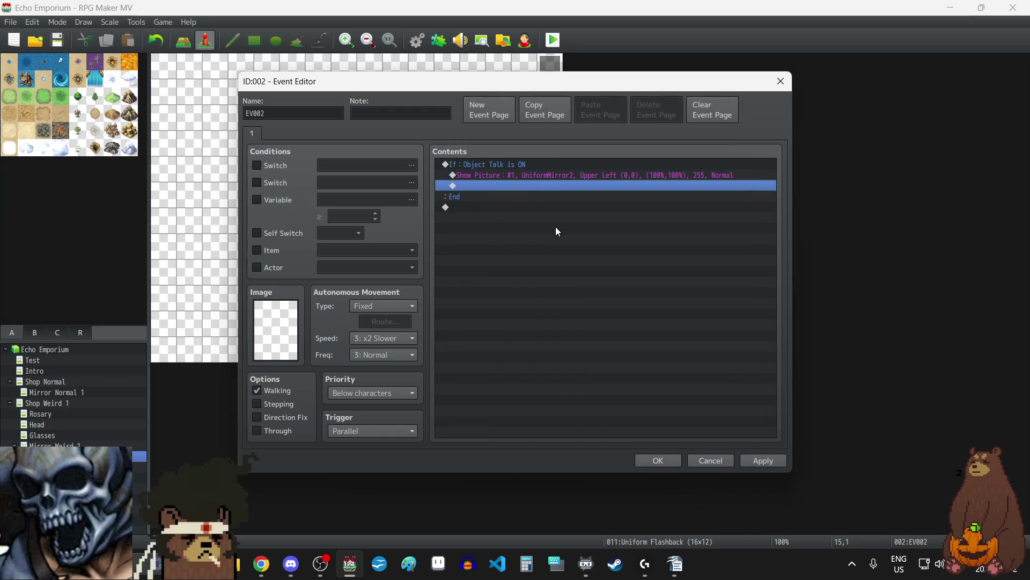
click(757, 460)
- Copy the Show Picture/Wait cycle from the Glasses map's Rotation event
click(653, 464)
click(50, 436)
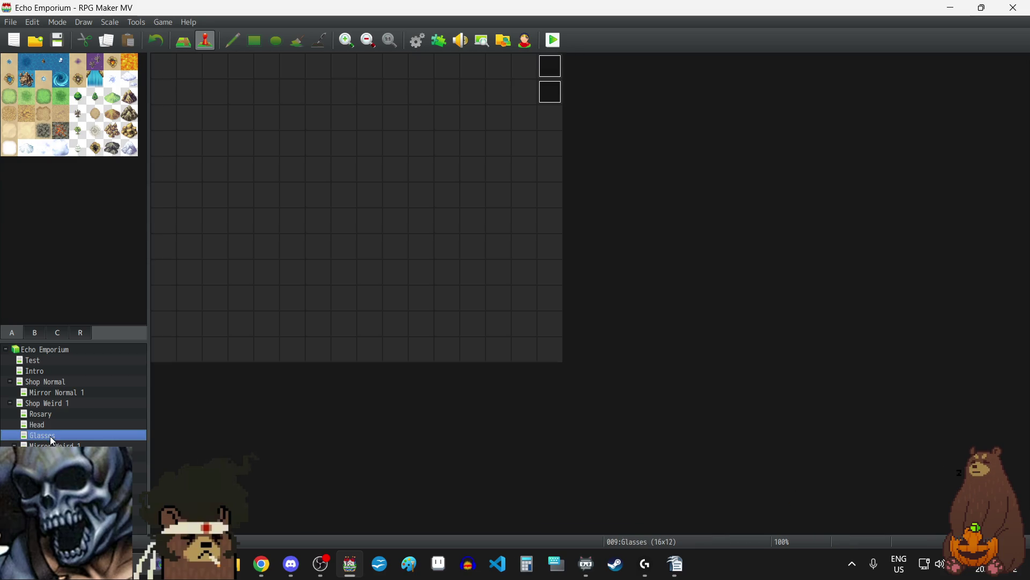
double_click(549, 91)
click(497, 175)
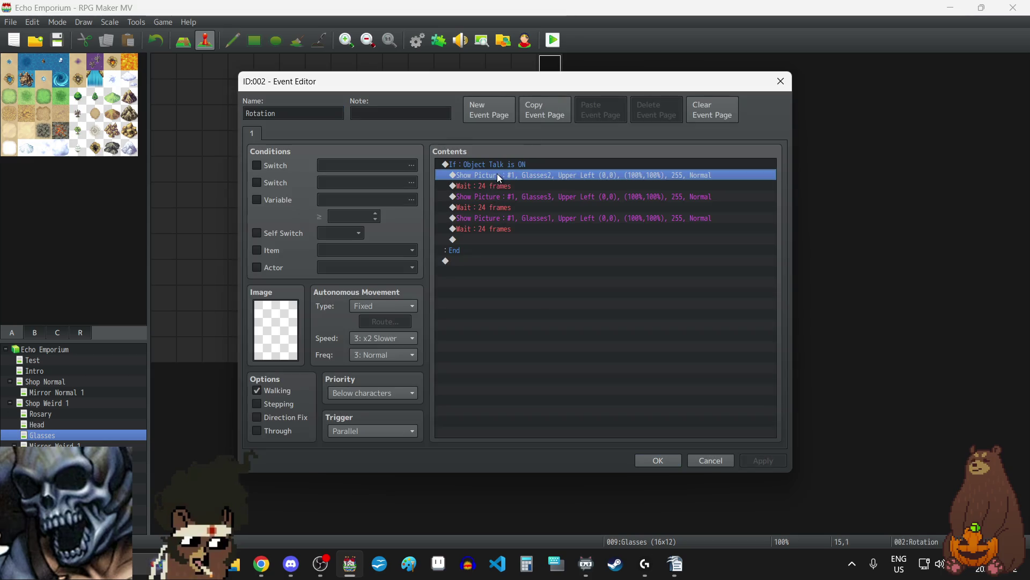
key(shift+Down)
key(shift+Down)
key(shift+Down)
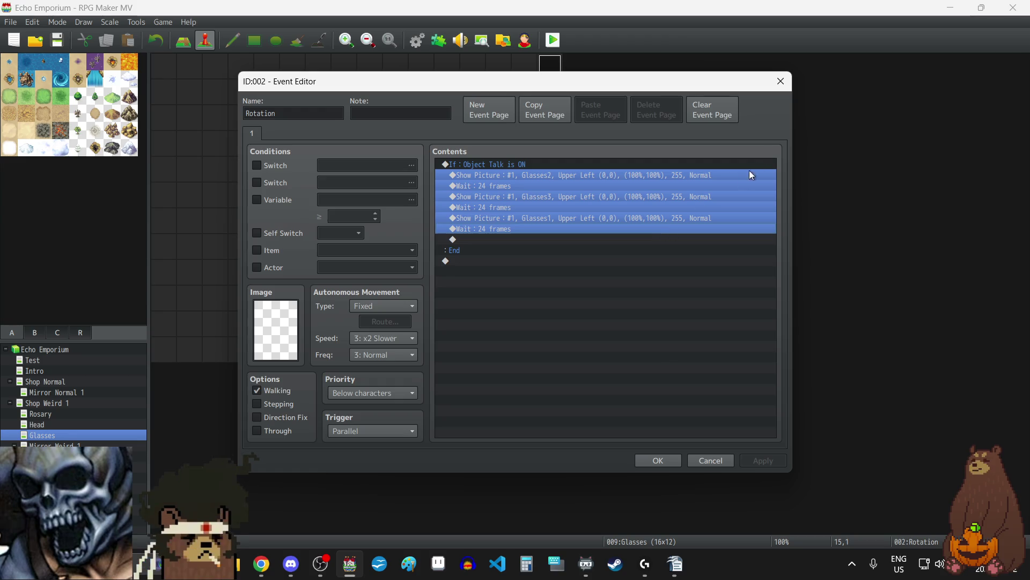
click(781, 81)
- Paste the copied picture-and-wait block into EV002's Object Talk branch on Uniform Flashback
key(Down)
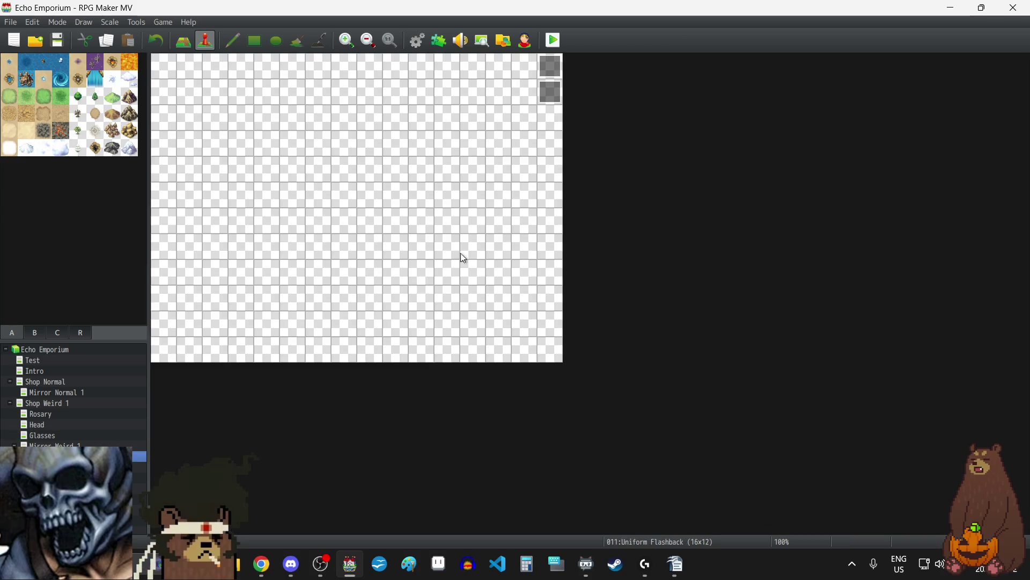
double_click(548, 98)
click(491, 174)
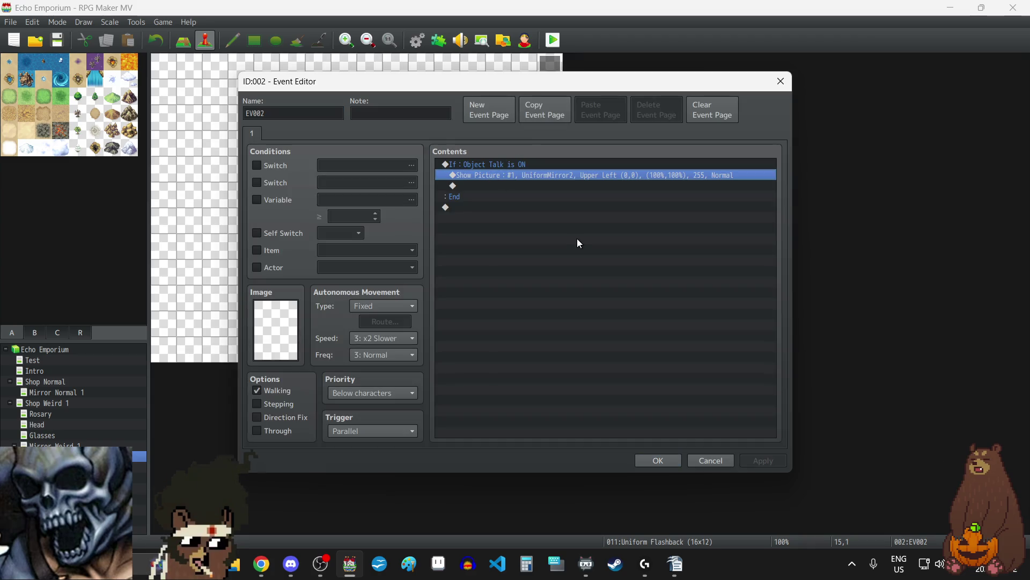
key(ctrl+v)
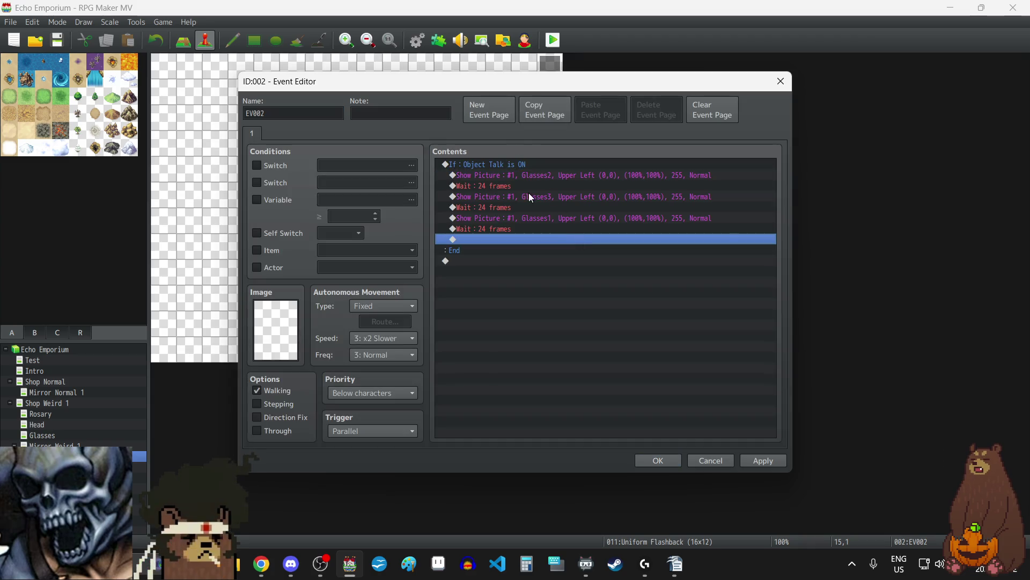
- Change the first pasted Show Picture image to UniformMirror2
click(527, 176)
double_click(527, 176)
click(604, 231)
scroll(483, 313, down, 10)
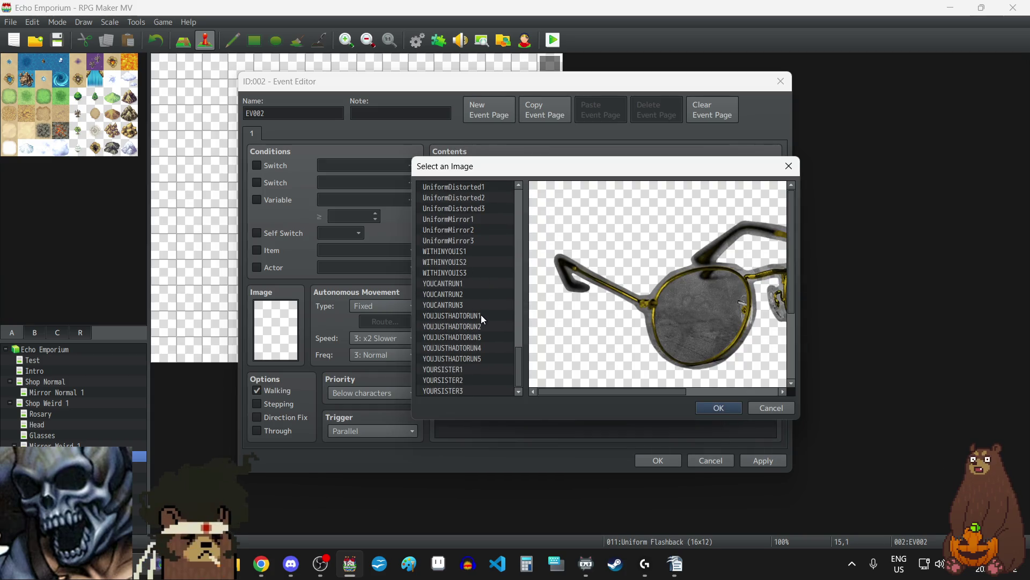
click(456, 219)
click(458, 230)
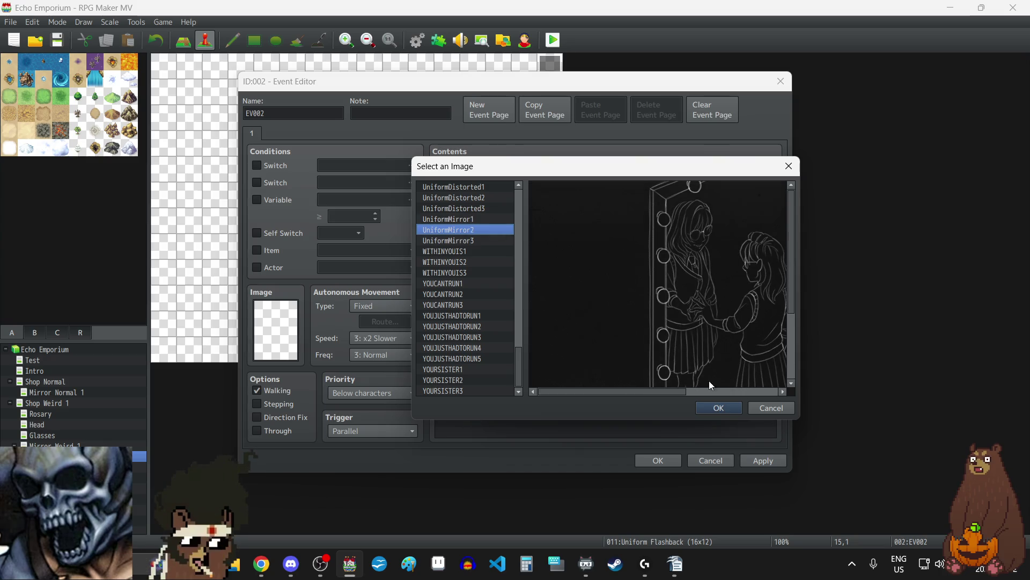
click(718, 408)
click(641, 396)
- Set the second Show Picture image to UniformMirror2 as well
click(510, 196)
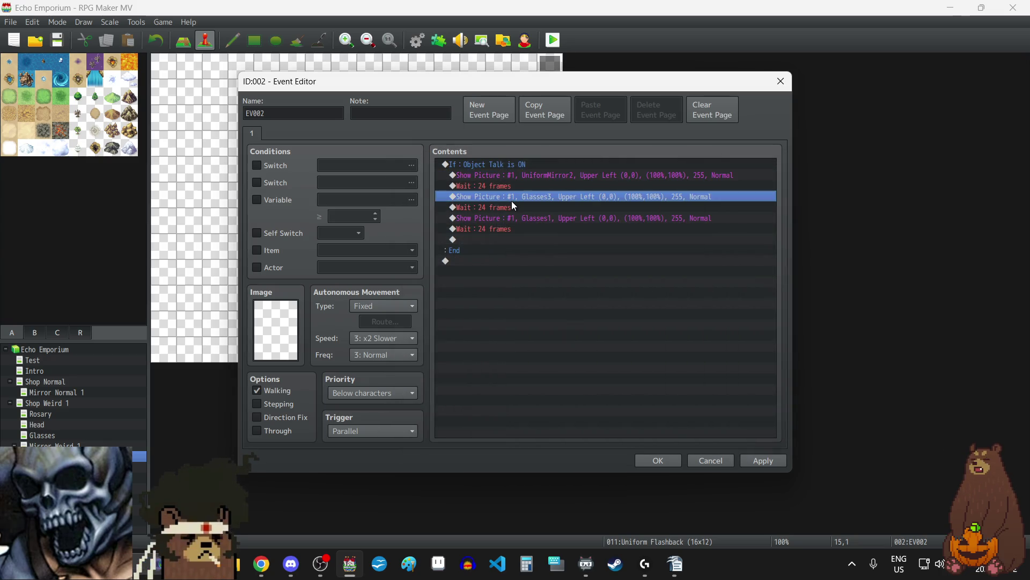
double_click(537, 197)
click(641, 224)
scroll(456, 366, down, 10)
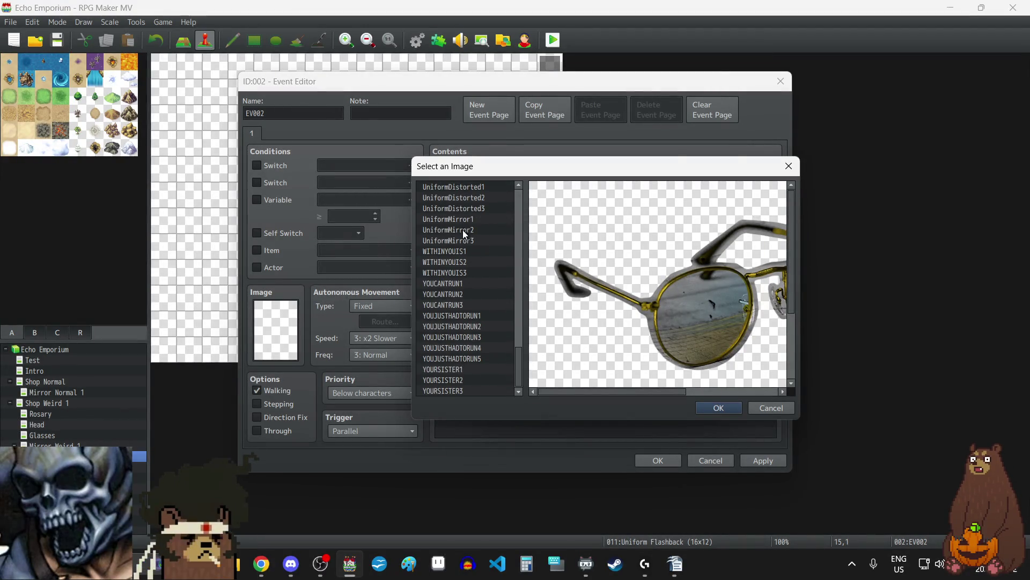
click(462, 229)
click(713, 408)
click(641, 396)
- Set the third Show Picture image to UniformMirror1 and apply the changes
double_click(529, 218)
click(592, 225)
scroll(511, 344, down, 10)
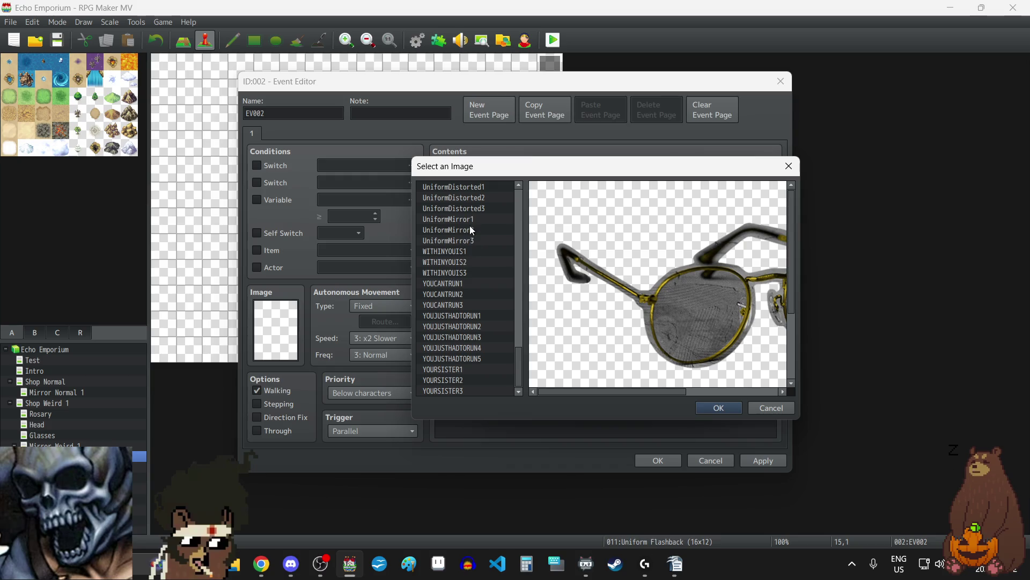
click(468, 242)
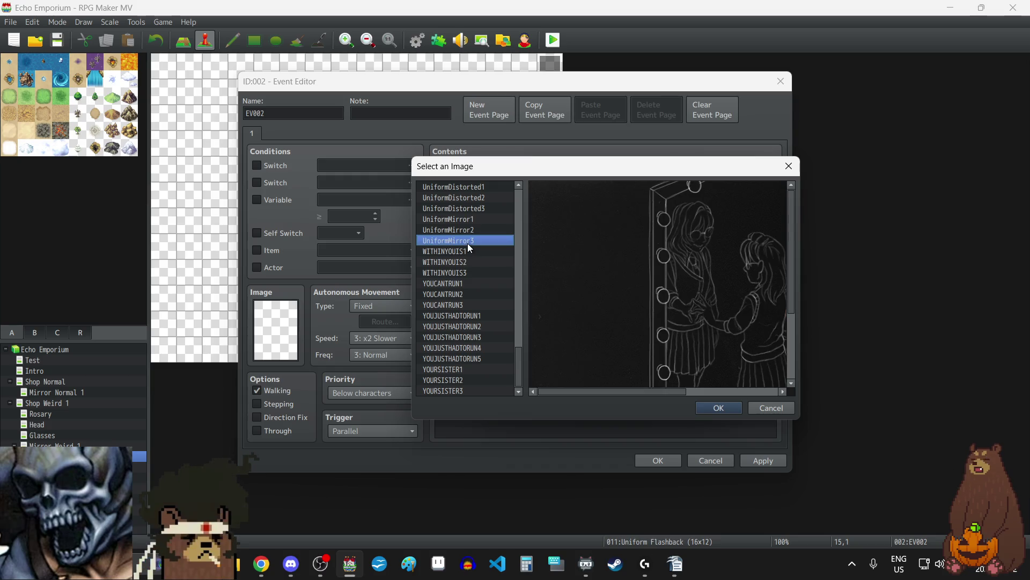
click(719, 408)
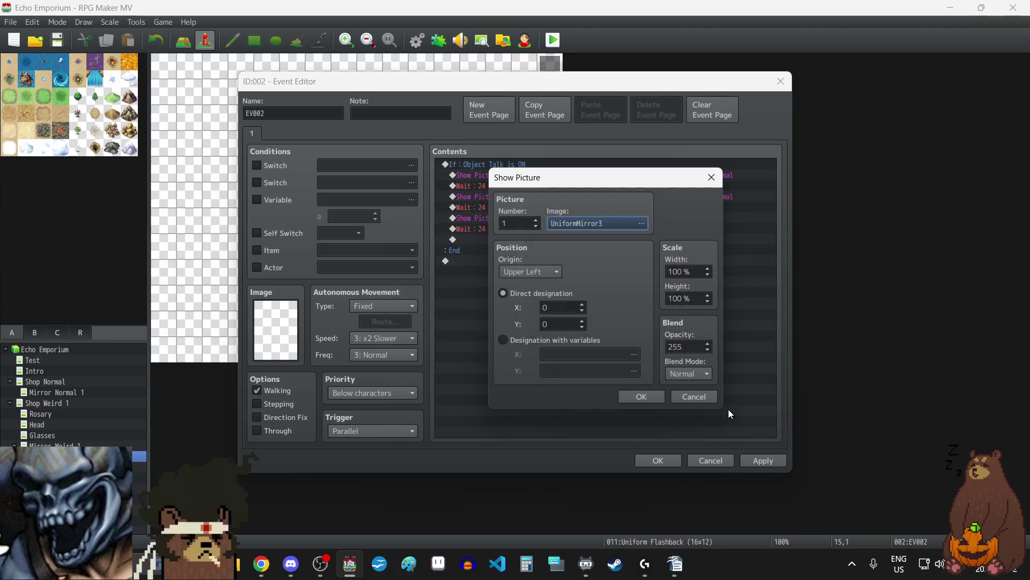
click(600, 225)
click(474, 265)
click(719, 406)
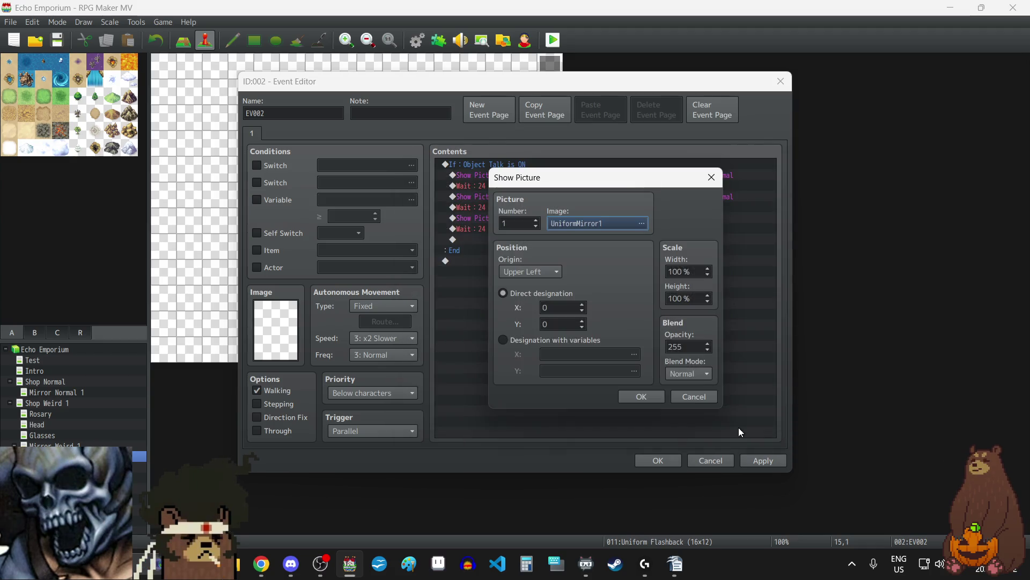
click(643, 397)
click(758, 462)
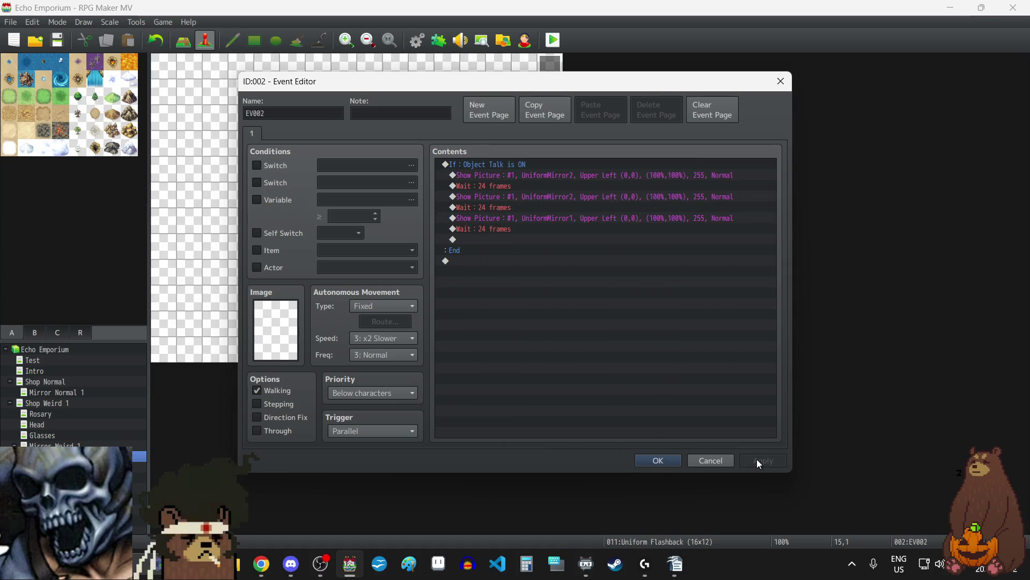
- Correct the second Show Picture to UniformMirror3 and apply, giving the order 2, 3, 1
double_click(548, 194)
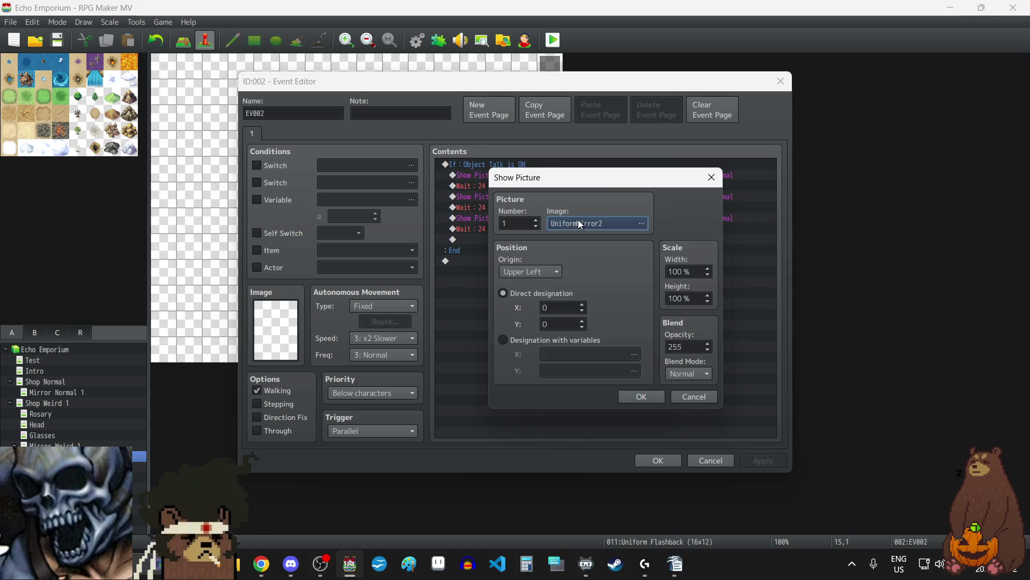
click(578, 220)
click(468, 299)
click(705, 406)
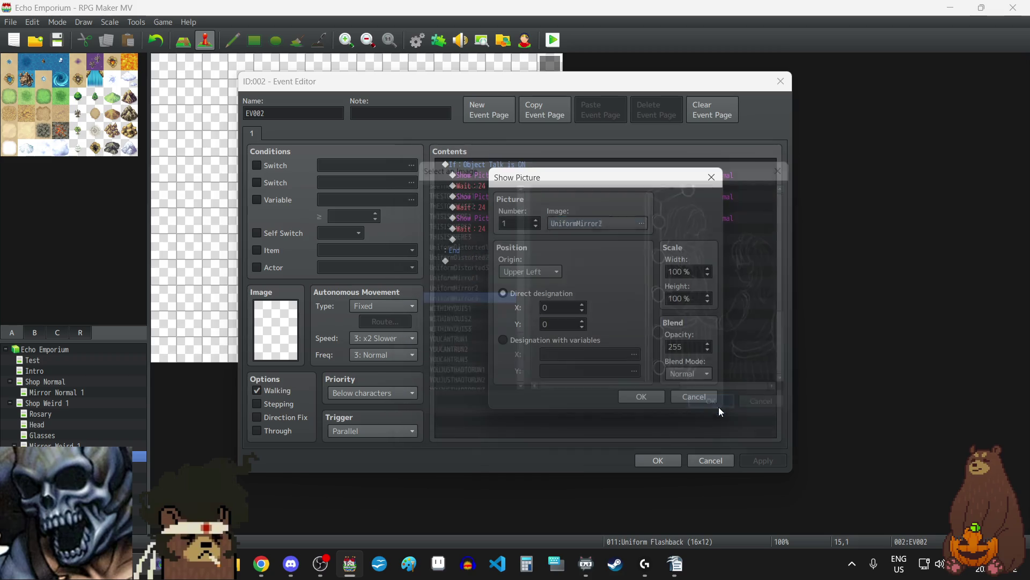
click(658, 394)
click(758, 460)
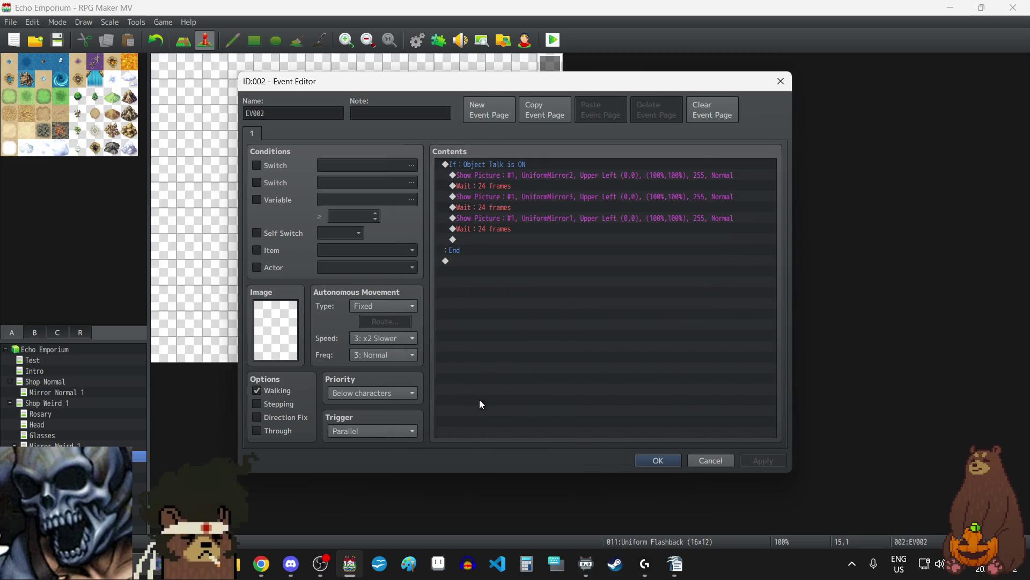
key(alt+Tab)
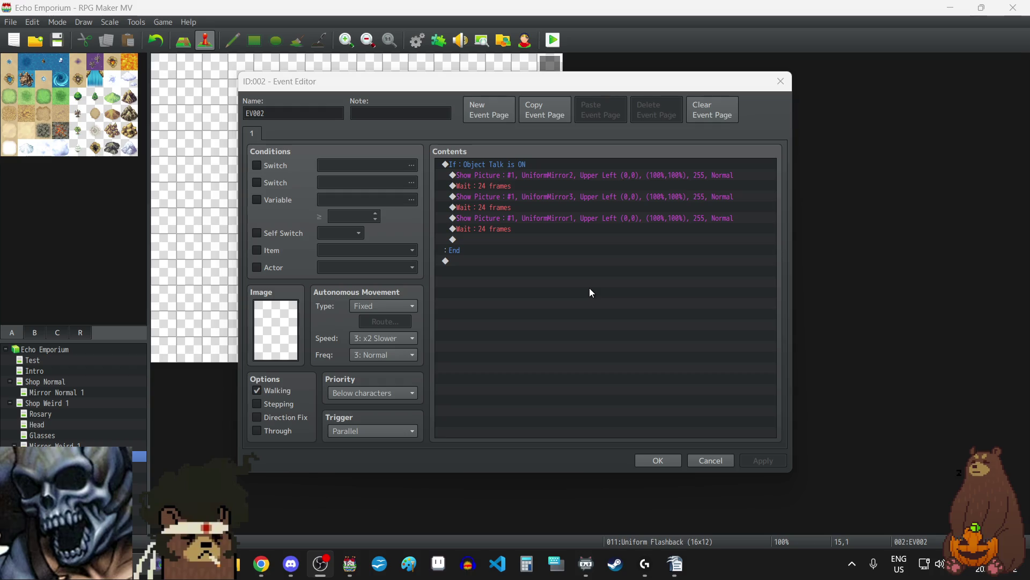
click(561, 359)
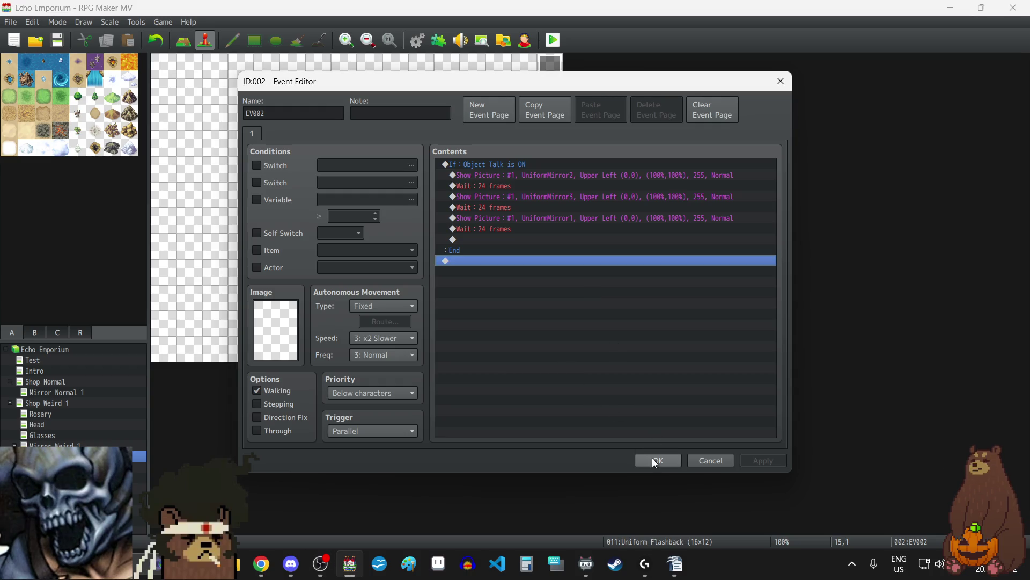
- Close EV002 and start a Show Picture command in autorun EV001, opening its image list
click(652, 459)
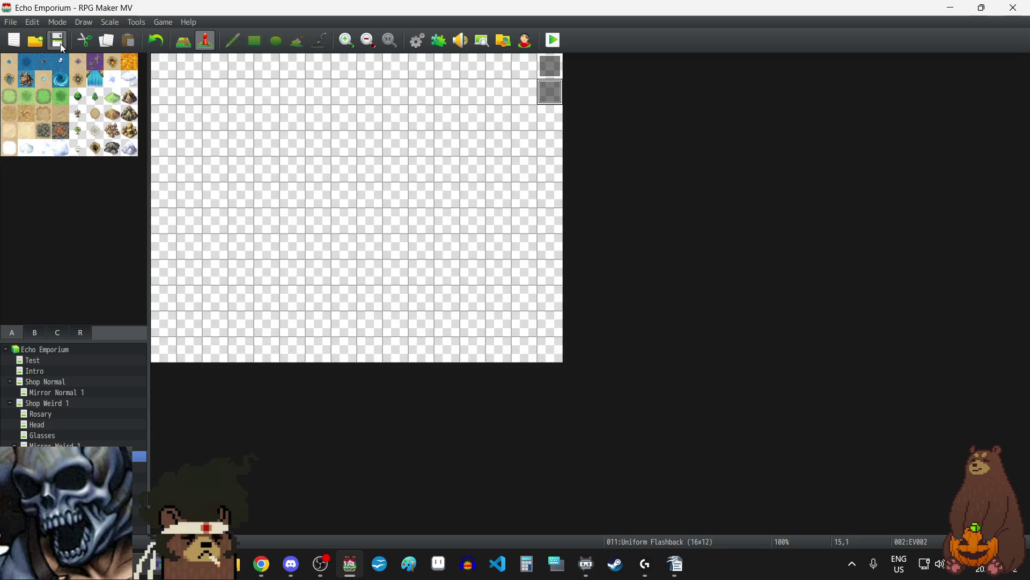
double_click(550, 62)
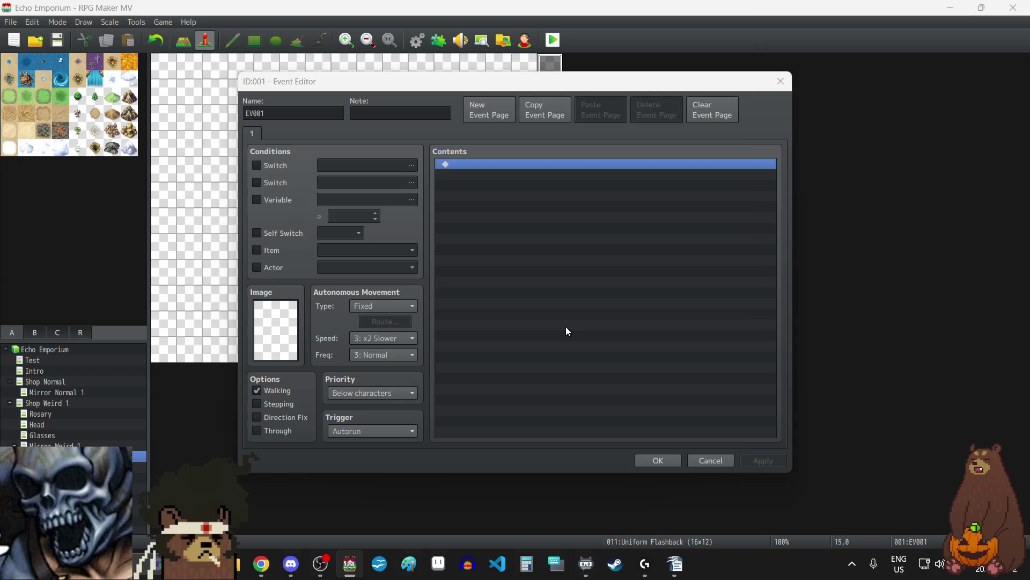
double_click(565, 326)
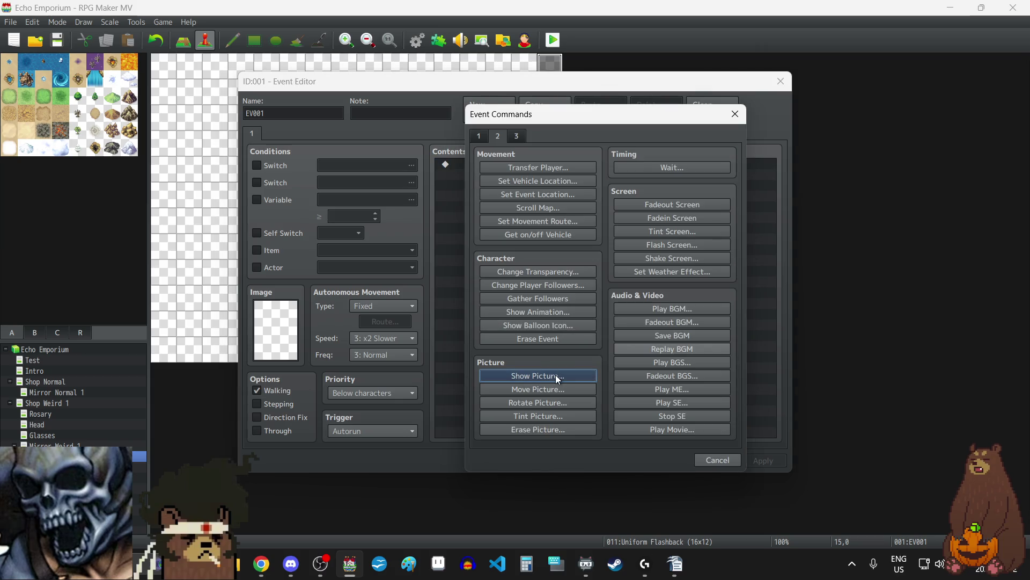
click(556, 374)
click(564, 227)
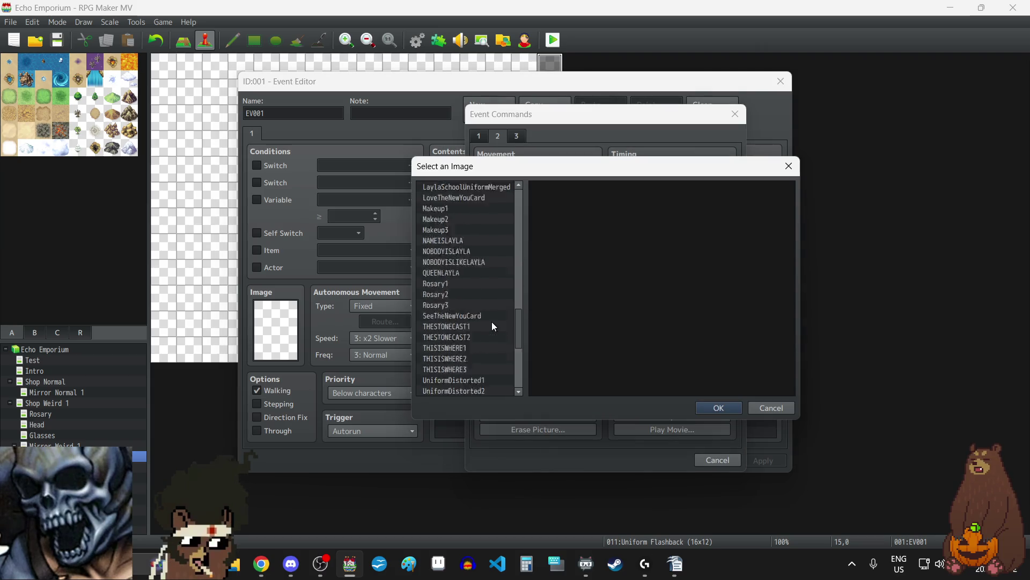
- Add Show Picture #1 with the UniformMirror1 image to EV001
scroll(492, 321, down, 6)
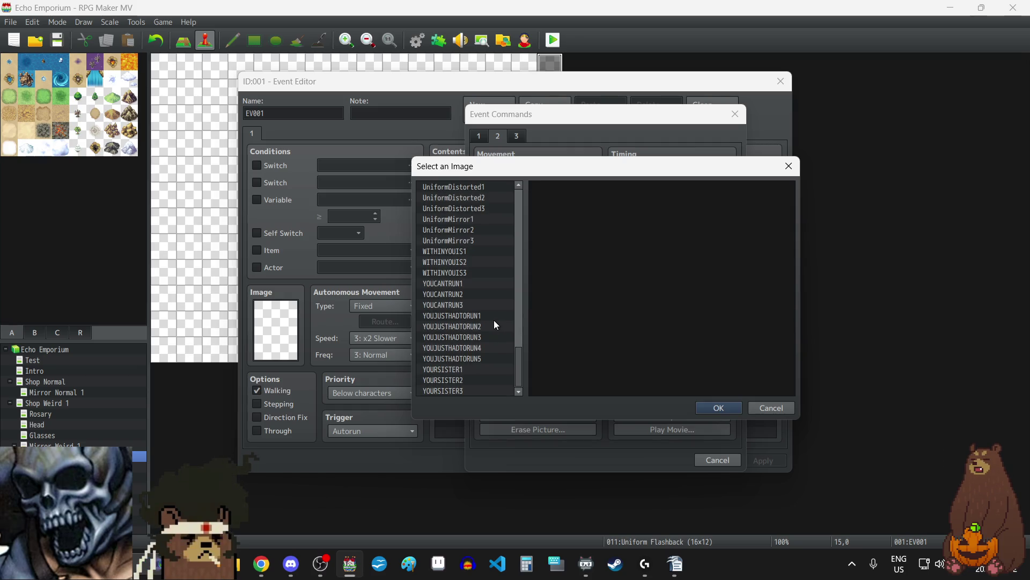
scroll(494, 320, up, 2)
click(464, 239)
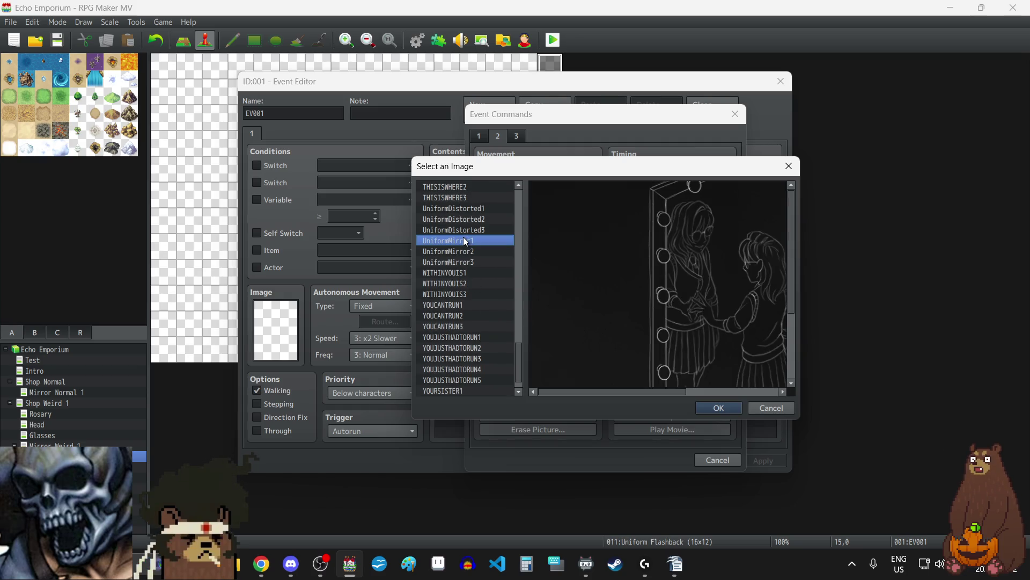
click(743, 409)
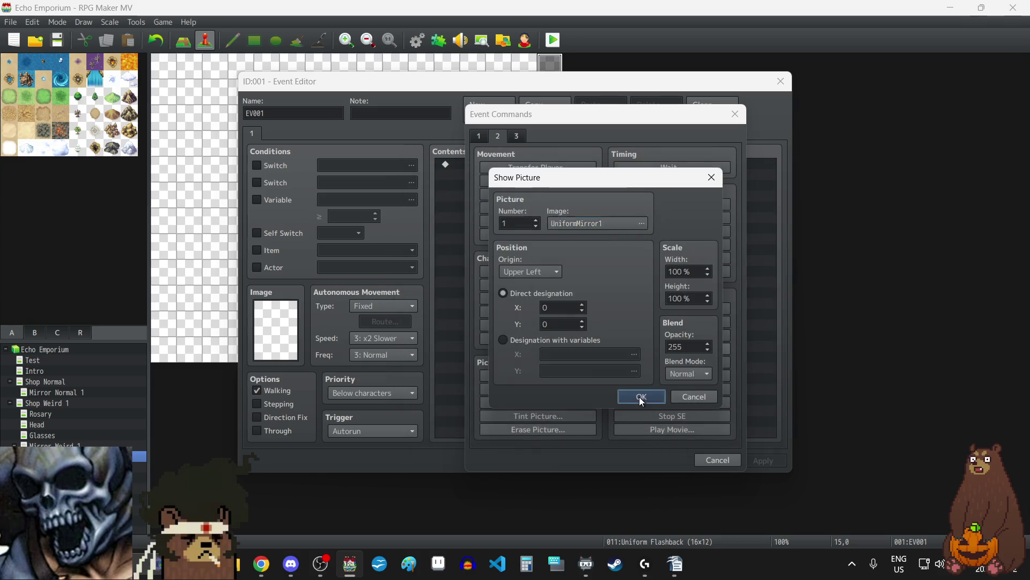
click(639, 397)
click(763, 461)
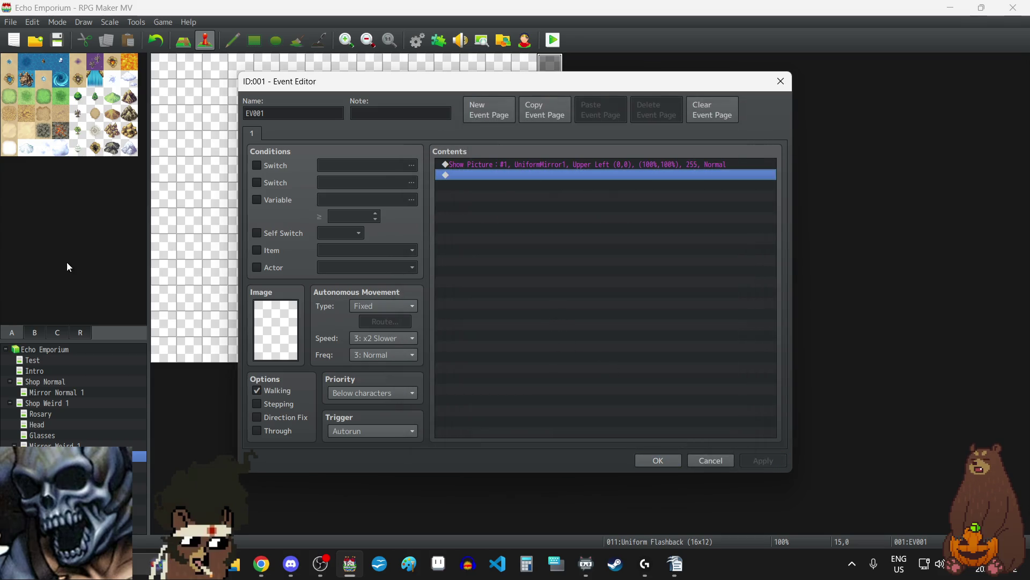
- Add a Fadein Screen command after the UniformMirror1 picture
double_click(575, 249)
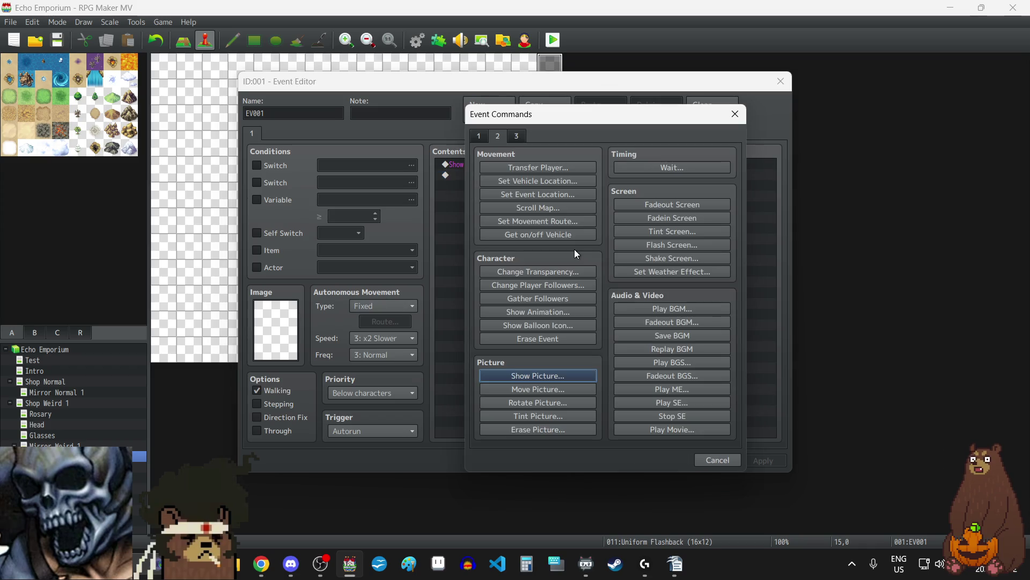
click(656, 219)
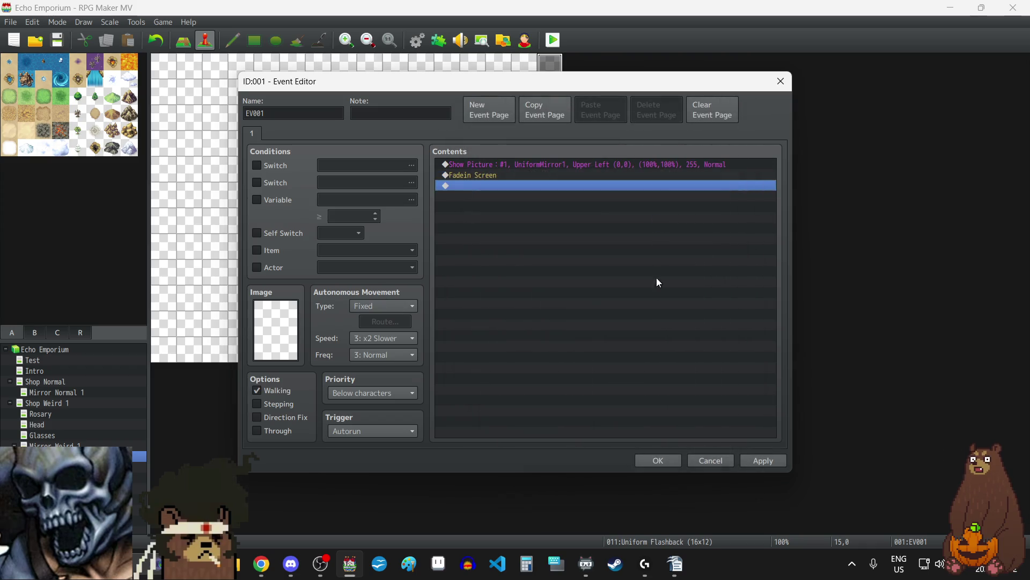
click(778, 462)
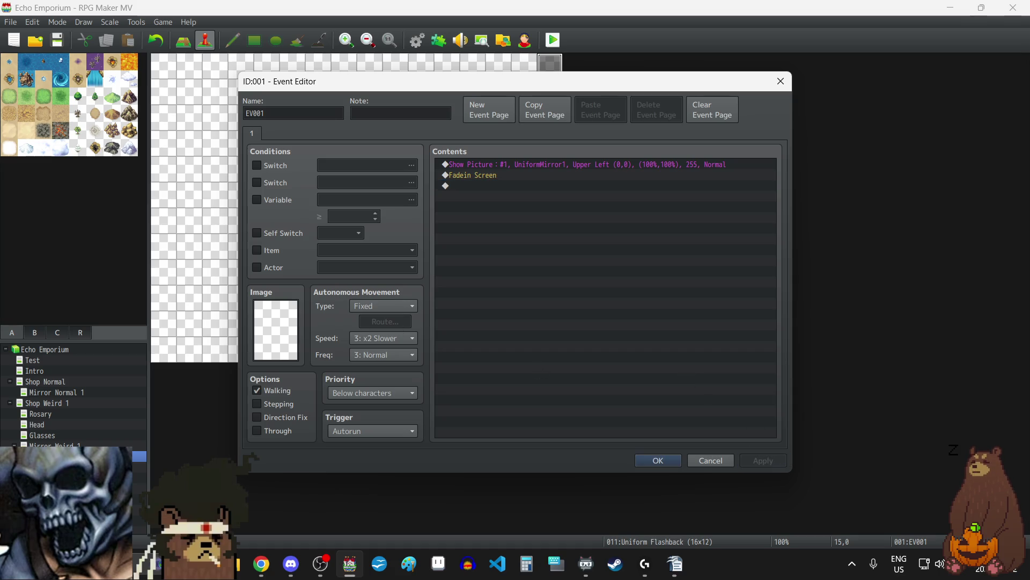
key(alt+Tab)
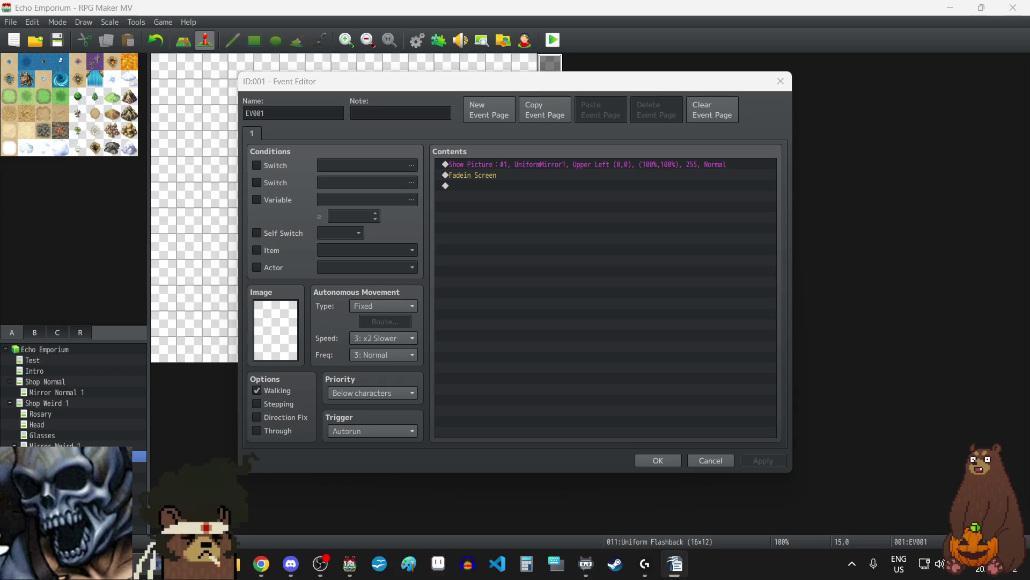
- Select the empty line below Fadein Screen and bring up Event Commands there
click(564, 346)
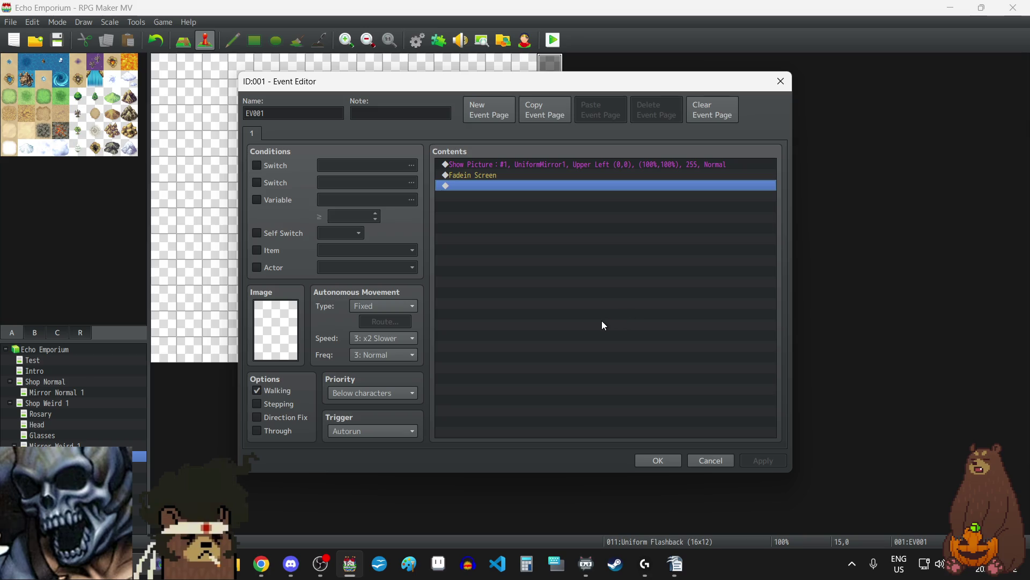
double_click(489, 185)
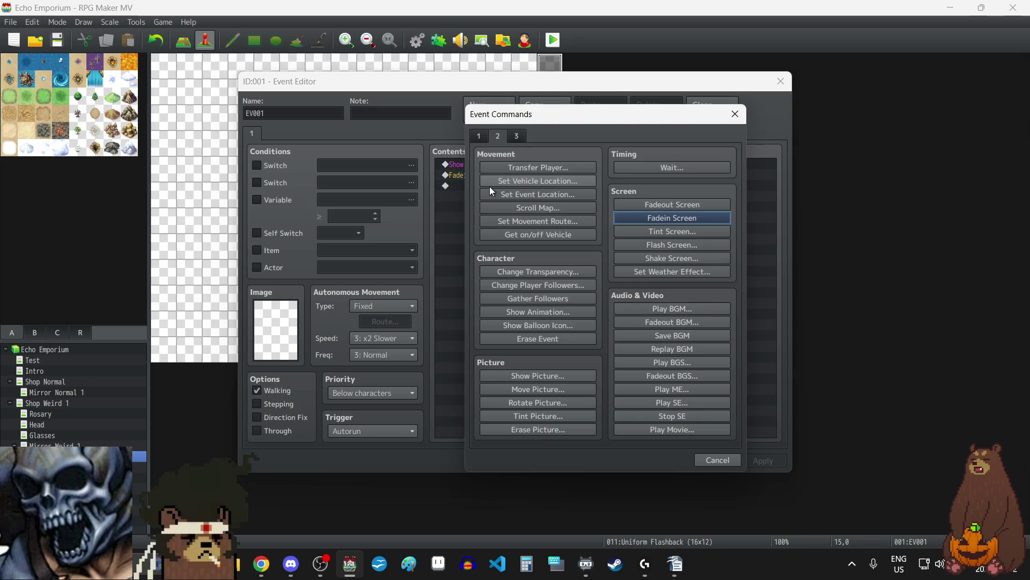
- Add Control Switches turning 0015 Object Talk ON, then reopen the command list
click(480, 134)
click(569, 260)
click(639, 266)
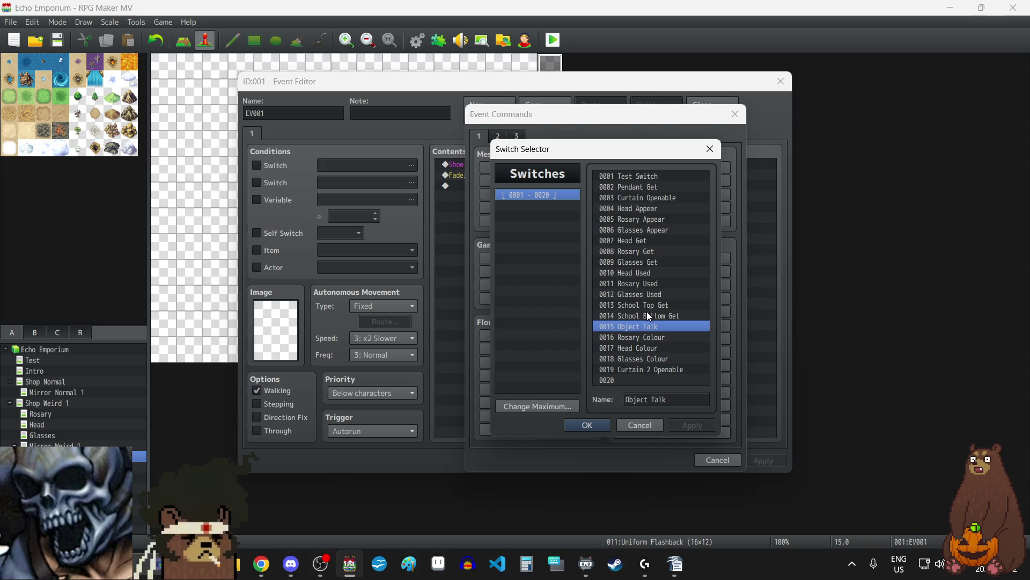
click(604, 424)
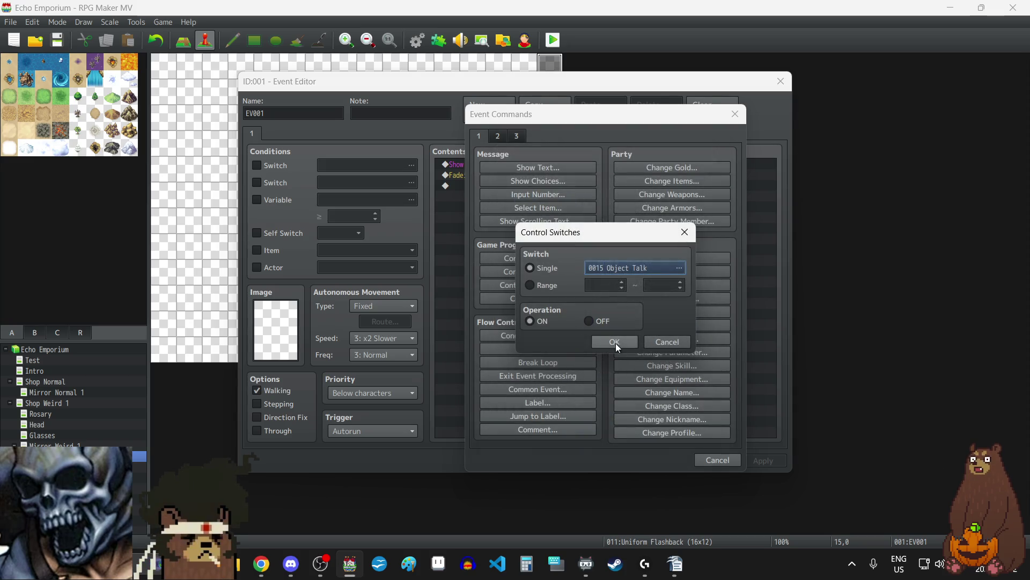
click(615, 342)
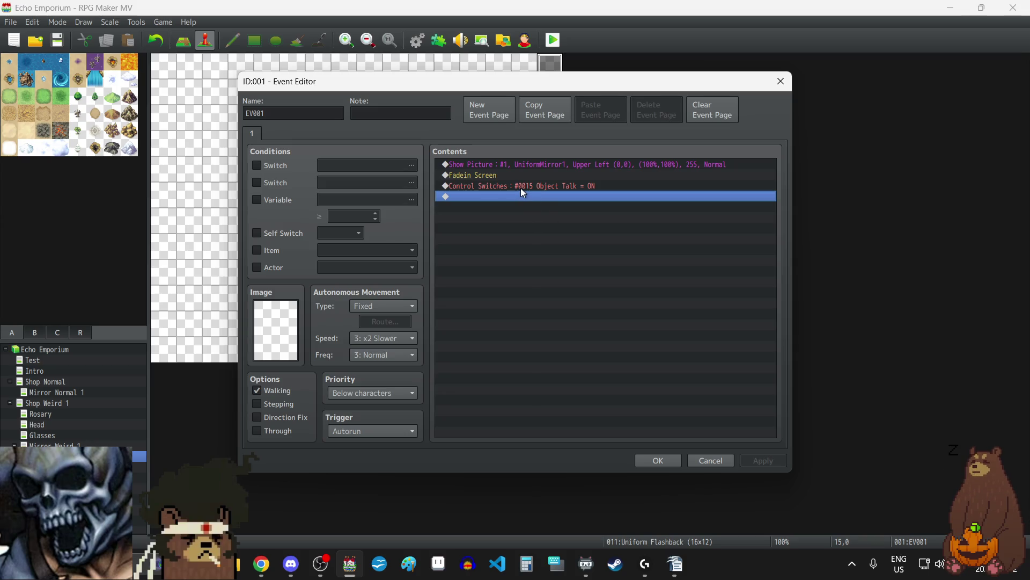
double_click(543, 238)
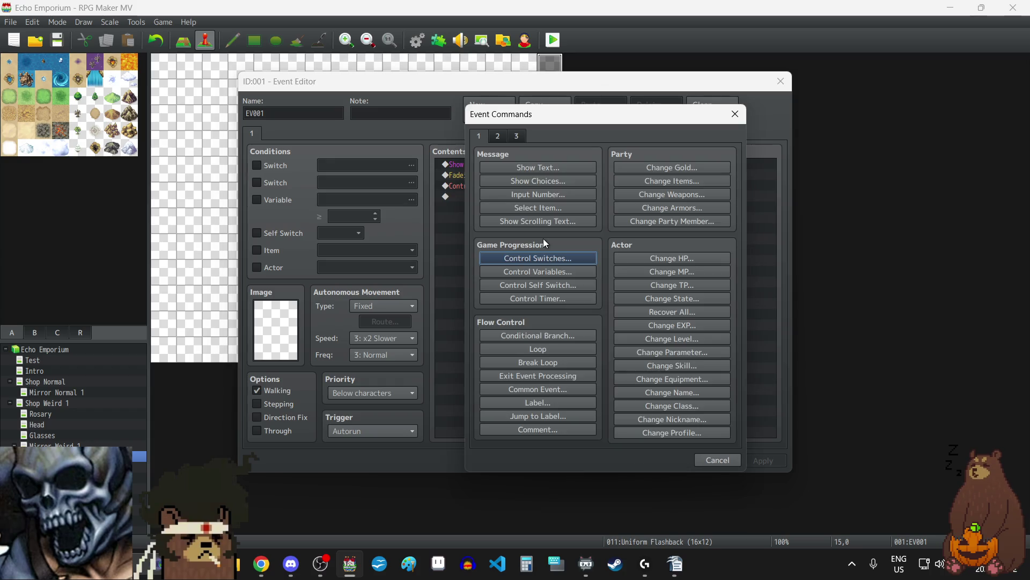
- Add an empty Show Text message, duplicate it, and open the first copy
click(512, 164)
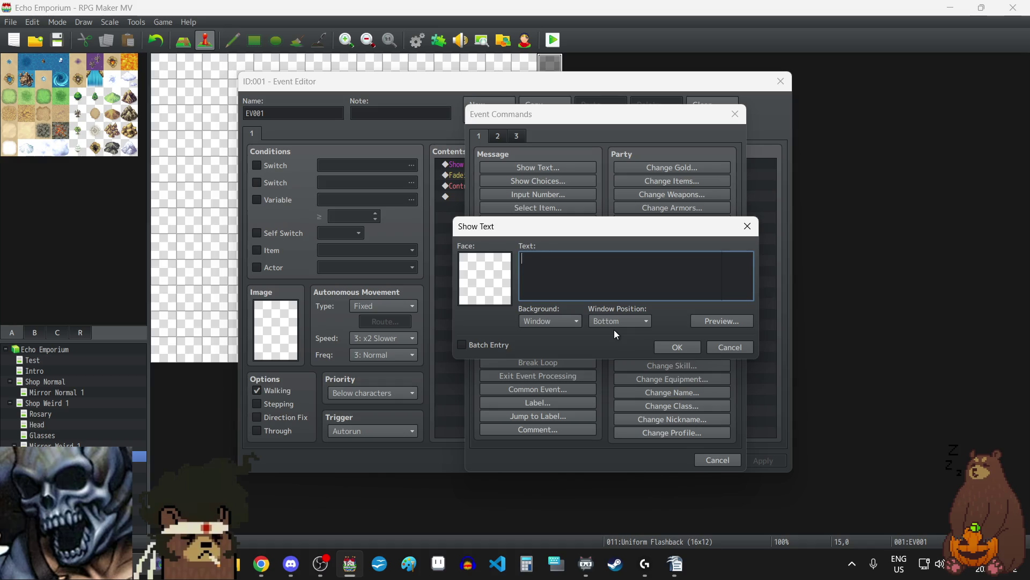
click(677, 343)
click(495, 193)
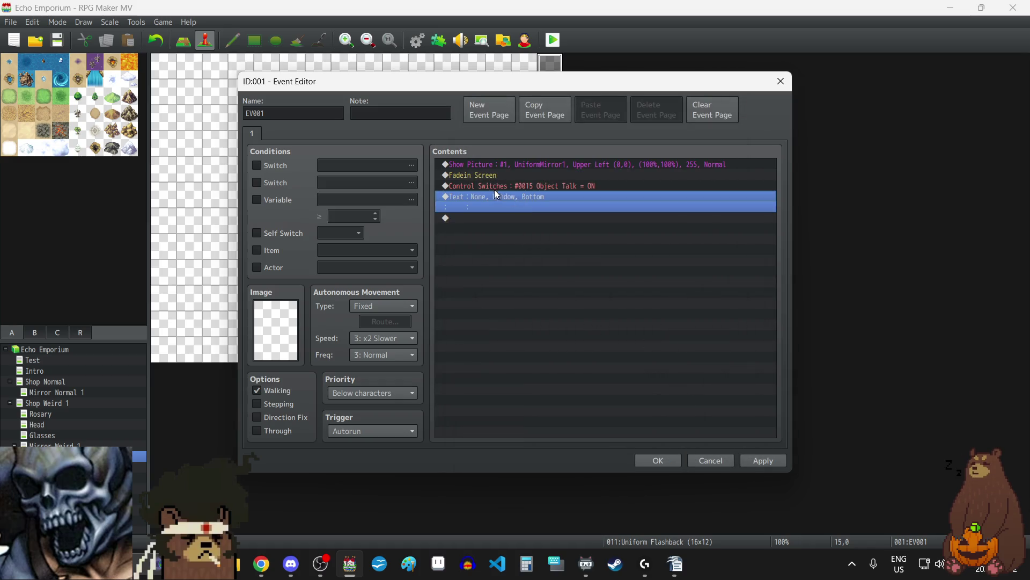
key(ctrl+c)
key(ctrl+v)
key(ctrl+v)
key(ctrl+v)
click(528, 200)
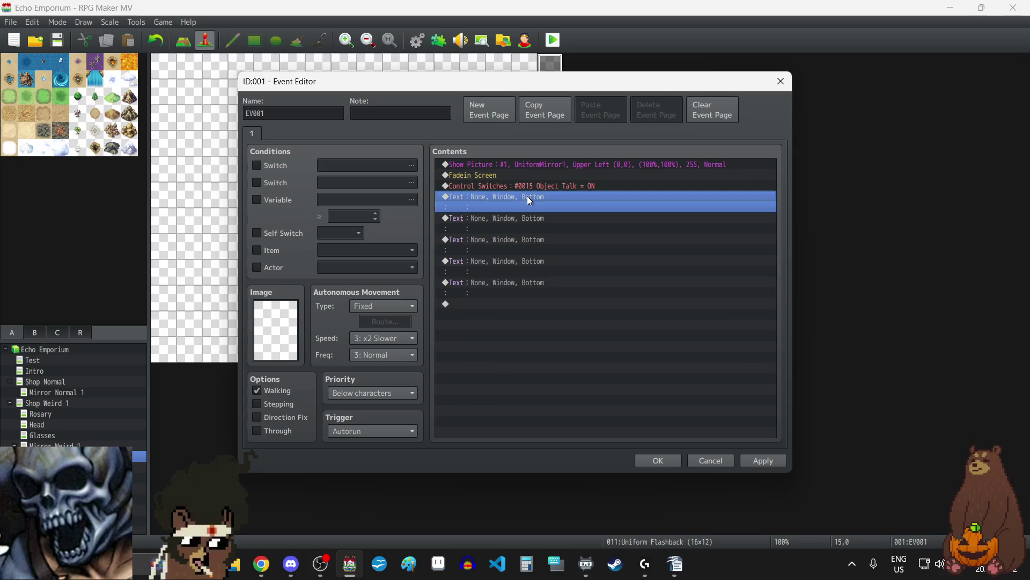
double_click(529, 200)
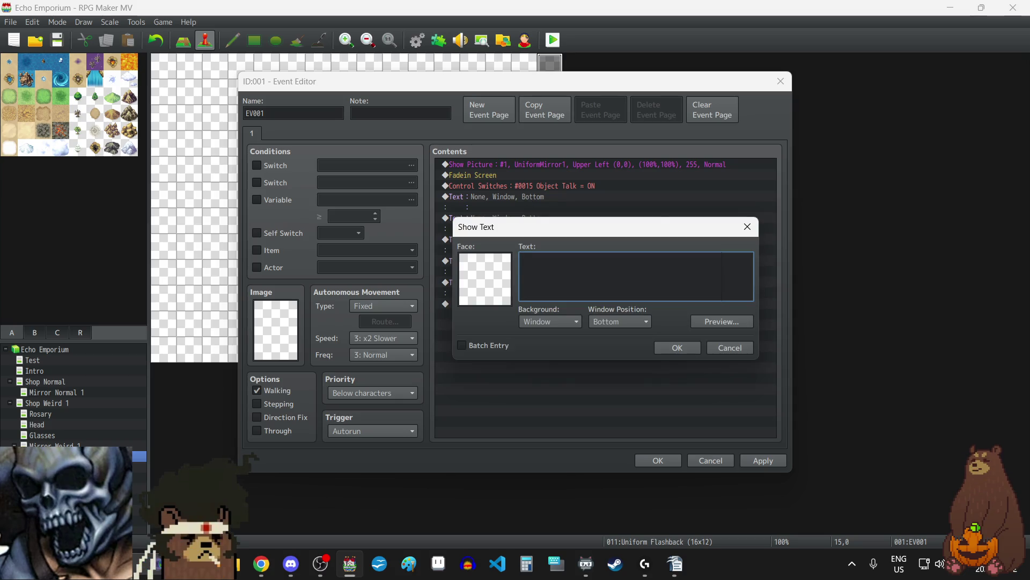
- Paste the first dialogue line from the script into the first Show Text message
key(alt+Tab)
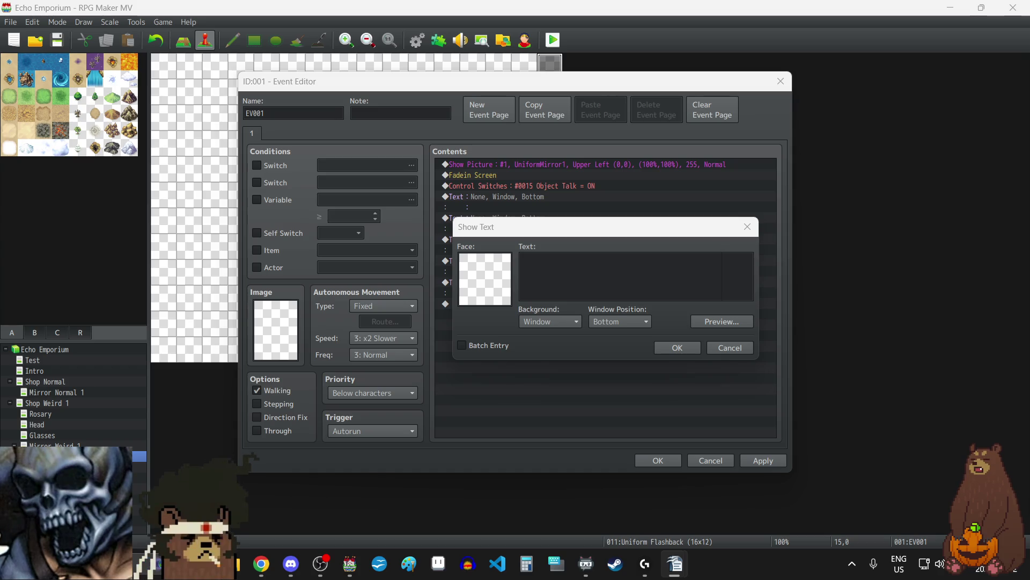
click(619, 280)
key(ctrl+v)
click(677, 348)
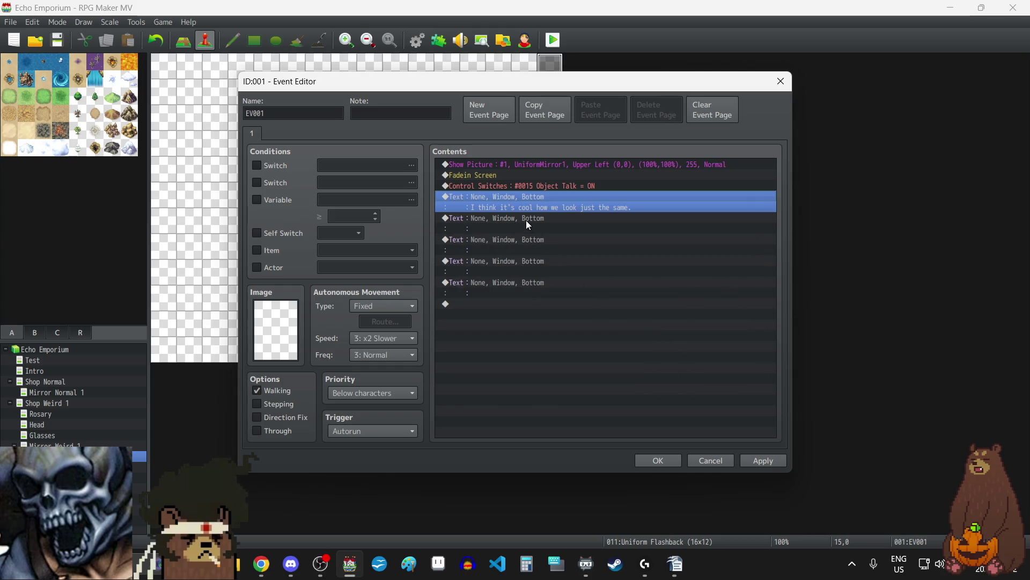
double_click(525, 217)
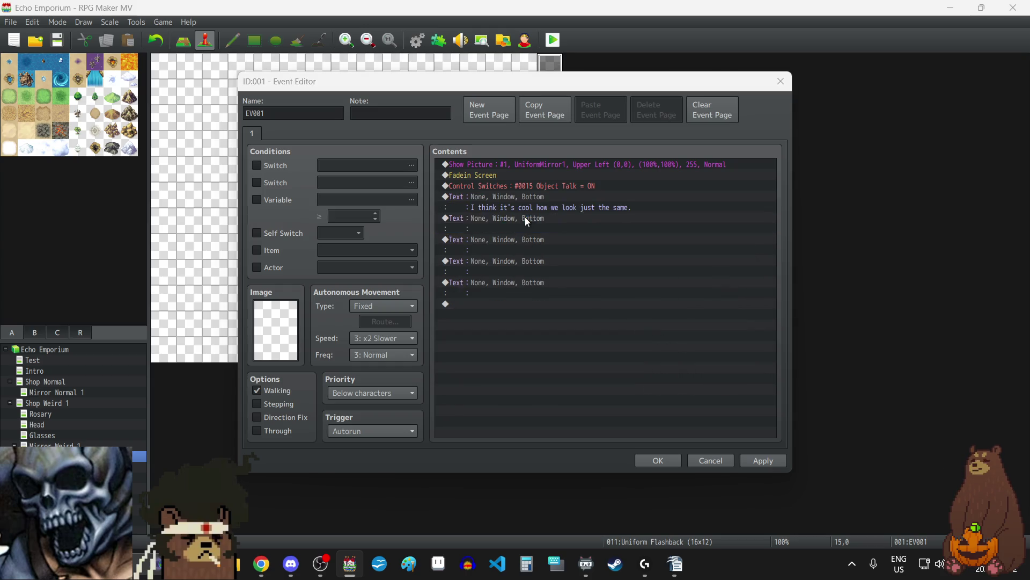
double_click(542, 312)
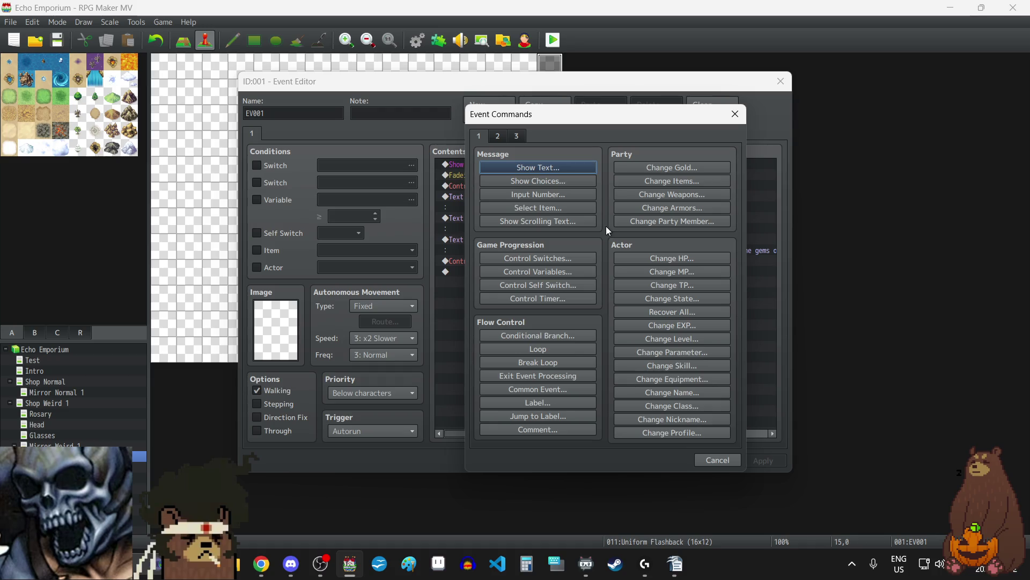
- Add Show Picture #1 with the UniformDistorted1 image
click(497, 136)
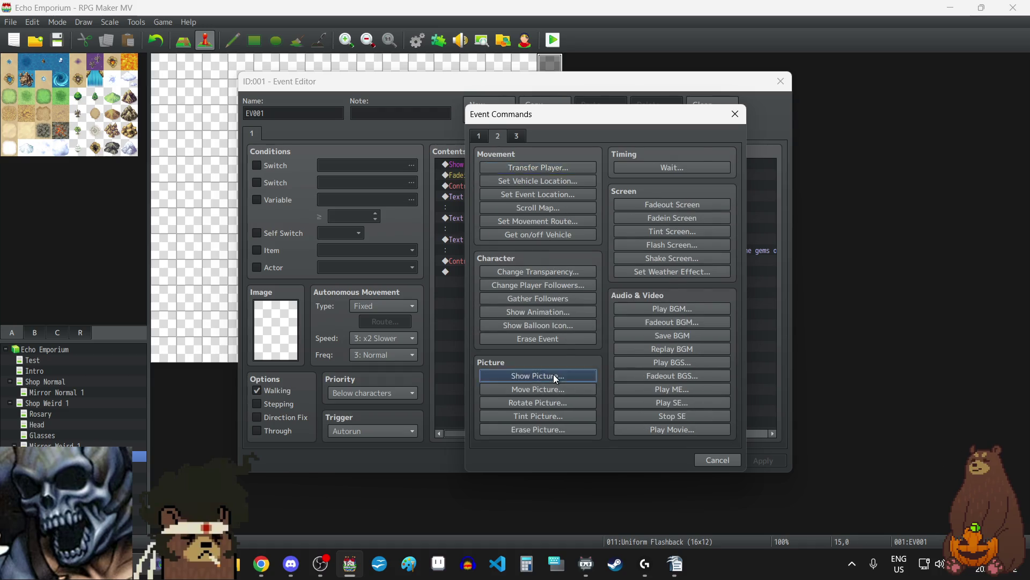
click(553, 375)
click(596, 216)
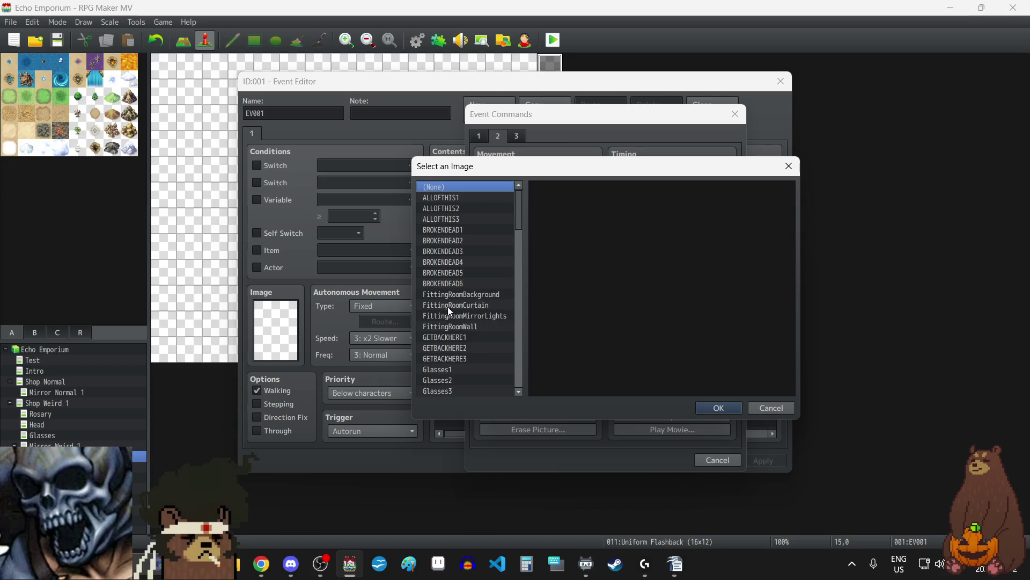
scroll(446, 314, down, 20)
scroll(456, 300, up, 1)
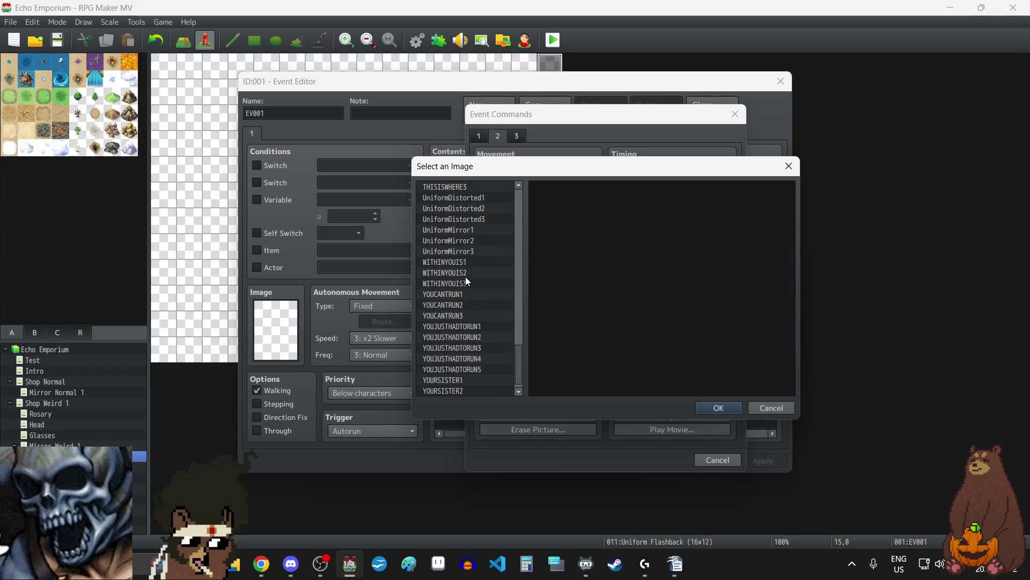
click(480, 197)
click(732, 407)
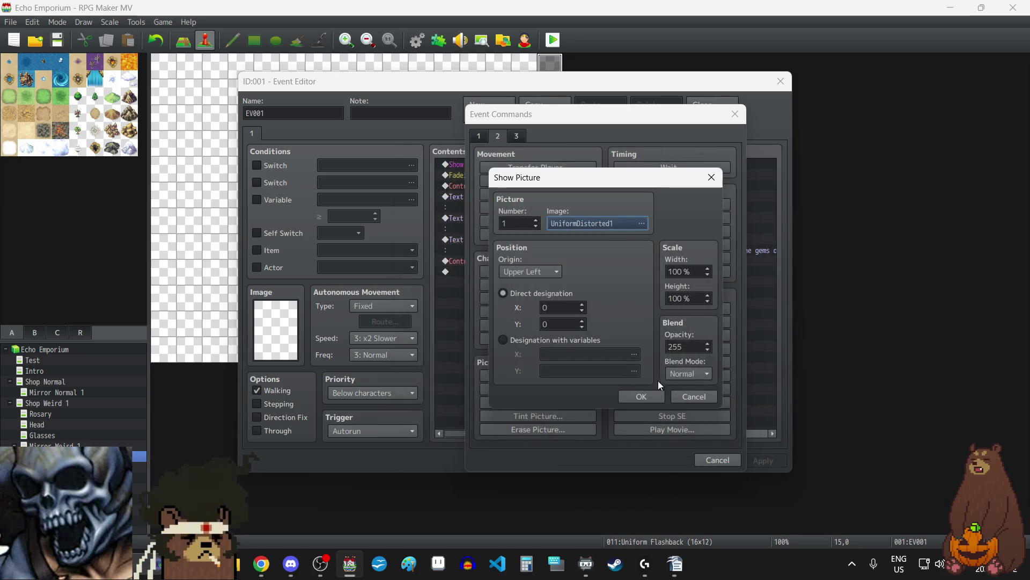
click(646, 397)
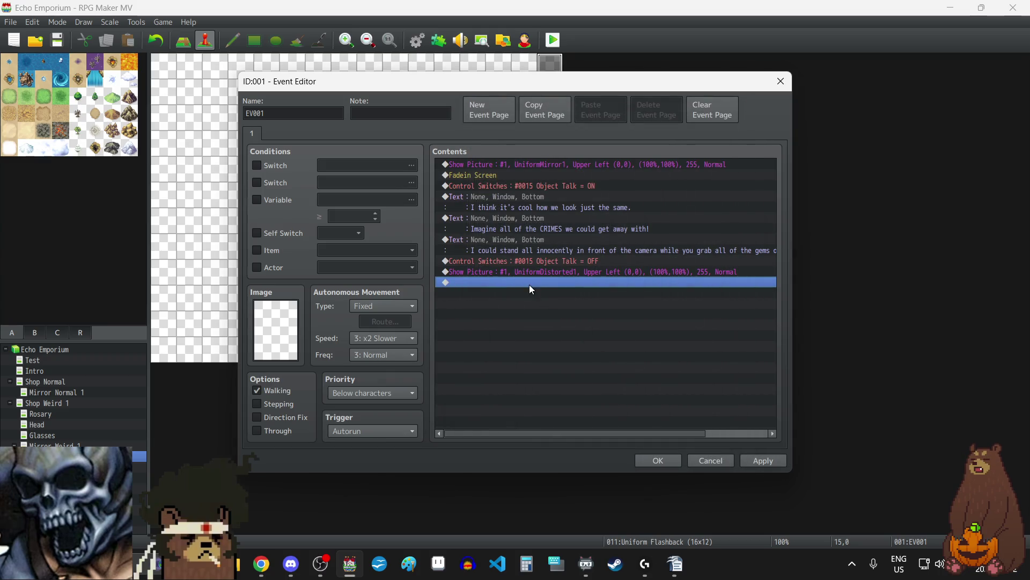
- Add a 12-frame Wait after the UniformDistorted1 picture
double_click(530, 285)
click(721, 164)
click(597, 316)
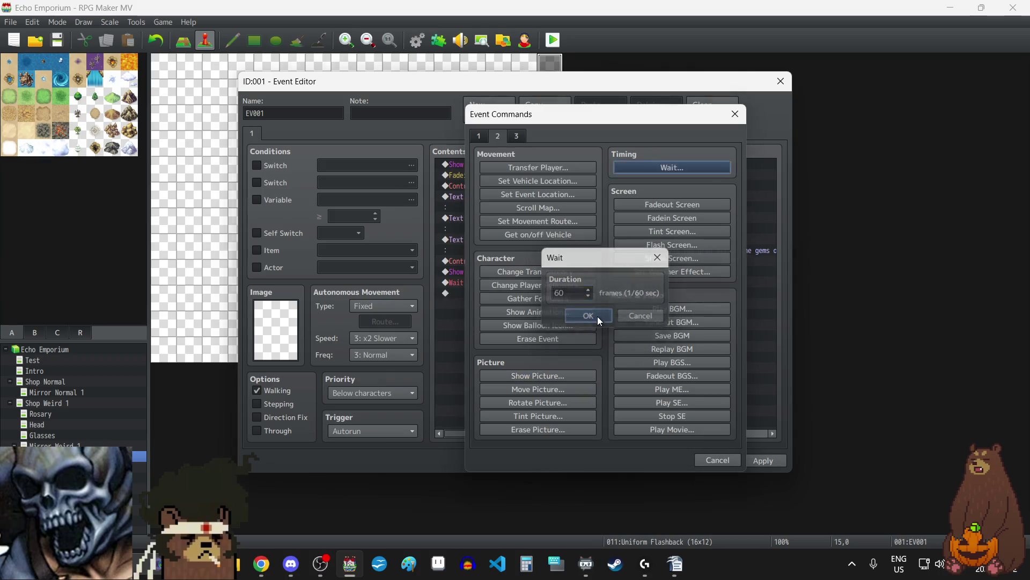
double_click(520, 282)
text(12)
click(589, 316)
- Duplicate the picture-and-wait pair and change the second picture to UniformDistorted2
click(553, 273)
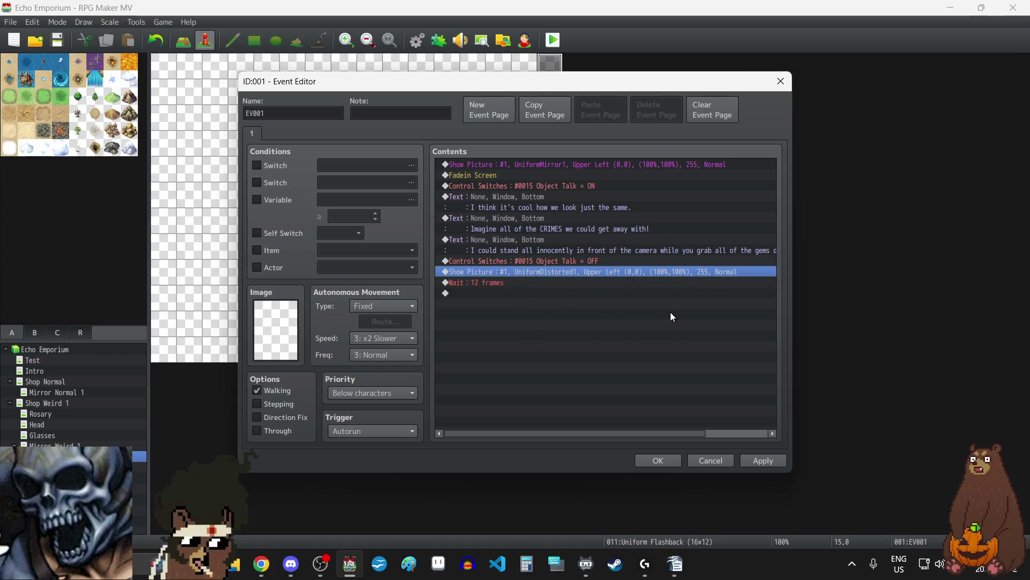
key(Down)
key(Down)
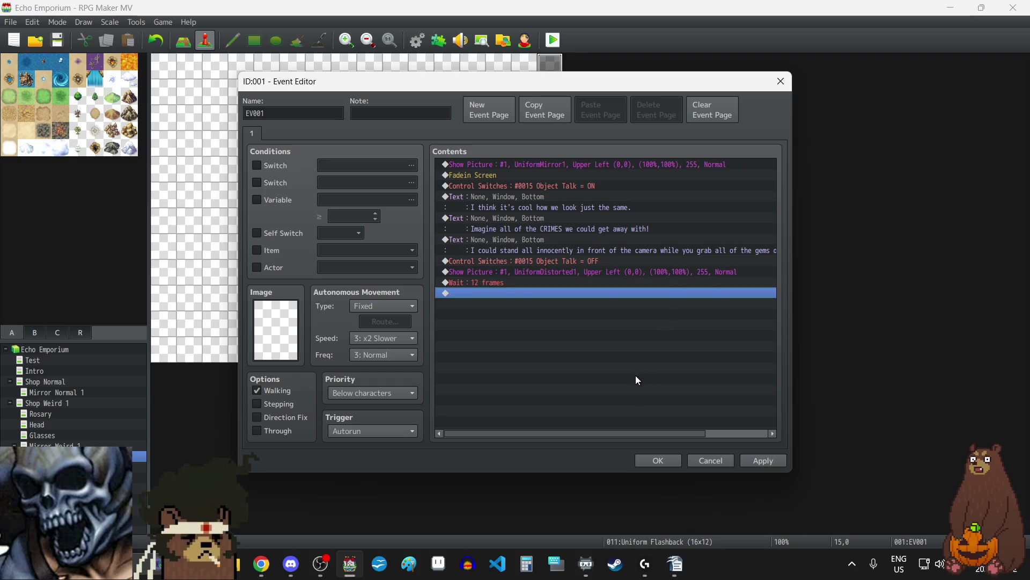
key(ctrl+v)
key(ctrl+v)
double_click(561, 293)
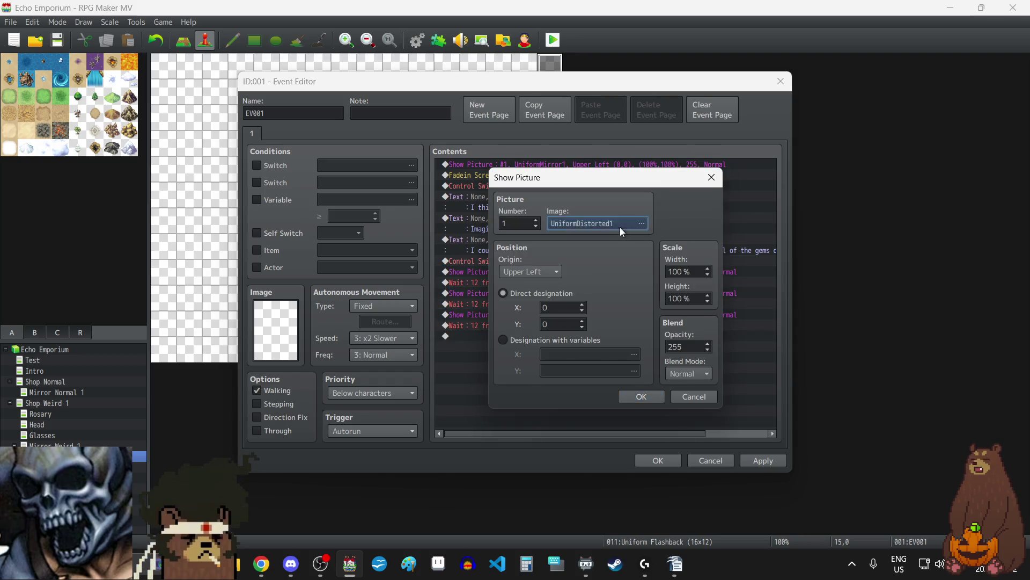
click(621, 230)
click(485, 300)
click(717, 409)
click(632, 394)
- Change the third copied picture's image to UniformDistorted3
click(536, 316)
double_click(535, 316)
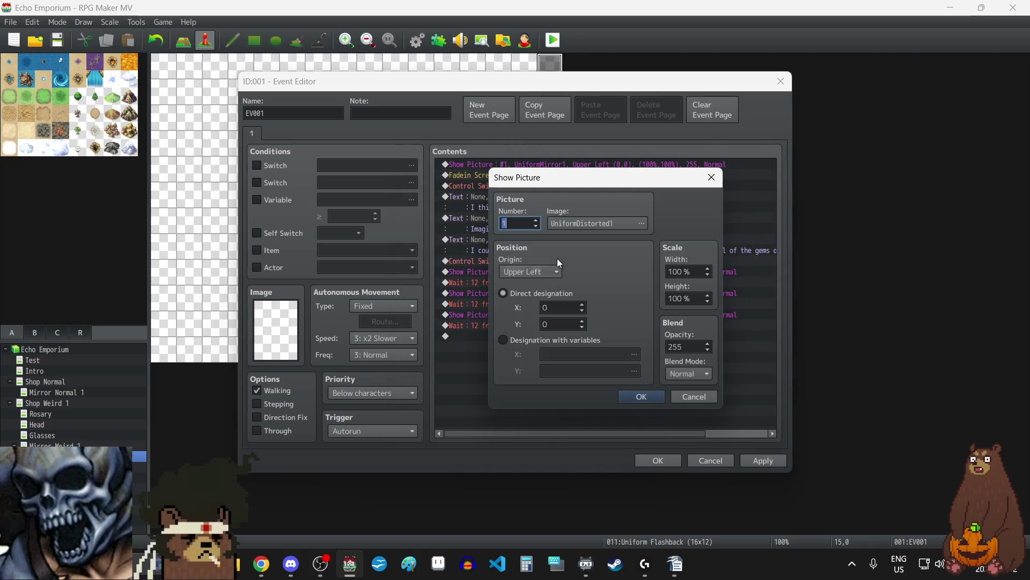
click(574, 227)
click(474, 311)
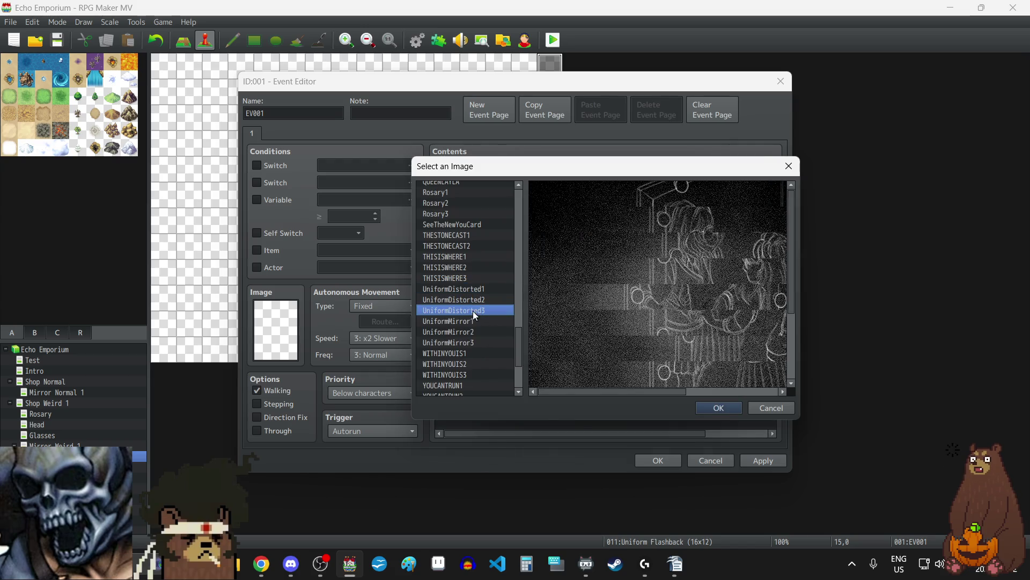
click(705, 408)
click(639, 396)
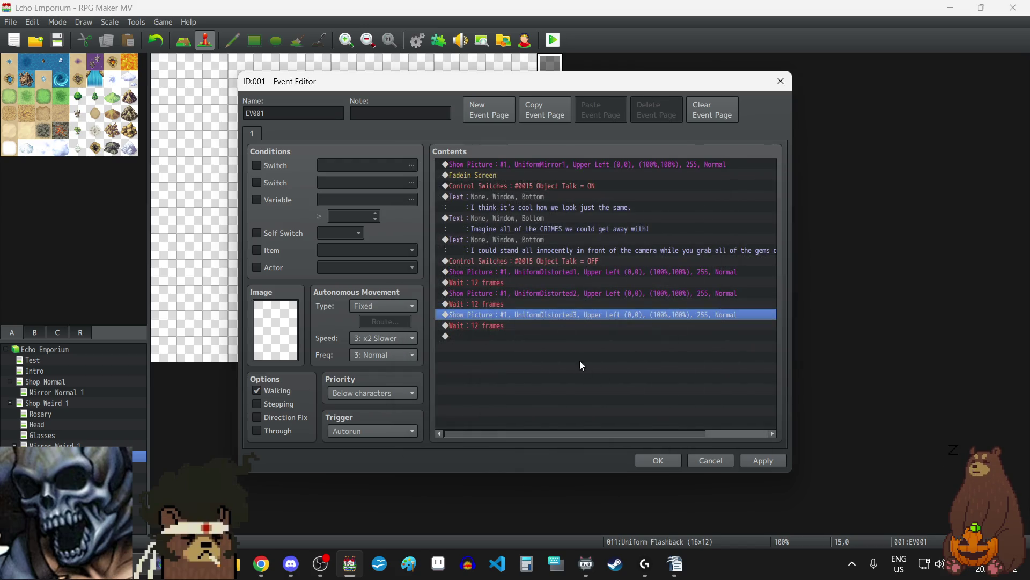
click(544, 273)
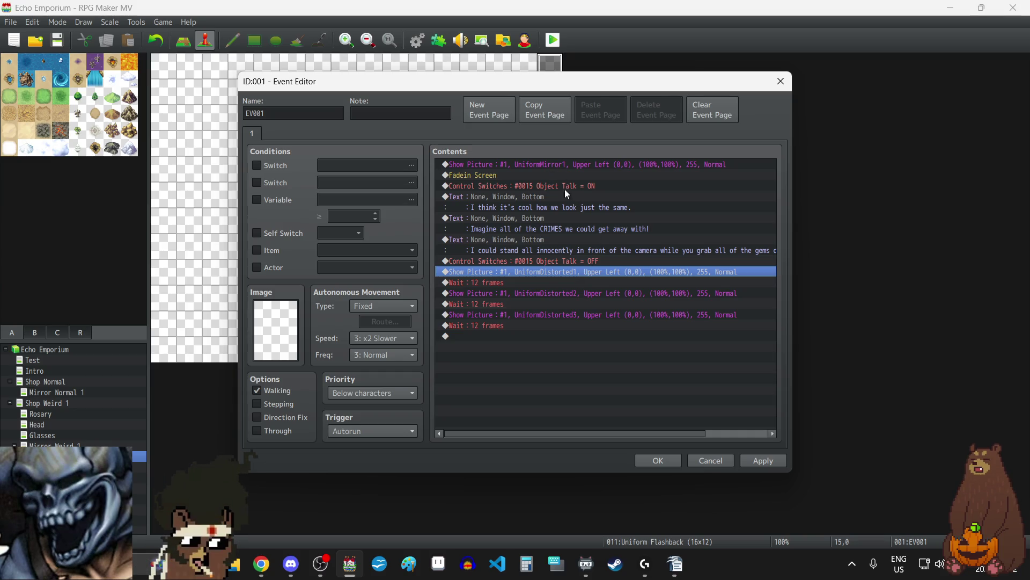
click(509, 164)
- Dismiss Event Commands, apply and close EV001, save the project, then select Mirror Weird 1
key(Insert)
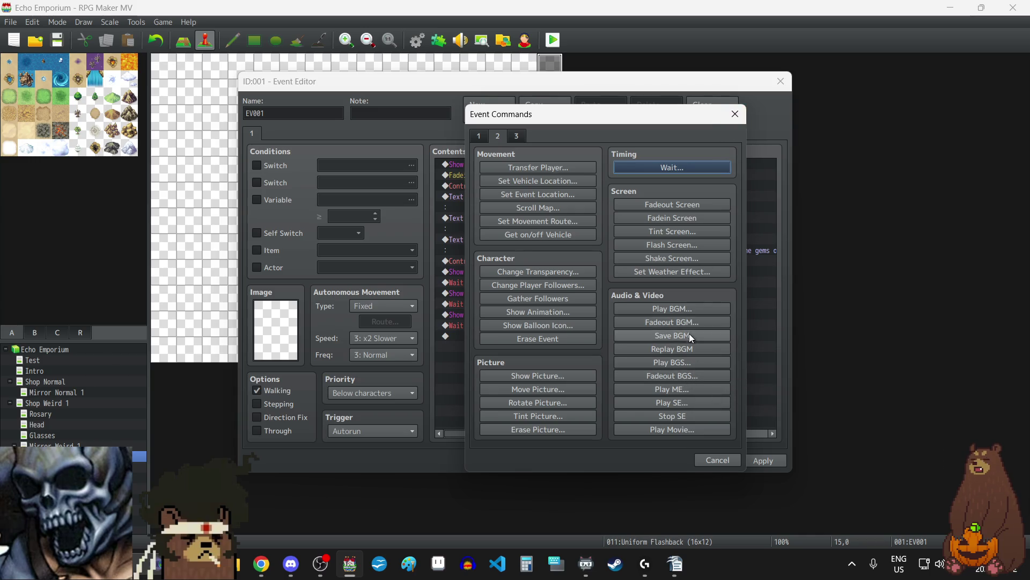
click(734, 114)
click(757, 462)
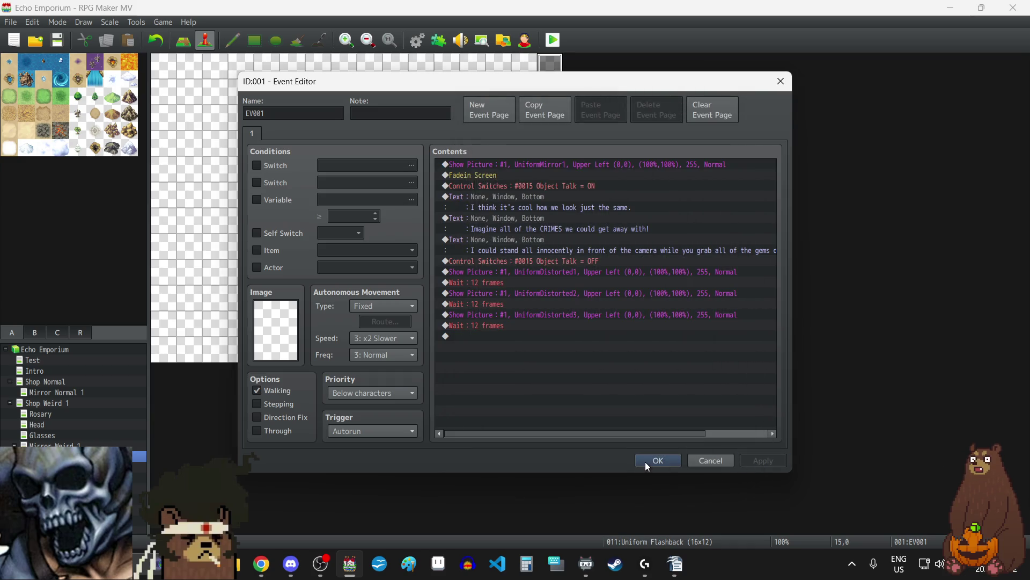
click(645, 461)
click(68, 50)
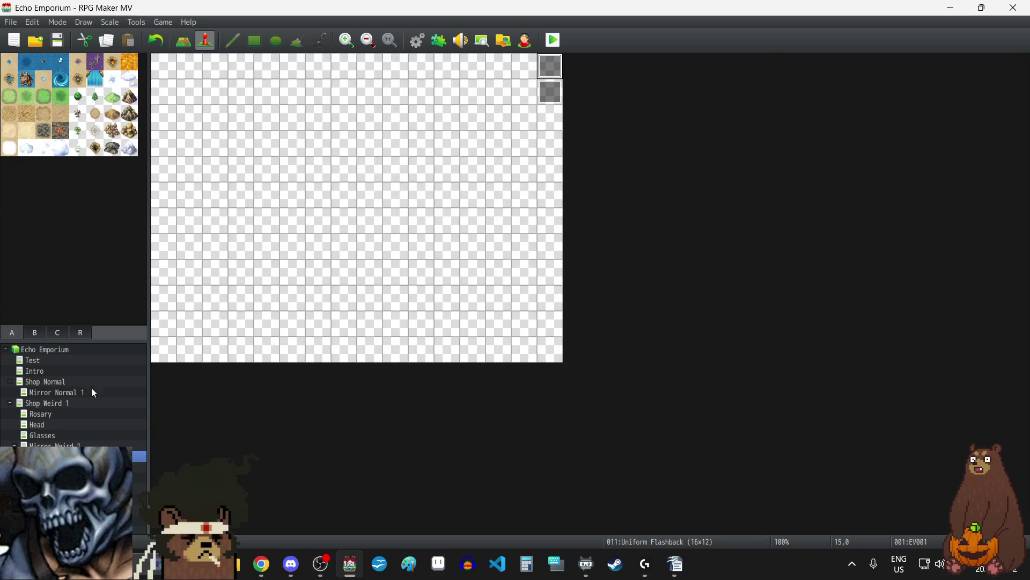
click(75, 444)
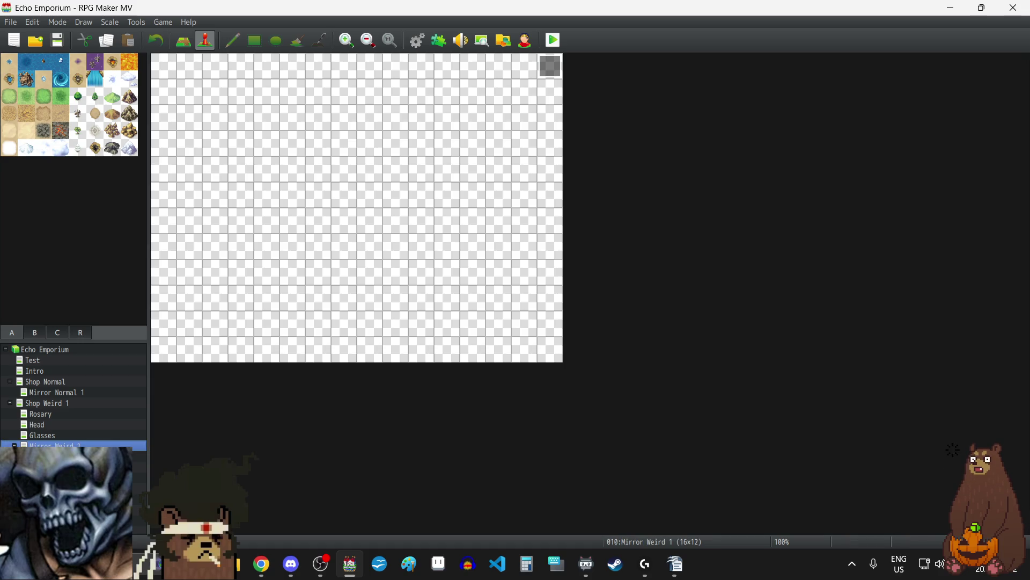
- Insert a 1-second Fadeout BGM into Mirror Weird 1's EV001, then apply and close it
double_click(546, 73)
scroll(624, 234, down, 20)
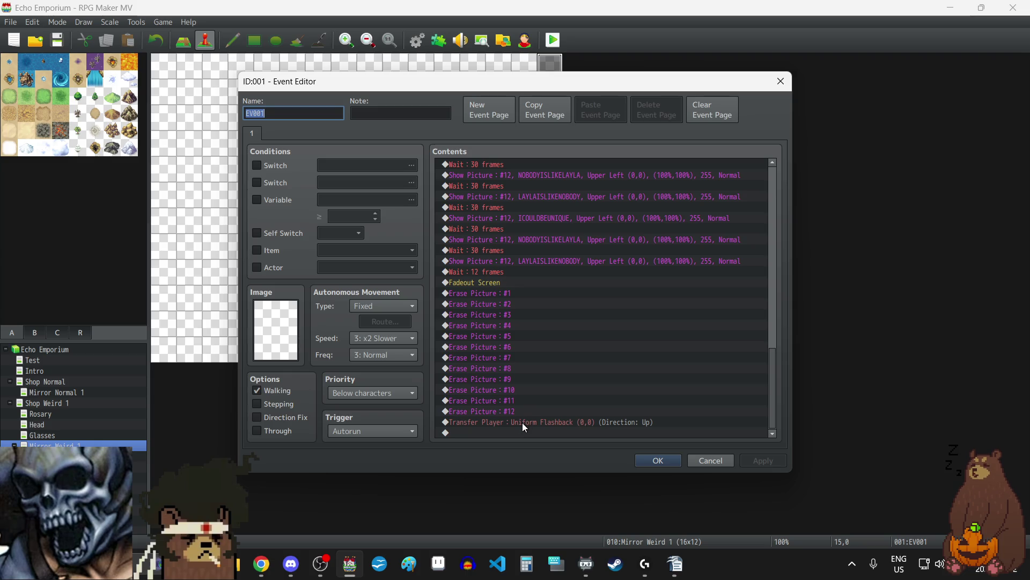
double_click(500, 279)
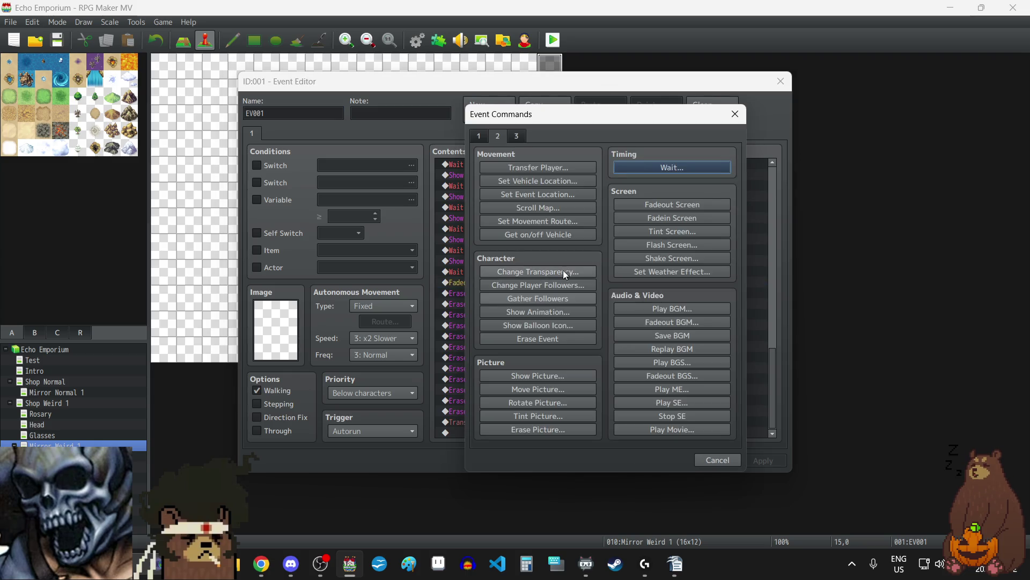
click(688, 324)
text(1)
click(584, 314)
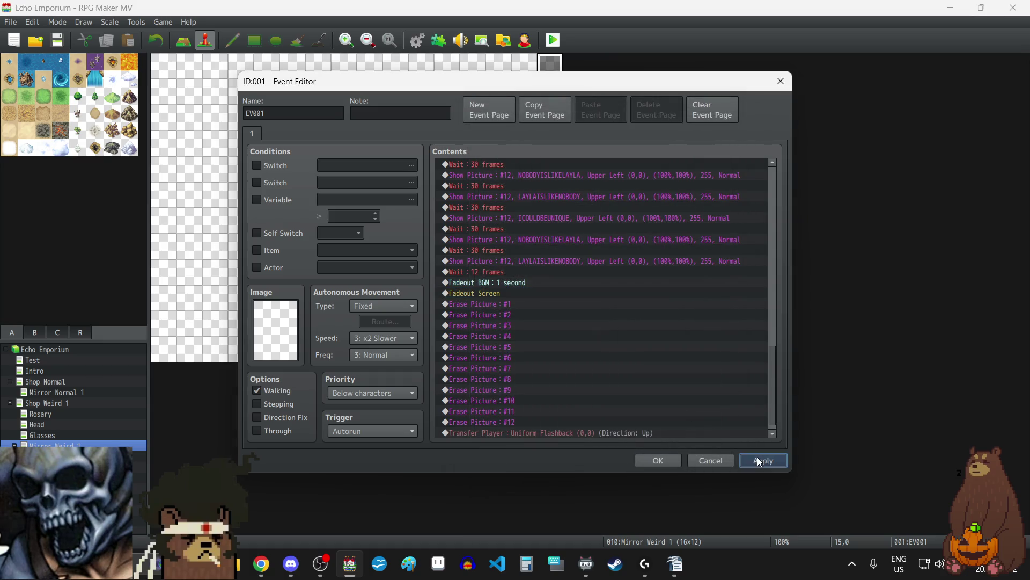
click(758, 457)
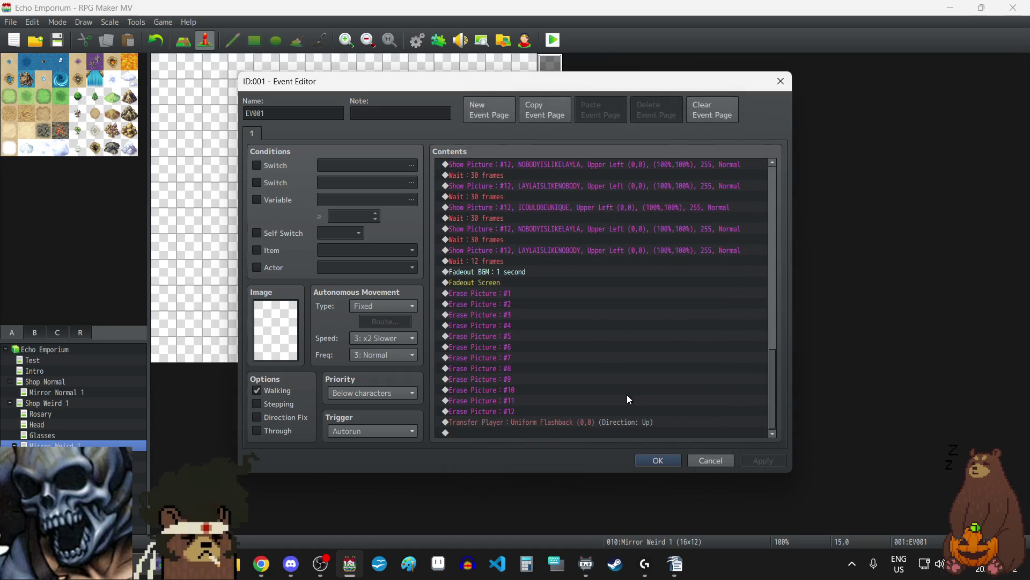
click(657, 462)
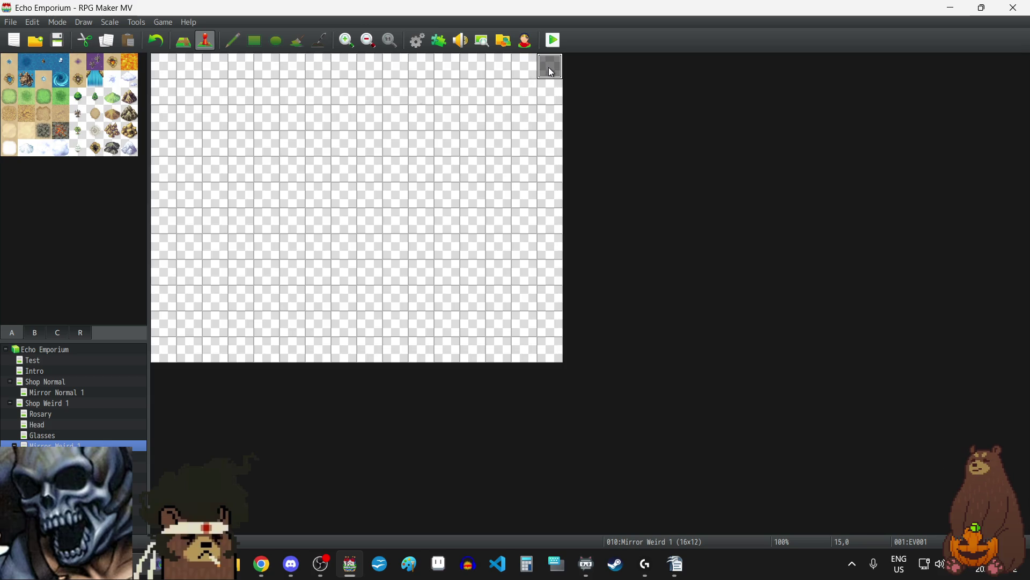
- Set the Rosary map to autoplay EchoEmporium as BGM at 50% volume
key(Down)
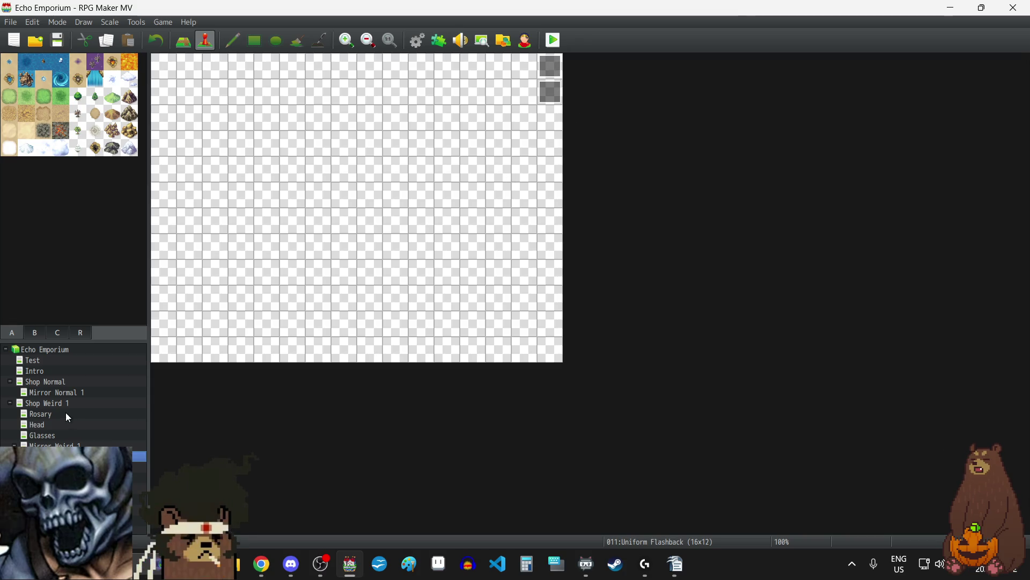
click(44, 414)
right_click(44, 414)
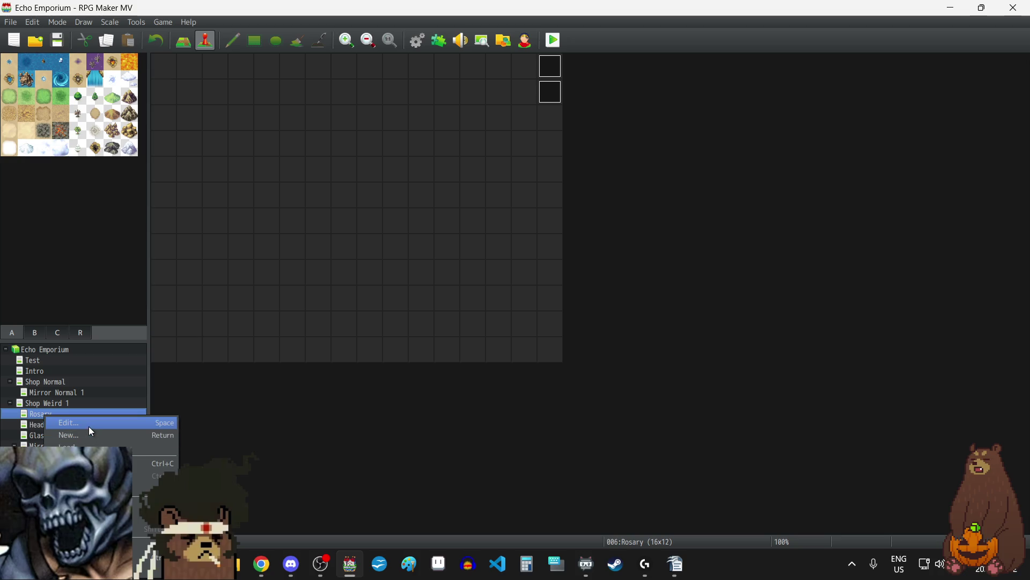
click(89, 426)
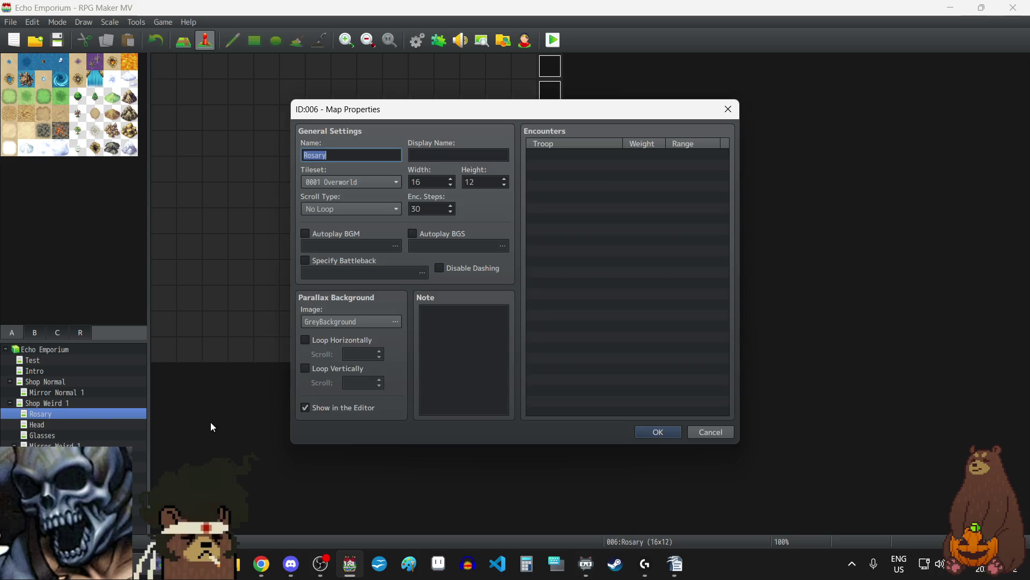
click(305, 234)
click(396, 245)
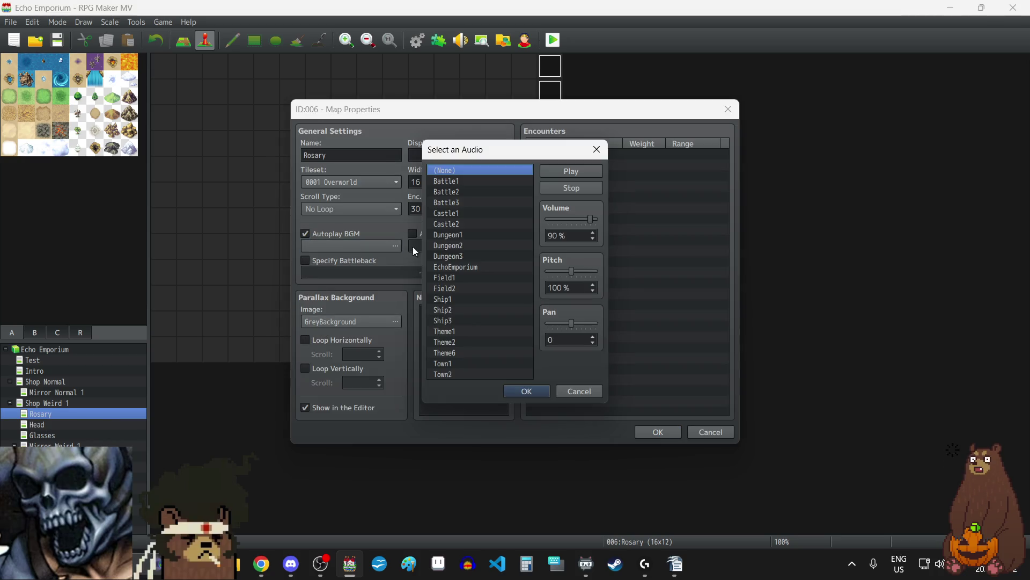
click(465, 266)
drag(593, 220, 569, 221)
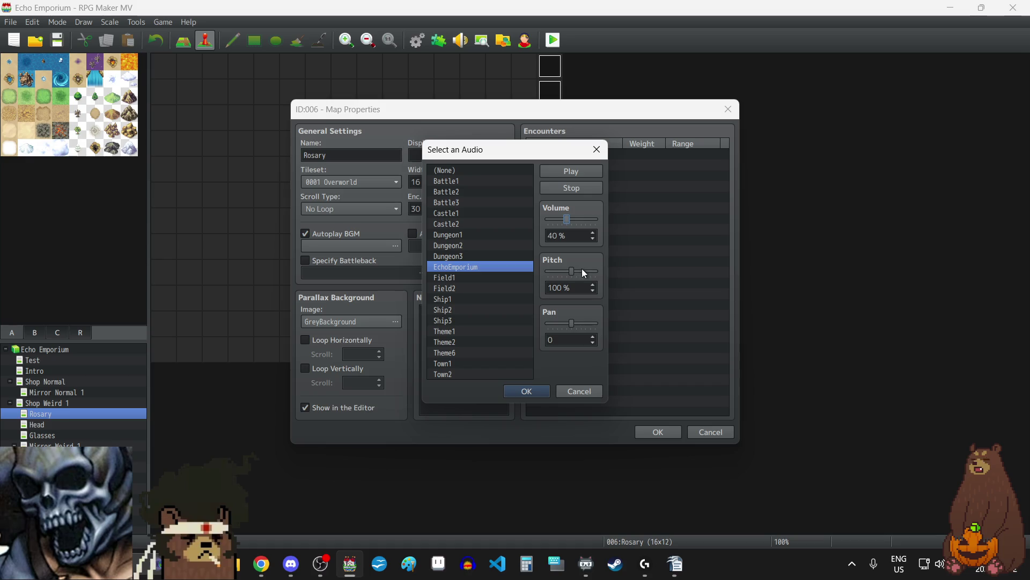
click(573, 220)
click(528, 391)
click(667, 433)
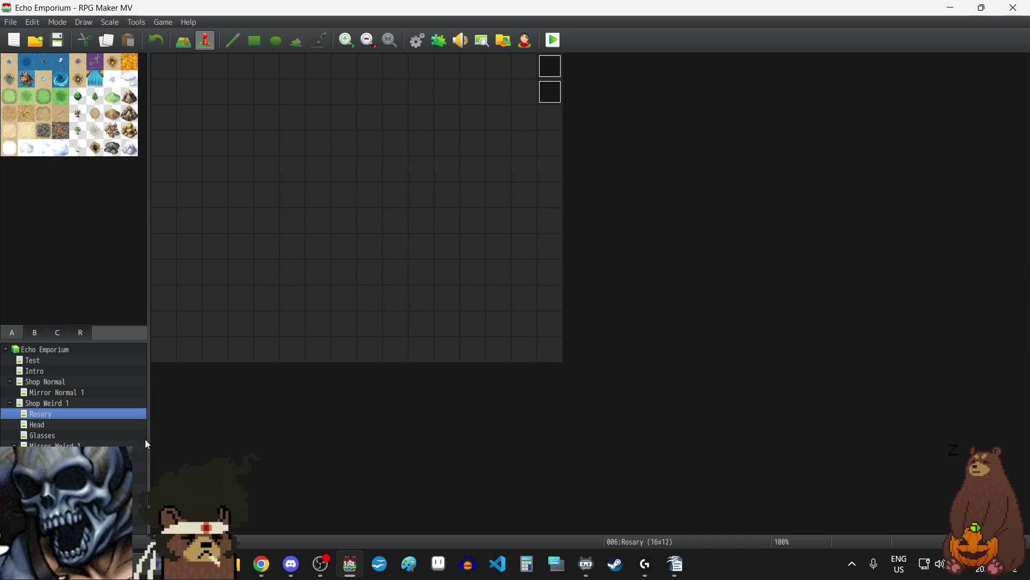
- Set the Head map to autoplay EchoEmporium as BGM at 50% volume
click(42, 425)
right_click(42, 425)
click(72, 423)
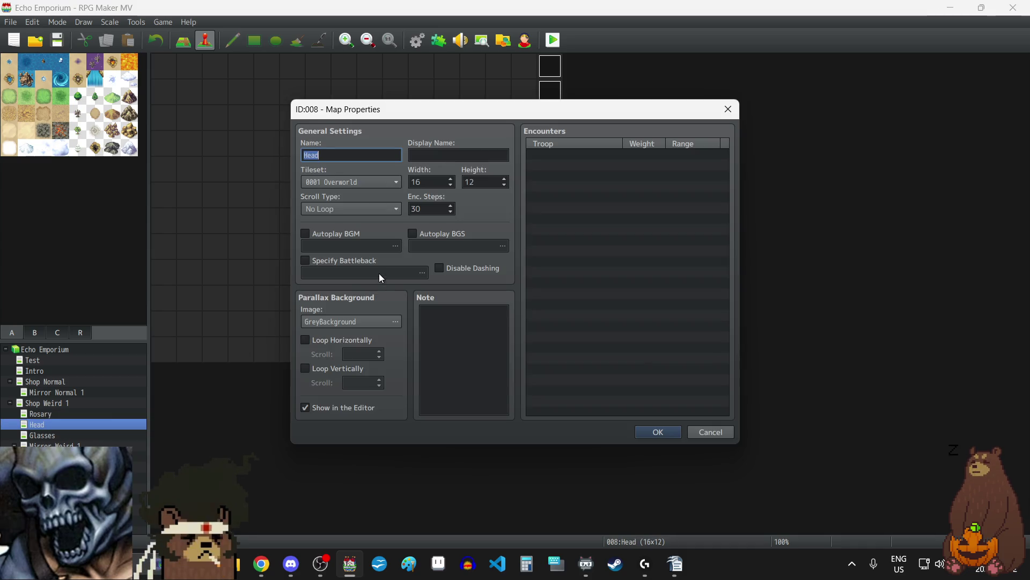
click(306, 233)
click(395, 246)
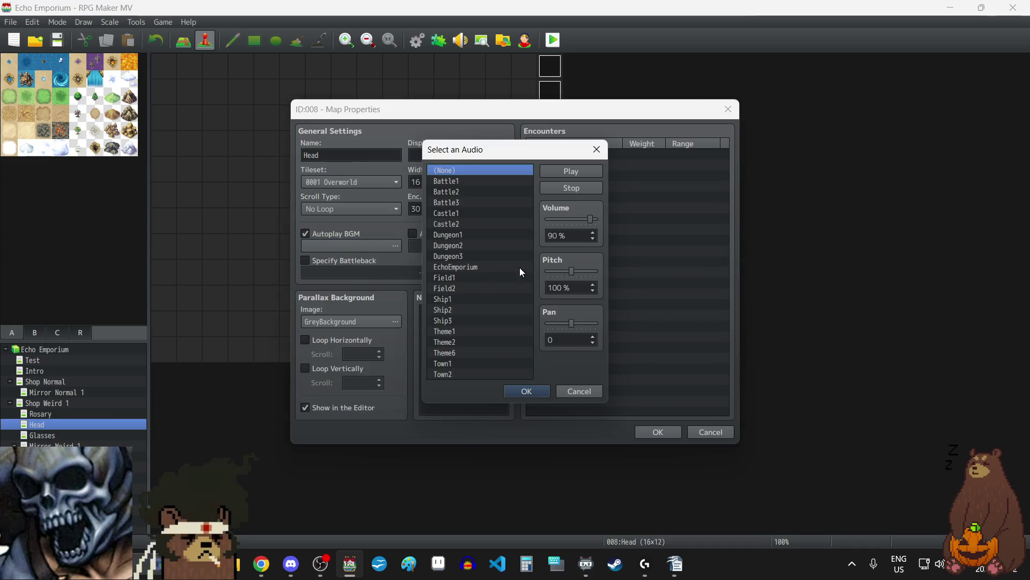
click(459, 267)
drag(587, 217, 571, 217)
click(535, 393)
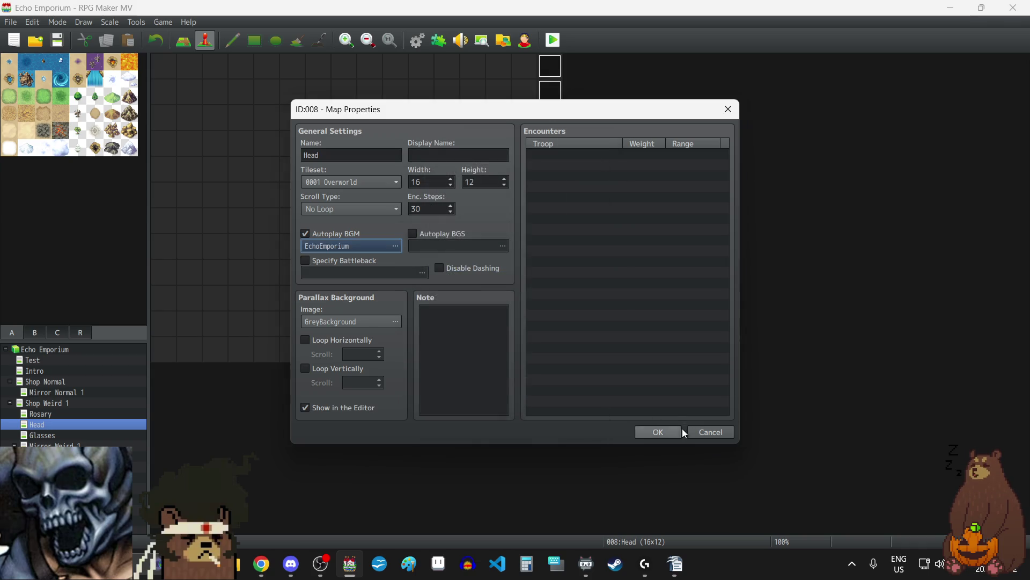
click(677, 431)
- Choose EchoEmporium as the Glasses map's background music
click(55, 433)
right_click(63, 437)
click(104, 423)
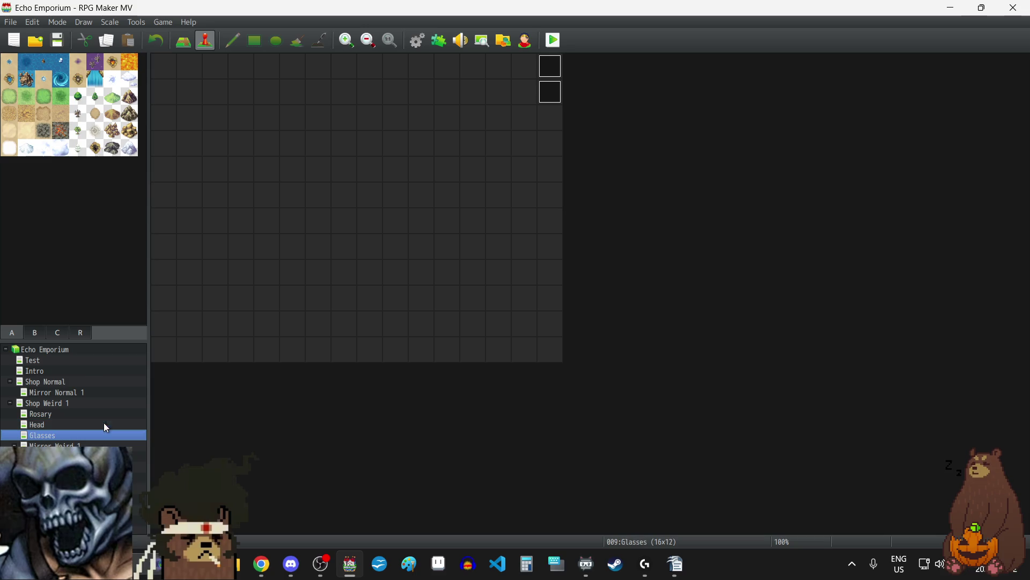
click(395, 246)
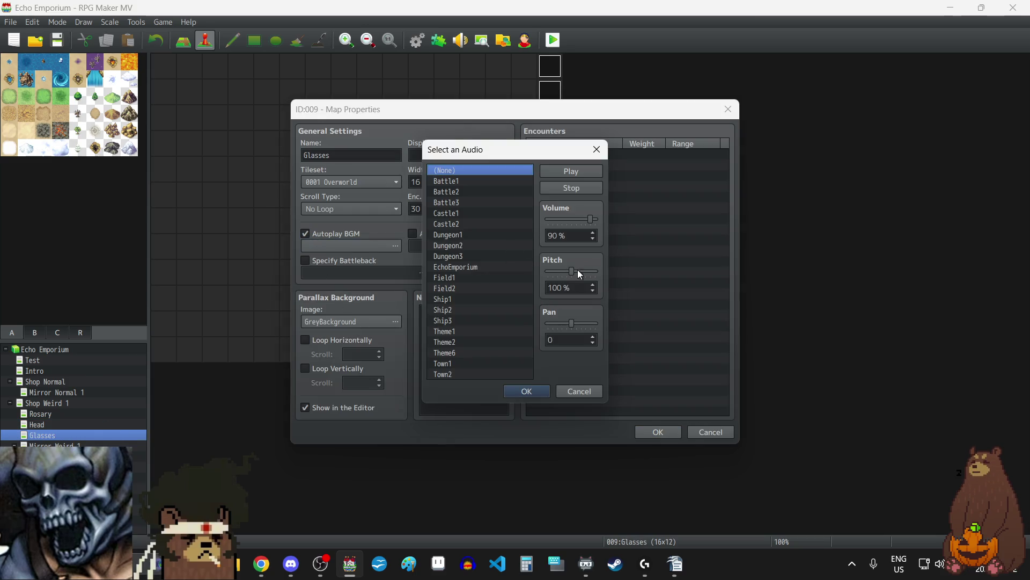
click(486, 268)
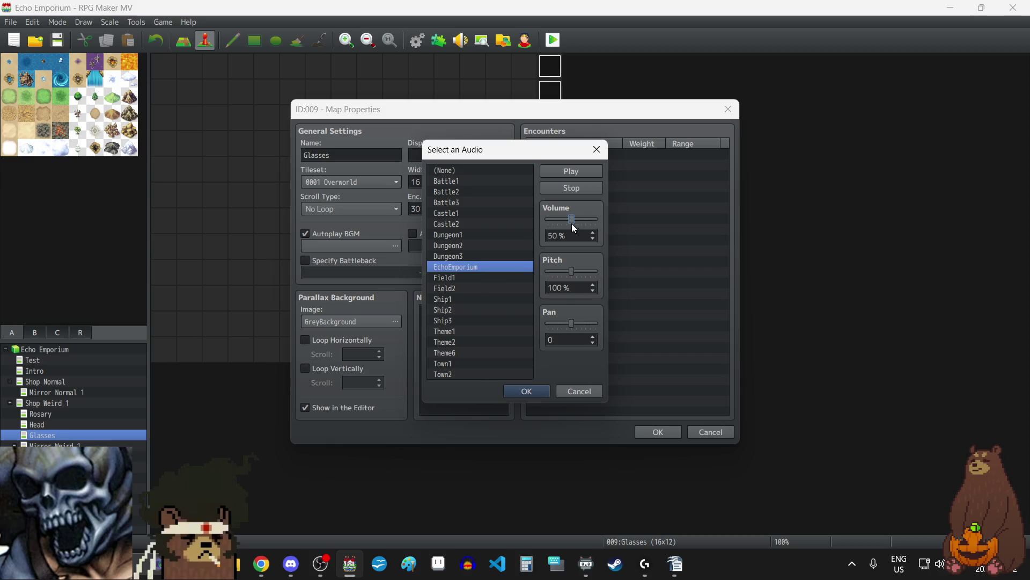
click(533, 391)
click(672, 431)
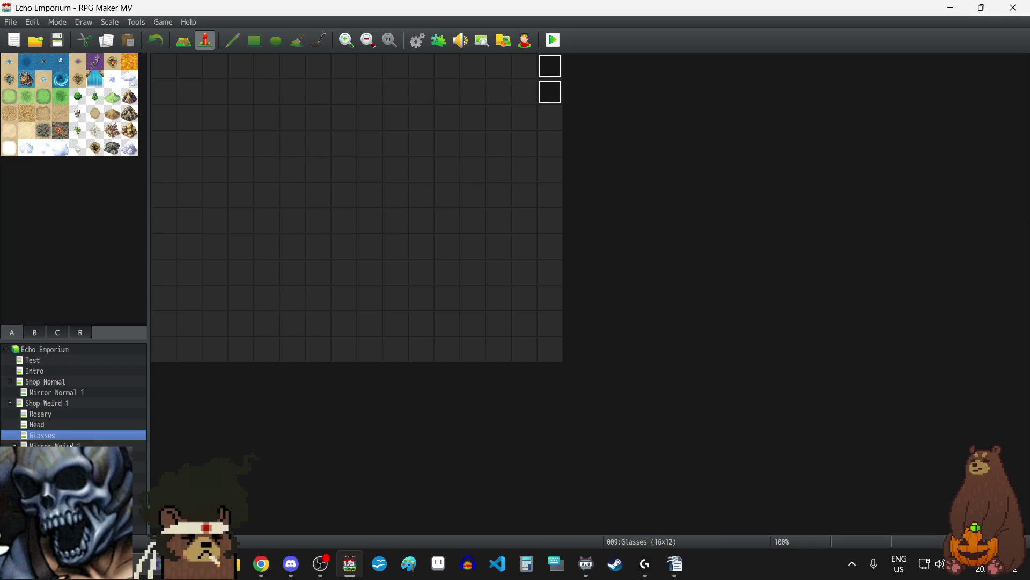
- Turn on autoplay BGM for Mirror Weird 1 at 50% volume
click(71, 445)
right_click(71, 444)
click(94, 421)
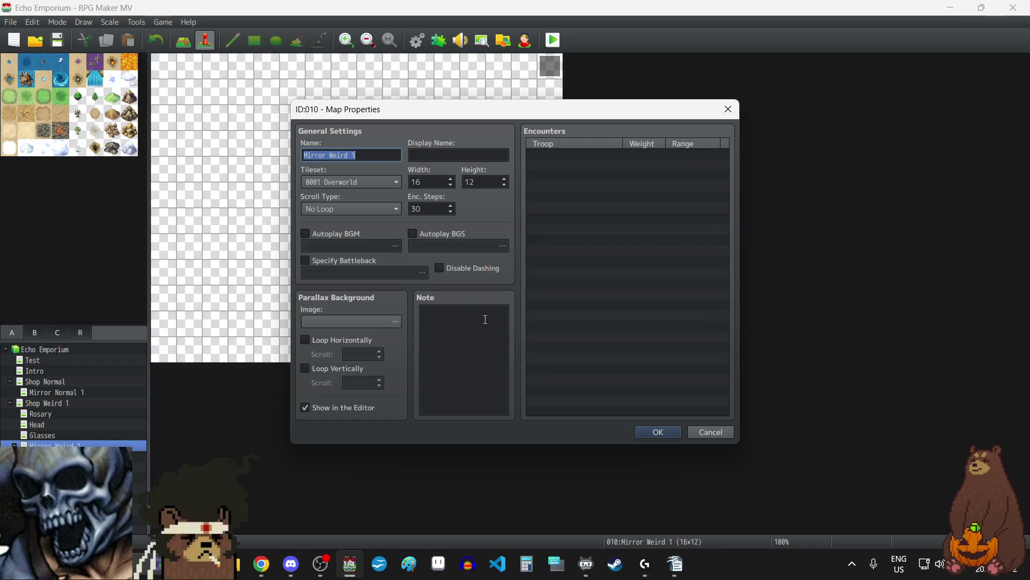
click(321, 232)
click(324, 245)
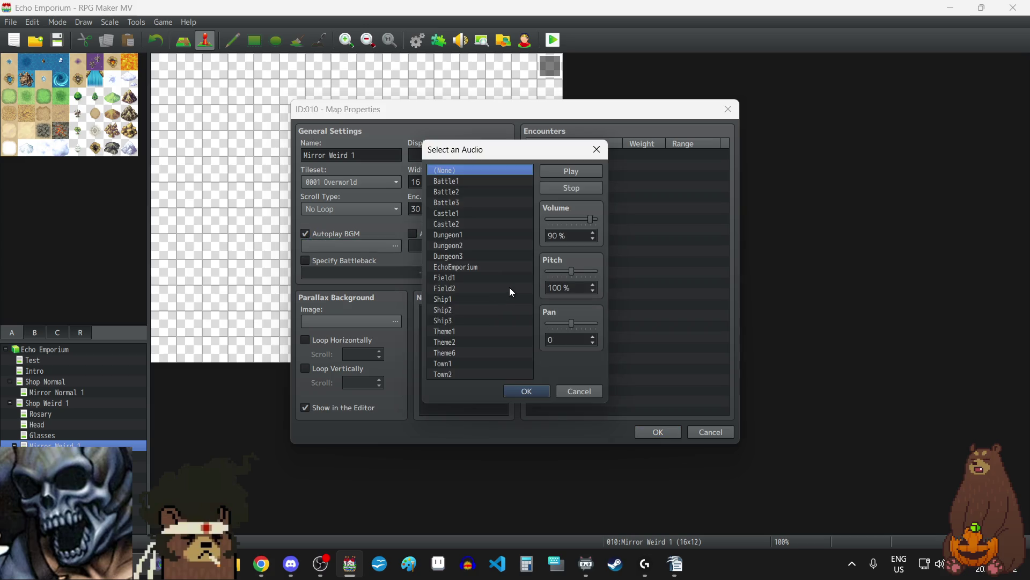
drag(589, 219, 574, 220)
click(527, 391)
click(659, 430)
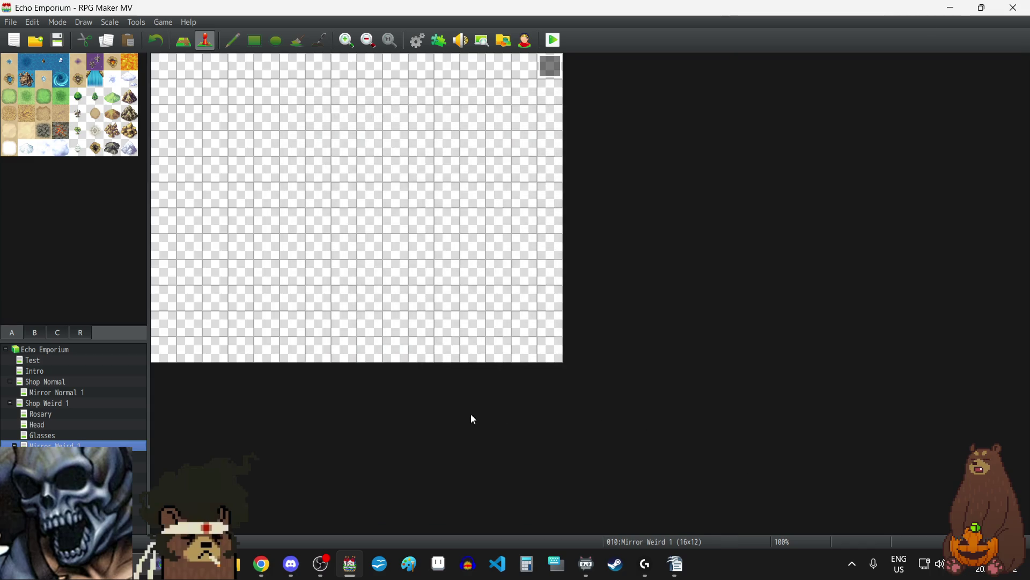
click(132, 454)
right_click(112, 421)
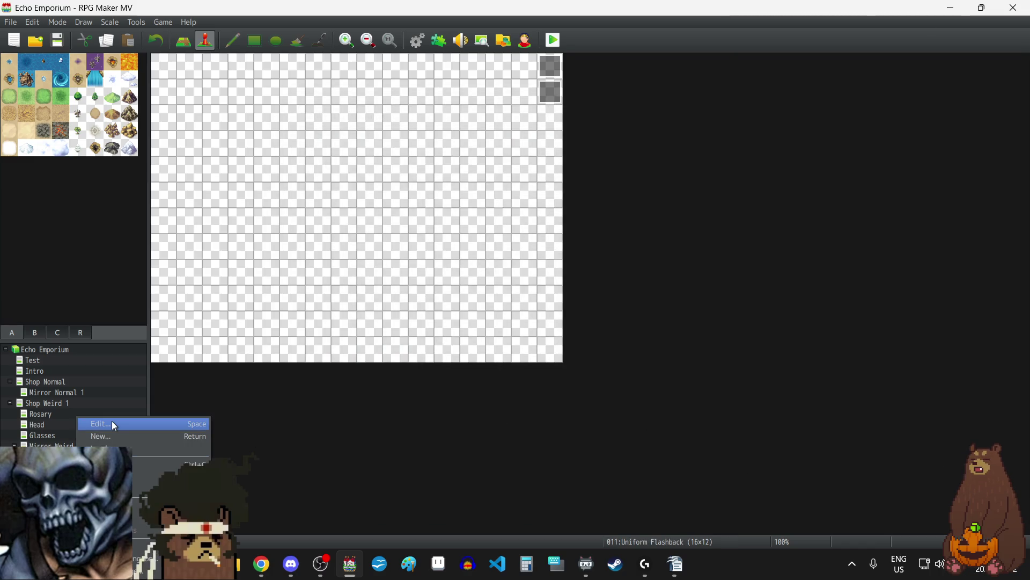
- Leave the Uniform Flashback properties unchanged and open its EV001 event
click(112, 421)
click(728, 109)
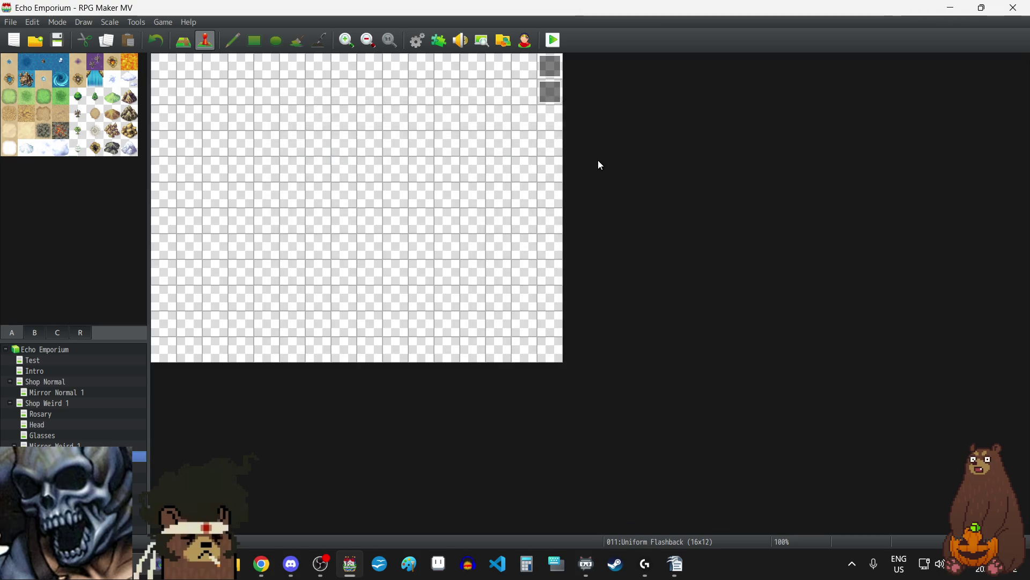
click(556, 89)
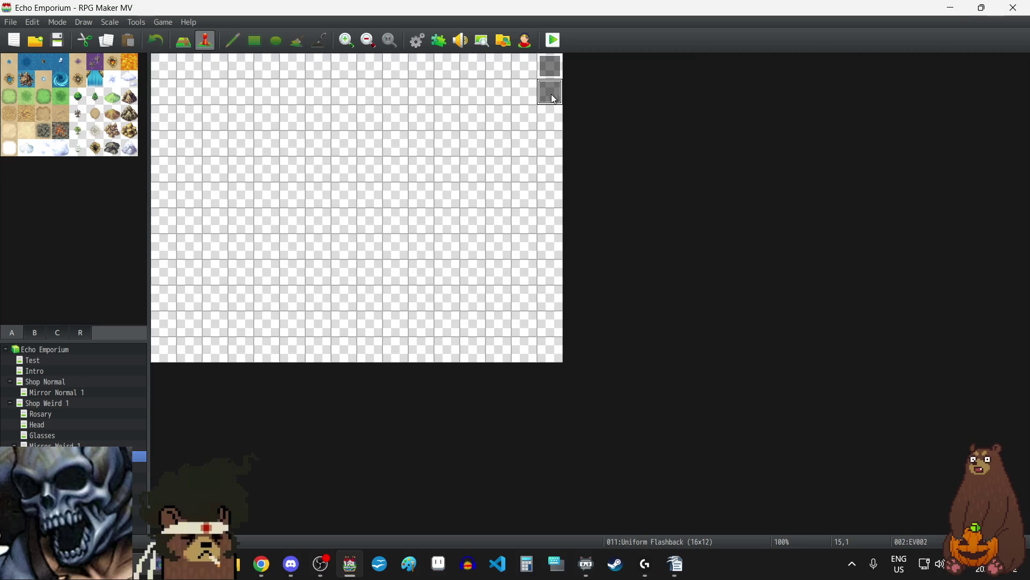
double_click(552, 63)
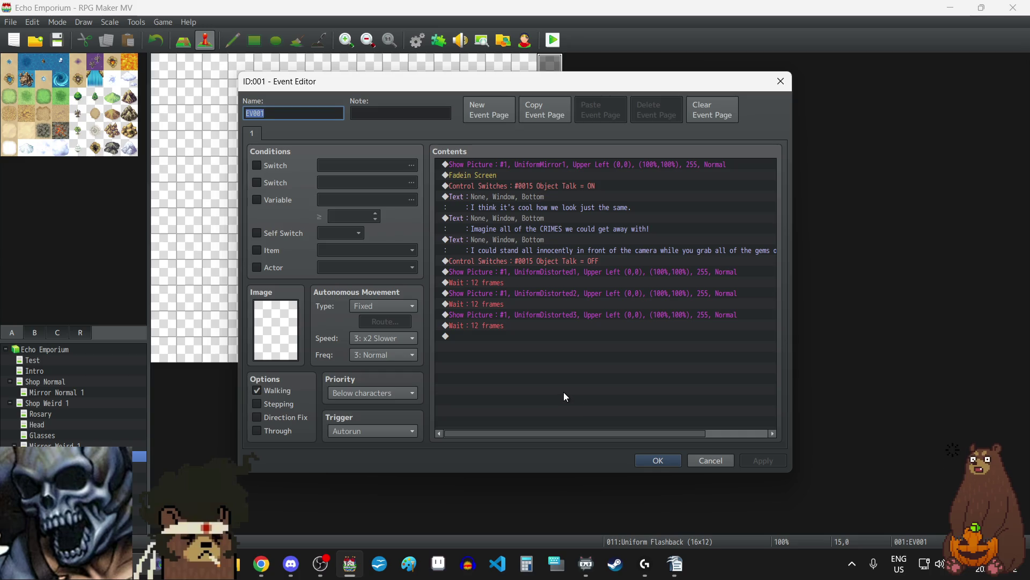
- Copy the distorted picture and wait commands and paste them at the list's end
click(540, 272)
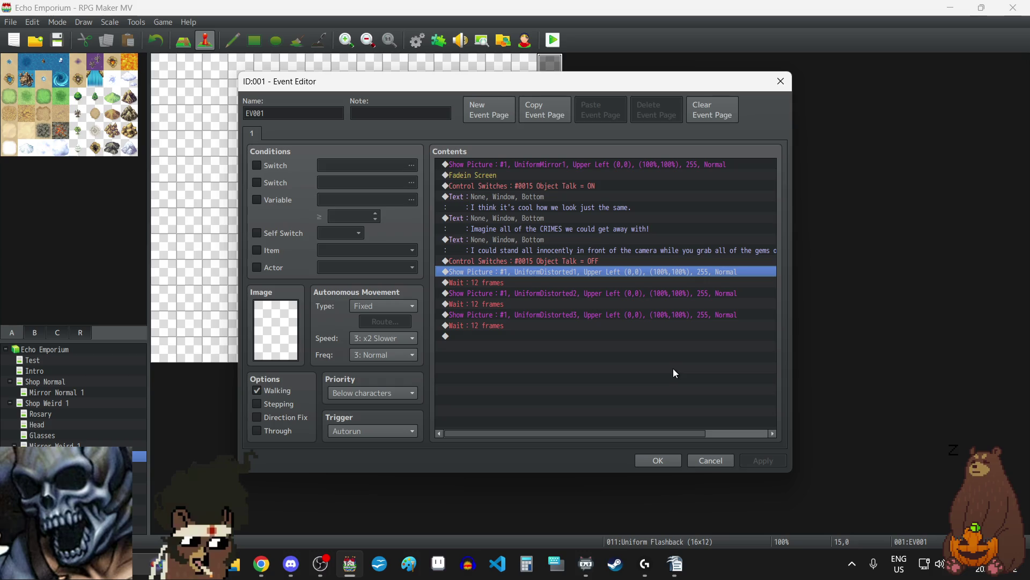
key(shift+Down)
key(shift+Down)
key(shift+Down)
key(shift+Down)
key(shift+Down)
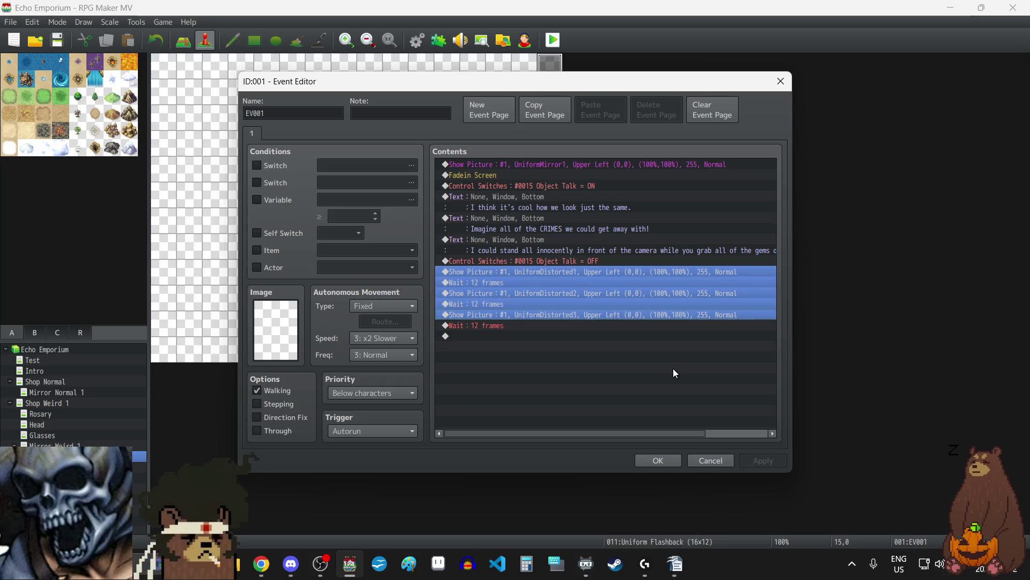
key(ctrl+c)
click(518, 376)
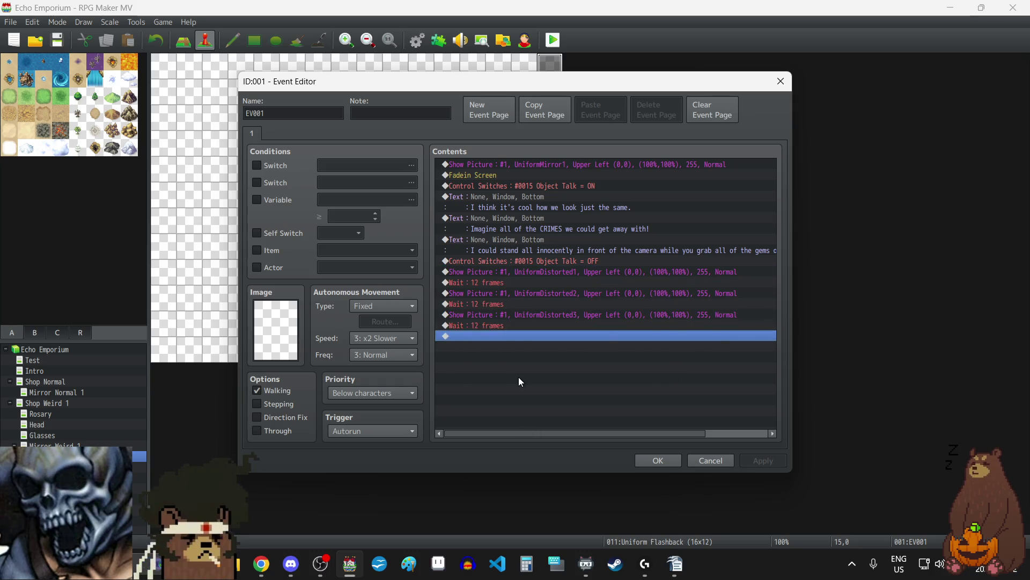
key(ctrl+v)
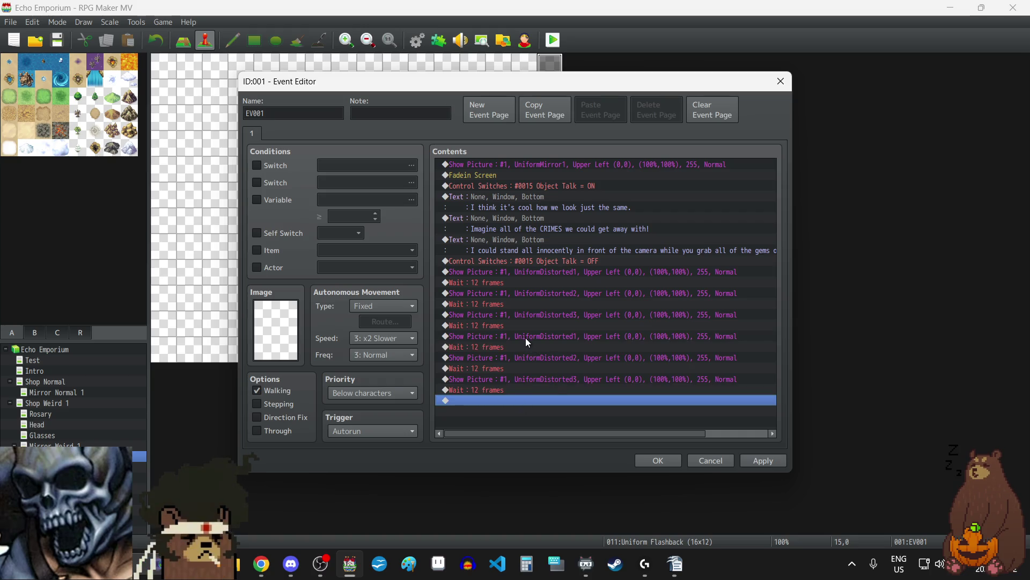
- Append one more UniformDistorted1 picture followed by a 12-frame wait
click(524, 336)
key(ctrl+c)
click(534, 403)
key(ctrl+v)
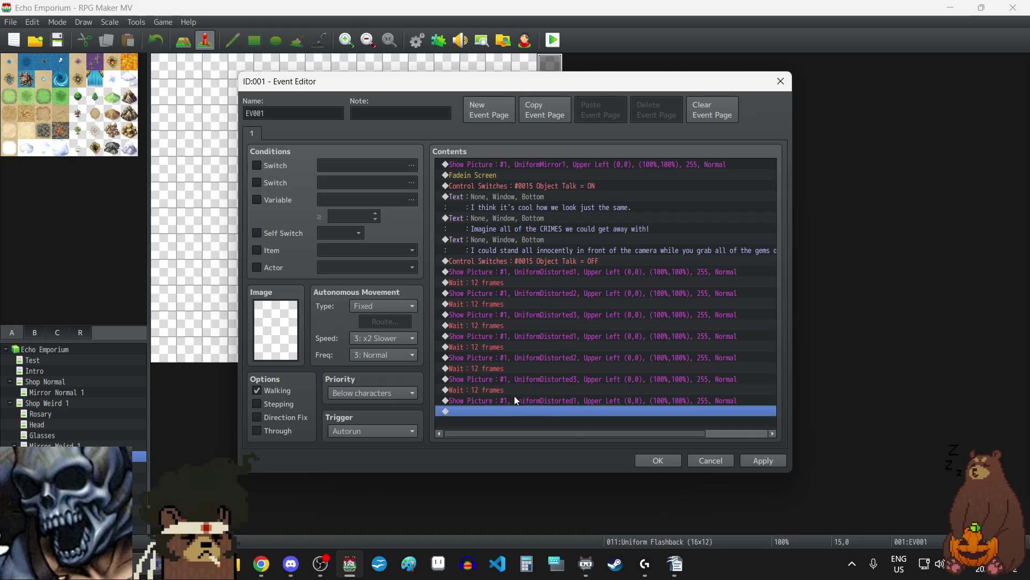
click(501, 390)
click(523, 424)
key(ctrl+v)
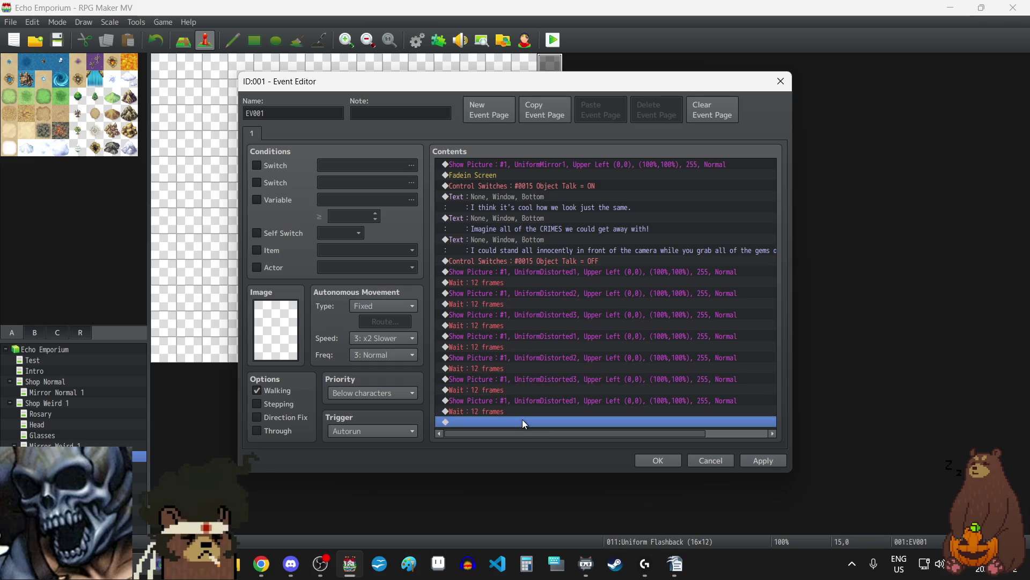
click(559, 184)
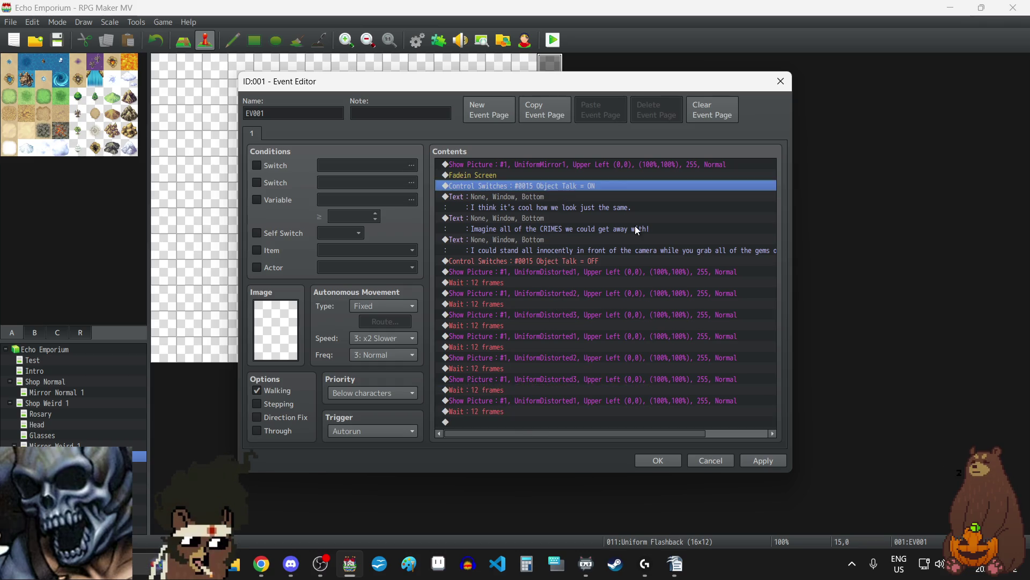
- Paste the Object Talk ON switch and a dialogue line at the end, rewriting it as the essay question
key(shift+Down)
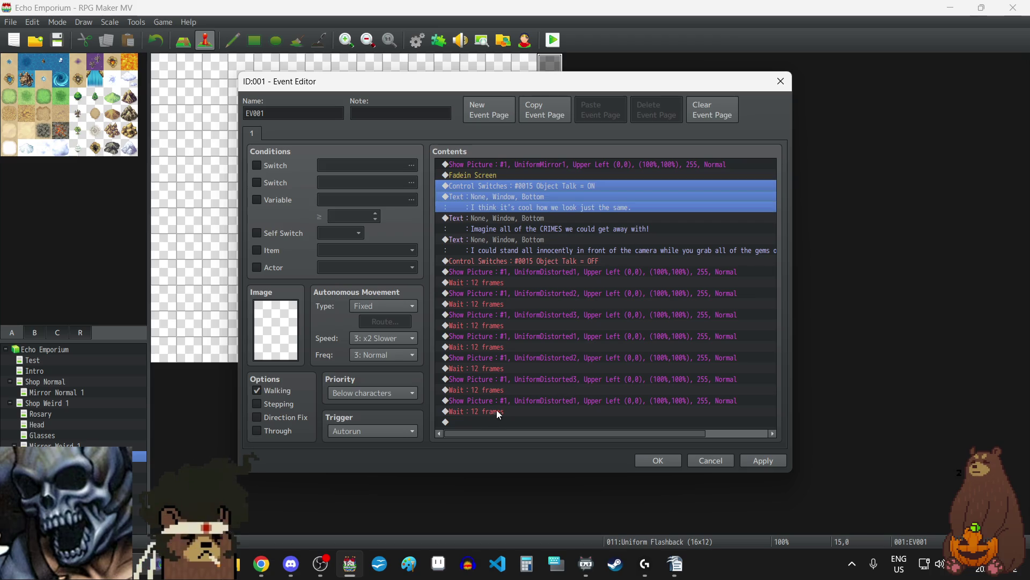
click(486, 422)
key(ctrl+v)
click(504, 404)
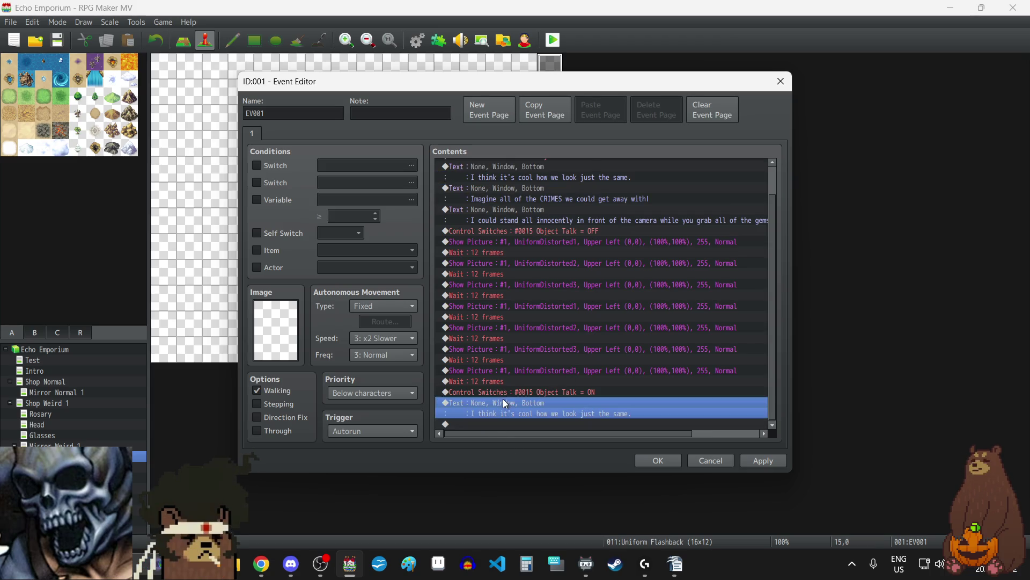
double_click(505, 403)
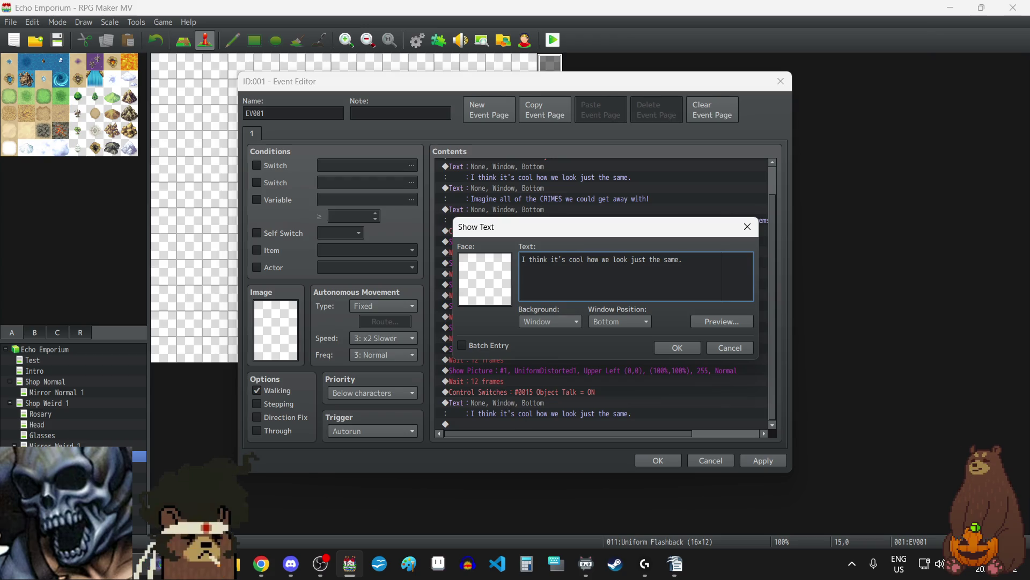
key(alt+Tab)
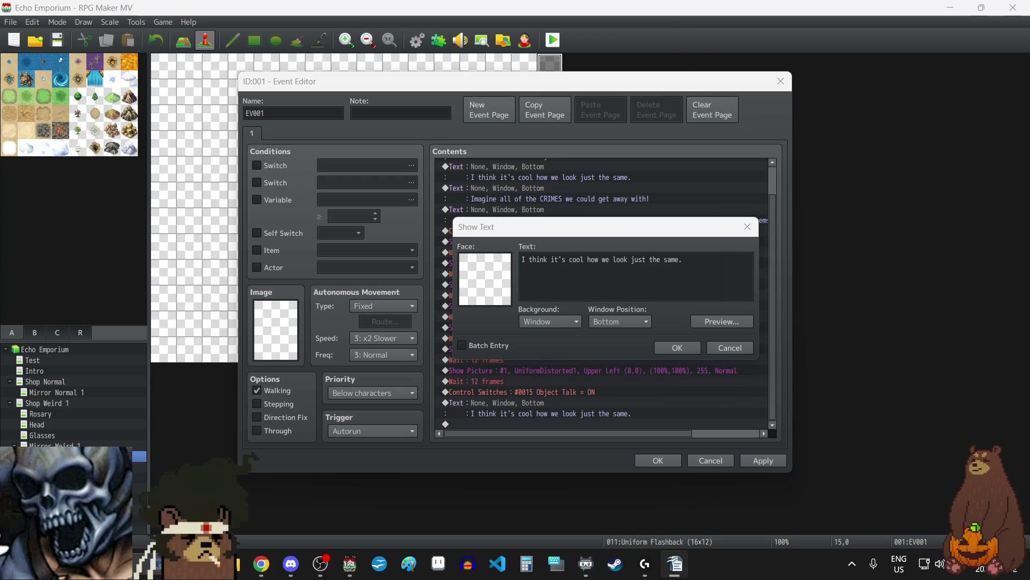
click(673, 275)
key(ctrl+a)
key(ctrl+v)
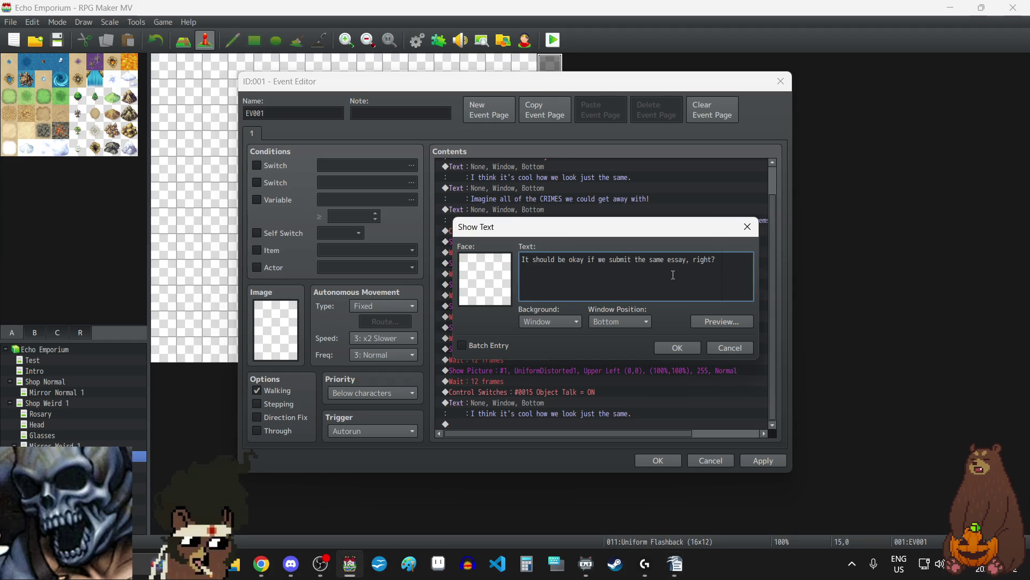
click(687, 348)
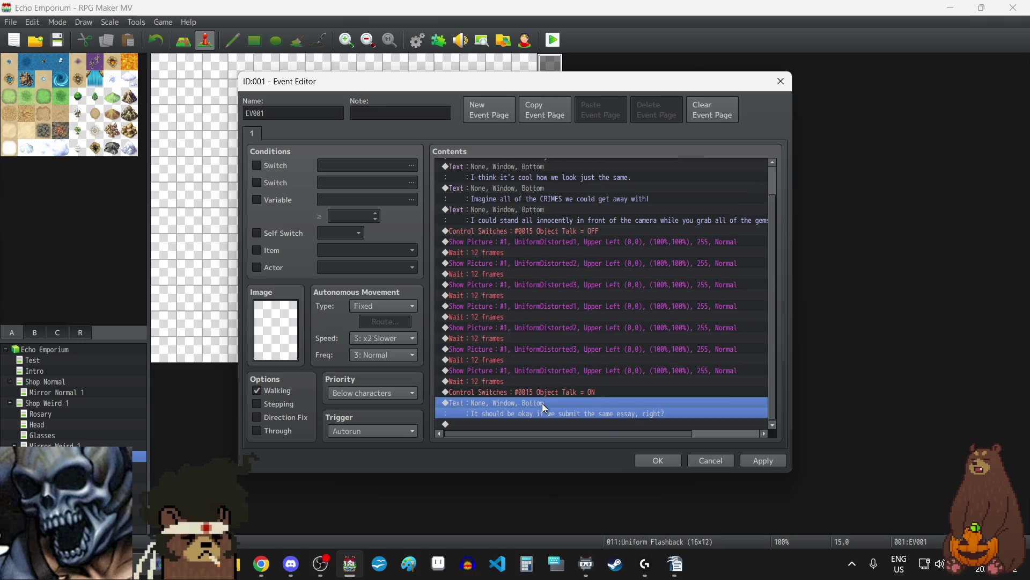
- Duplicate that dialogue command and replace the copy's text with the same-brains remark
key(ctrl+c)
key(Down)
key(ctrl+v)
key(Return)
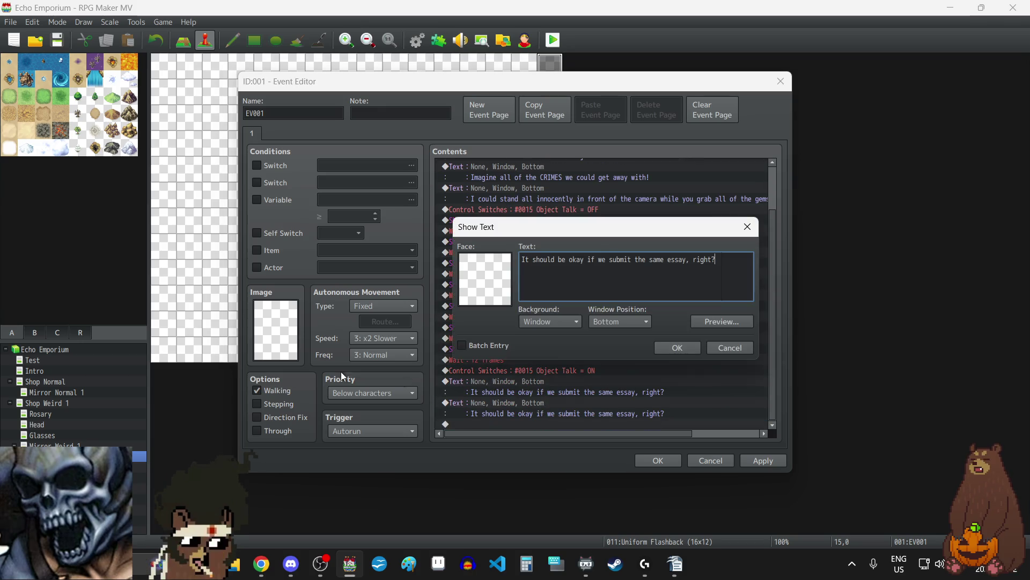
key(alt+Tab)
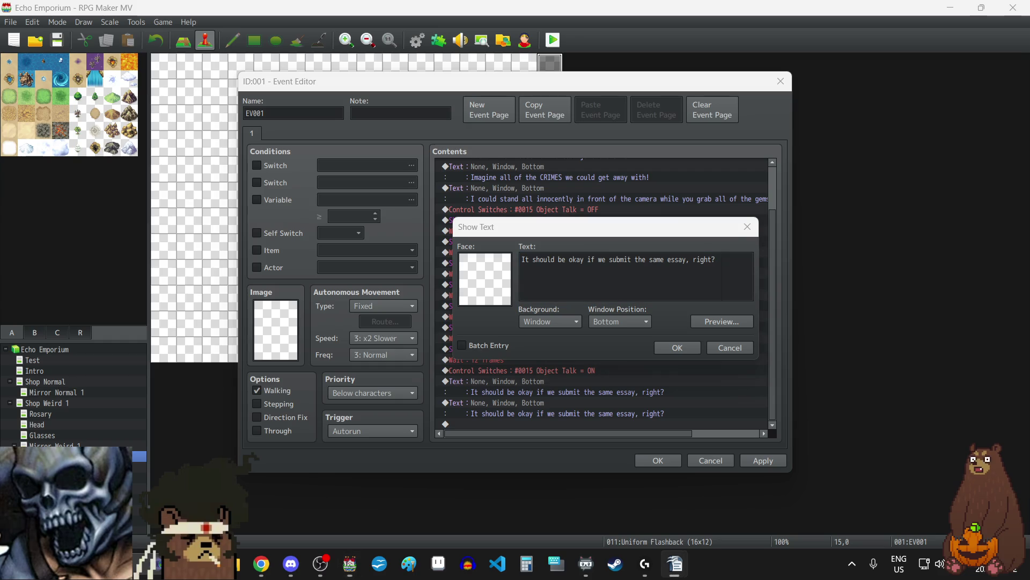
click(613, 270)
key(ctrl+a)
key(ctrl+v)
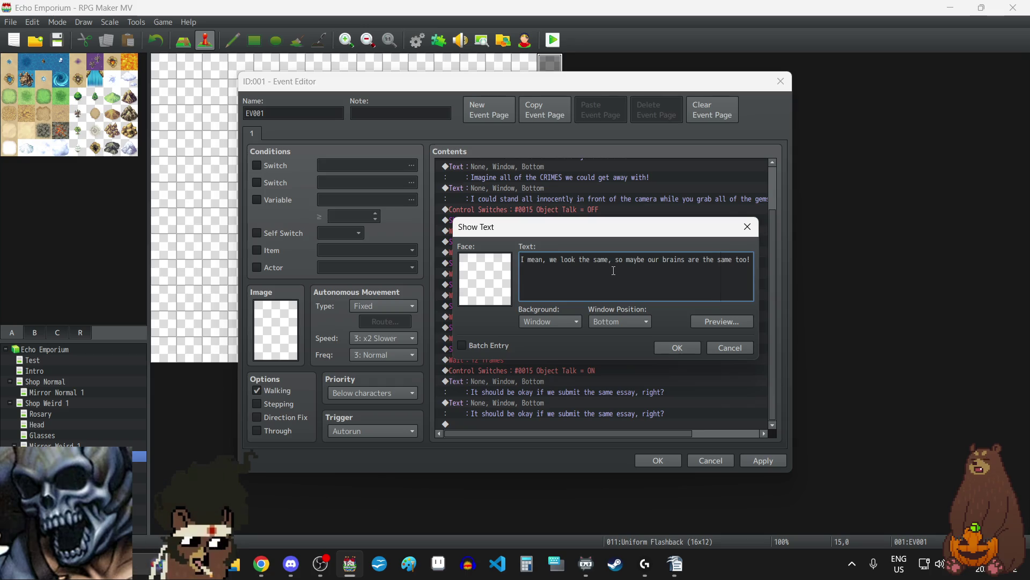
click(669, 346)
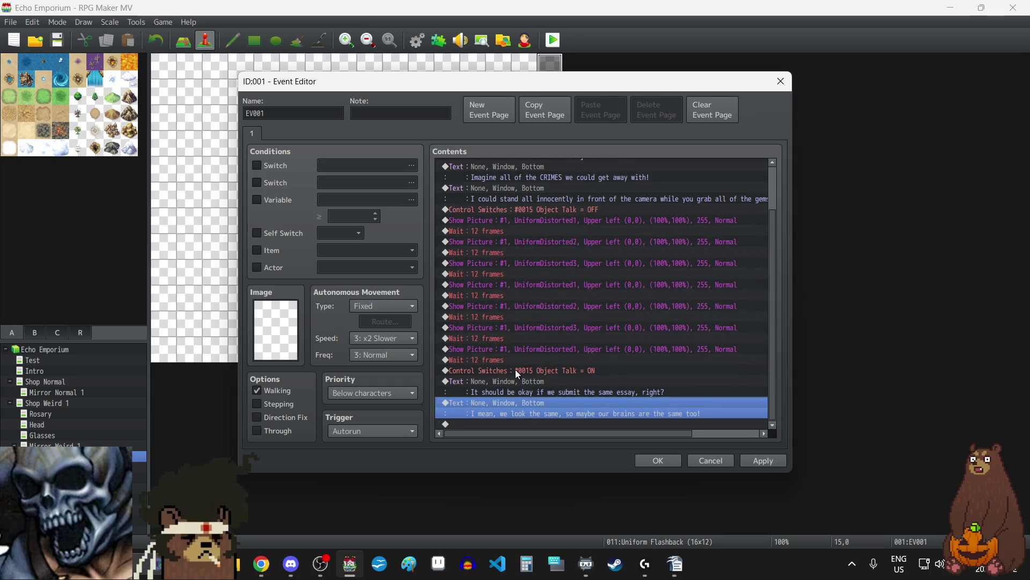
click(545, 208)
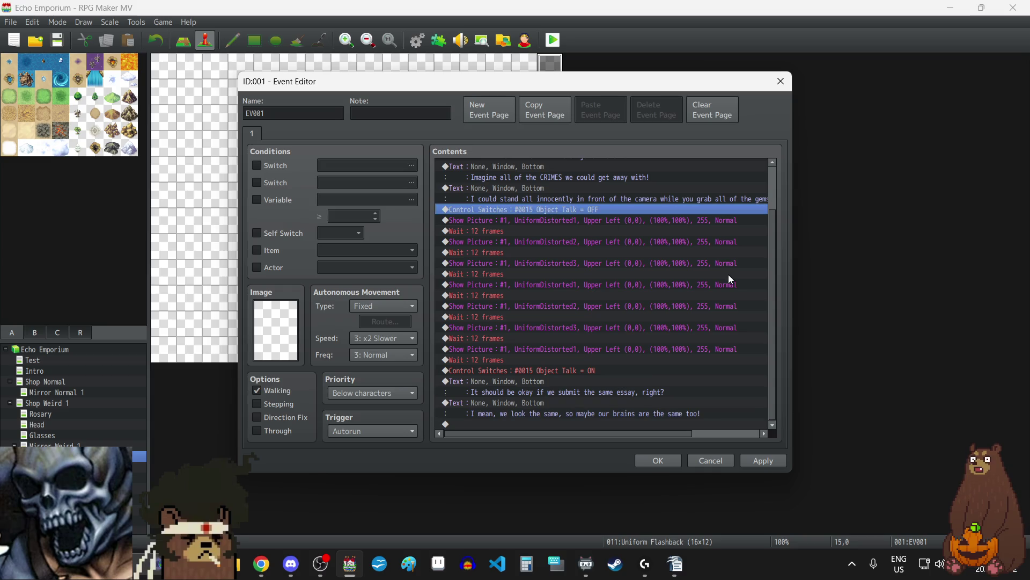
- Append a copy of the Object Talk OFF, seven-flash picture cycle, Object Talk ON and essay-line block
key(shift+Down)
key(shift+Down)
key(shift+Down)
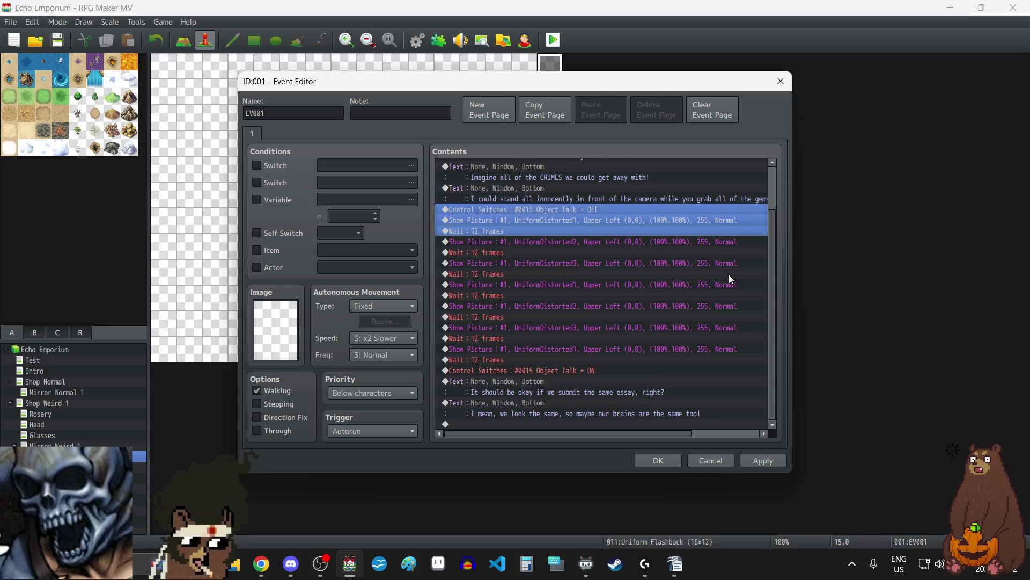
key(shift+Down)
key(shift+Down)
key(shift+Down)
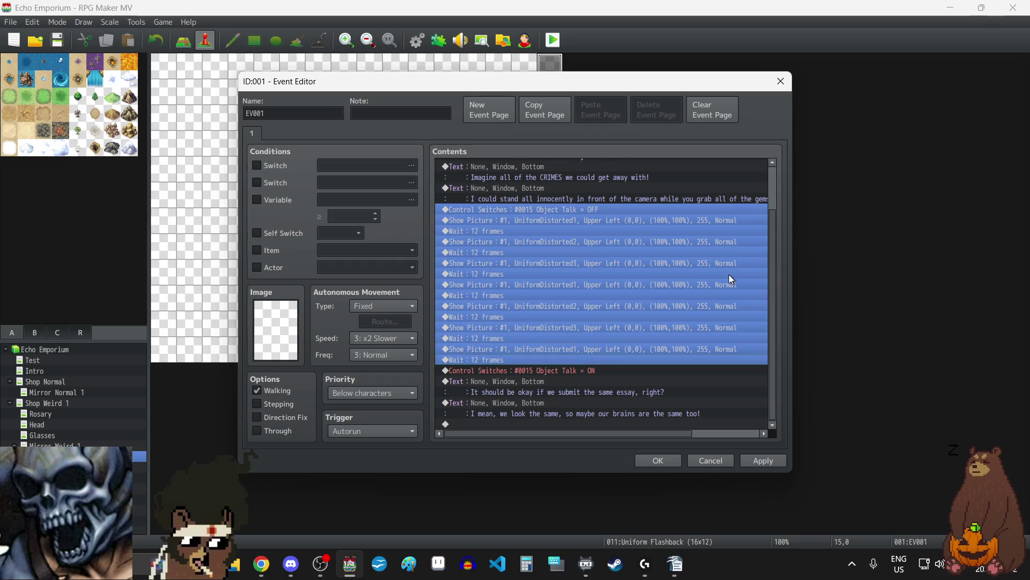
key(shift+Down)
key(shift+Down)
key(shift+Down)
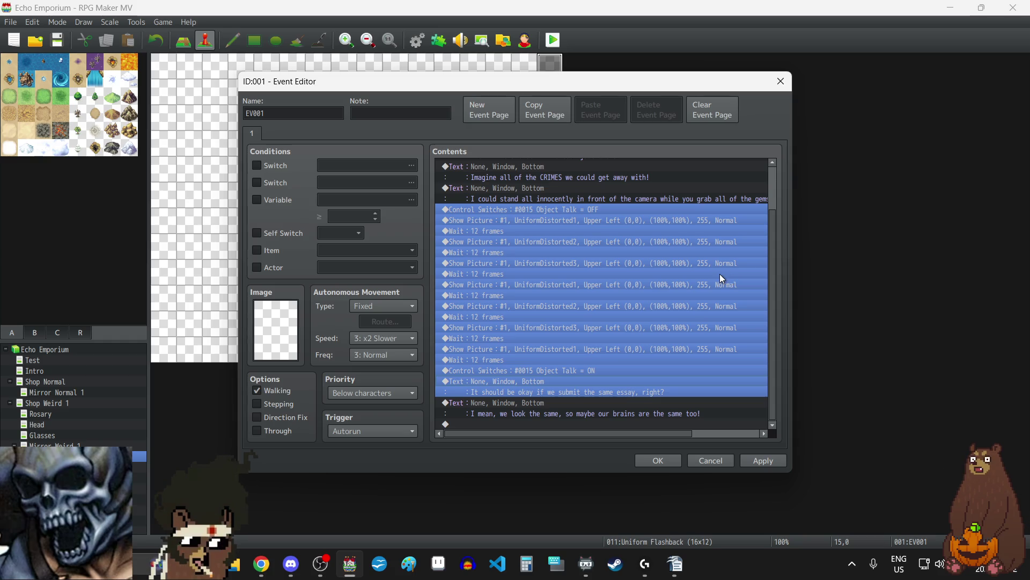
click(522, 423)
key(ctrl+v)
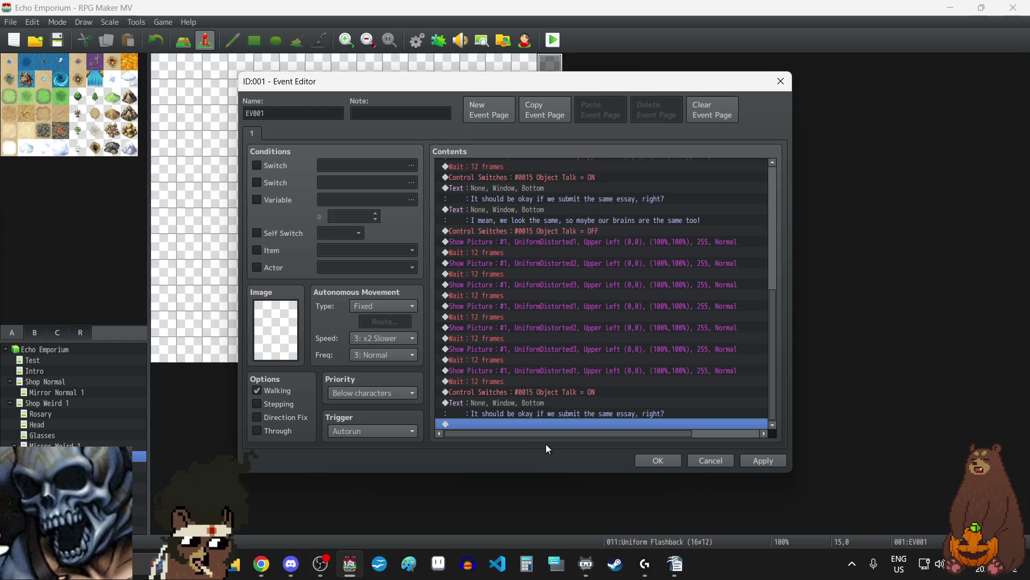
- Change the newly pasted dialogue line to "Do you think he likes me?"
double_click(552, 401)
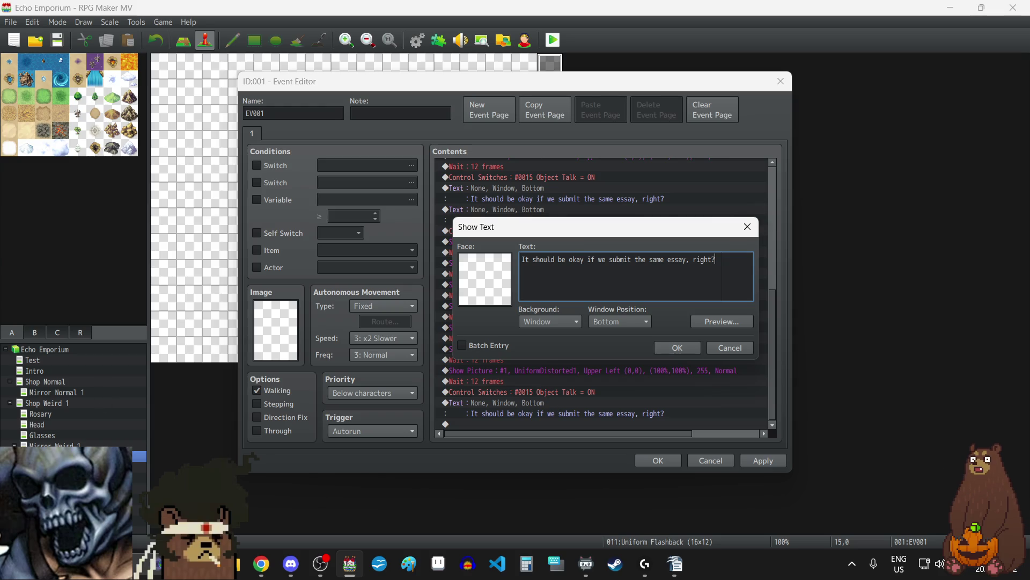
click(952, 450)
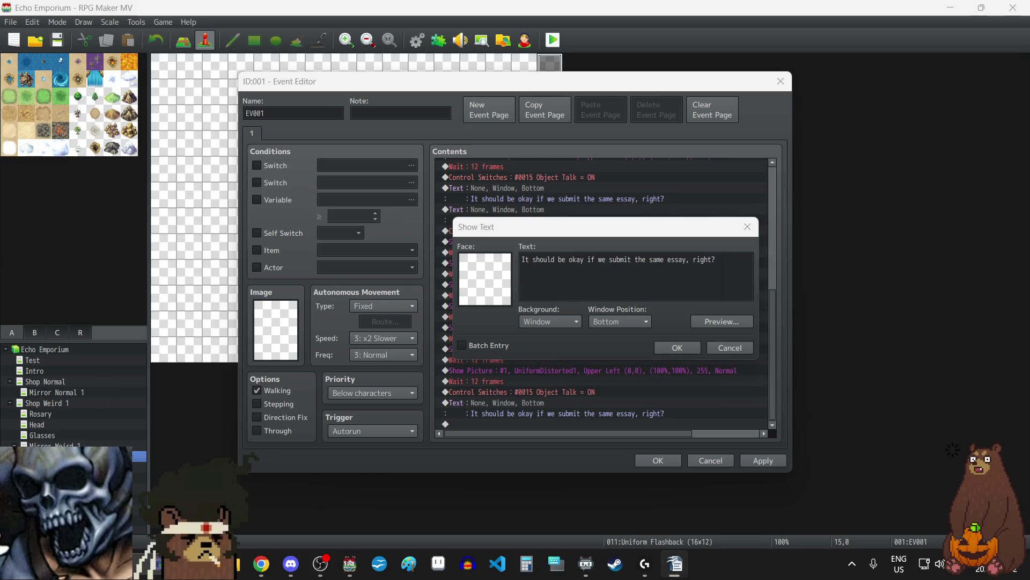
click(649, 282)
key(ctrl+v)
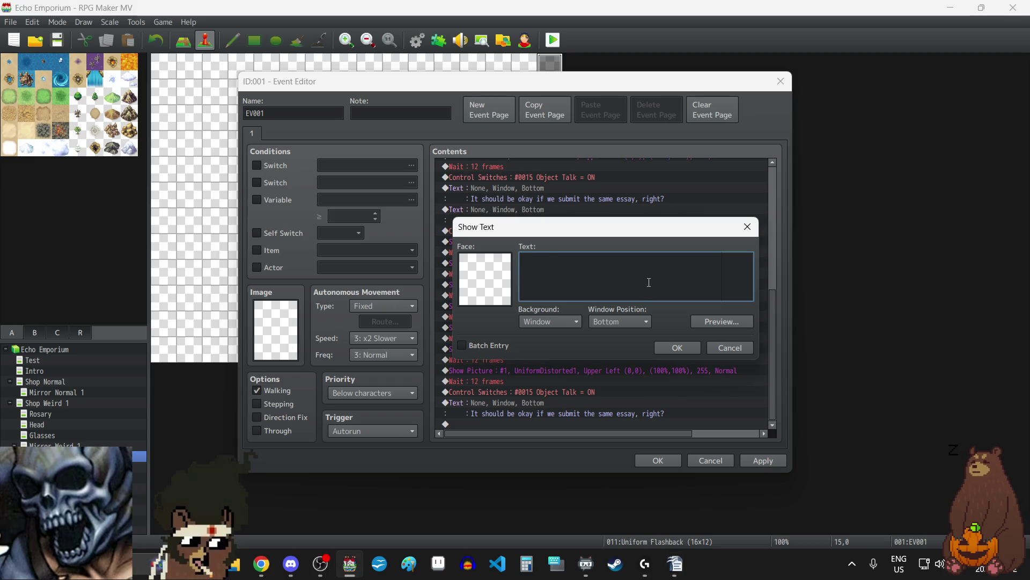
click(692, 350)
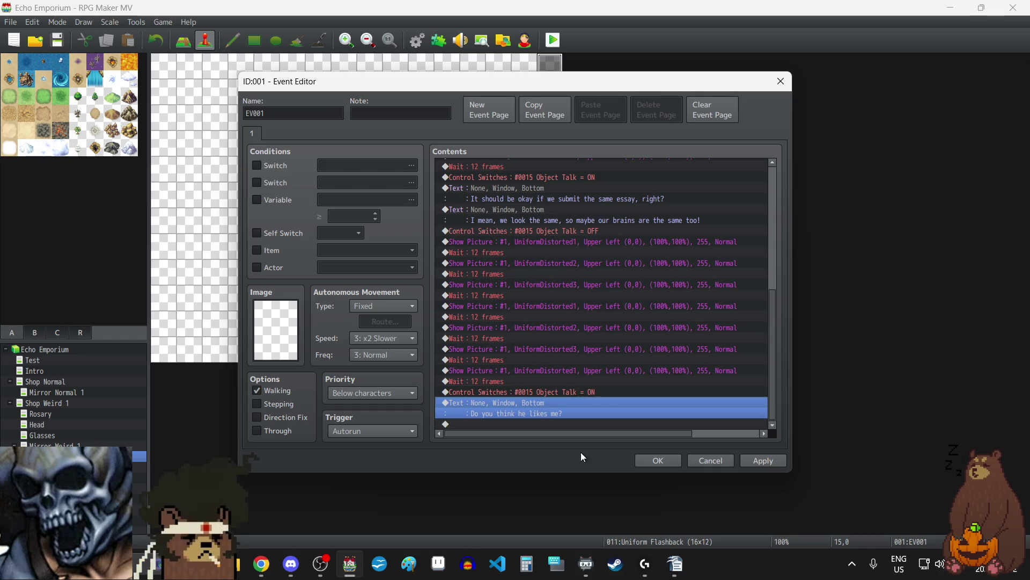
- Add two more copies and rewrite the middle one as the reply that he's crushing on her
key(ctrl+v)
key(ctrl+v)
click(510, 381)
double_click(510, 381)
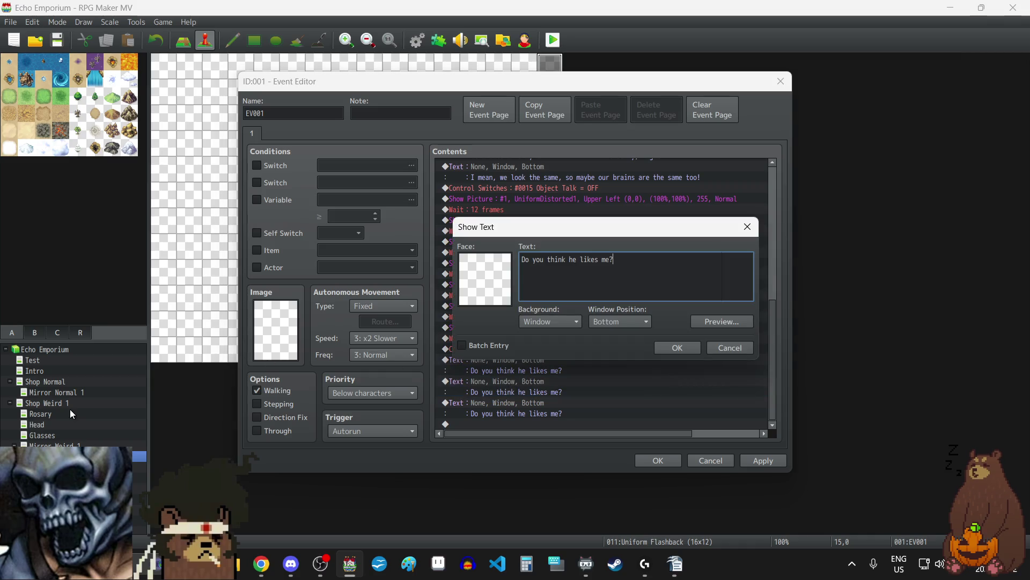
key(alt+Tab)
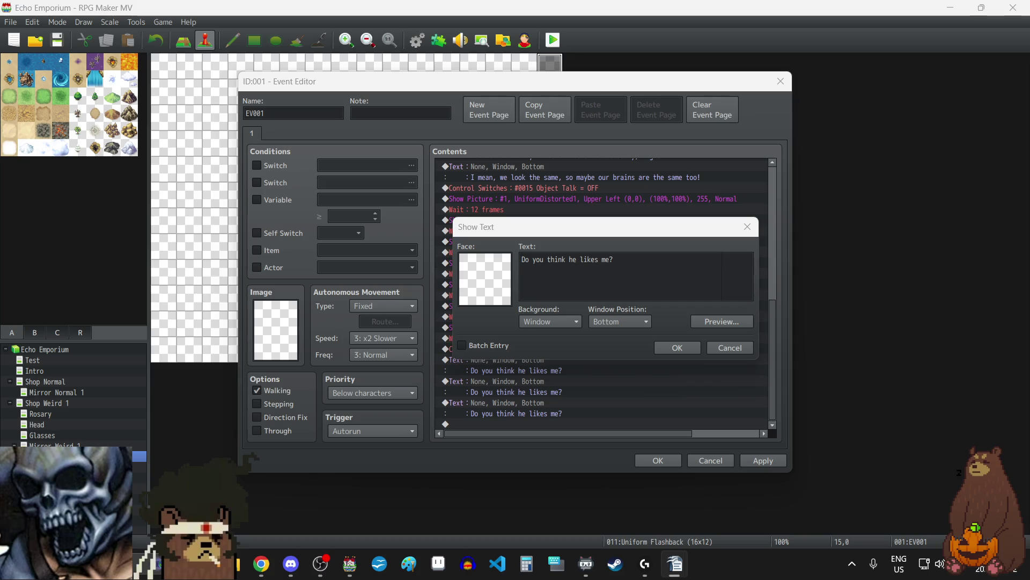
click(674, 280)
key(ctrl+a)
key(ctrl+v)
click(675, 347)
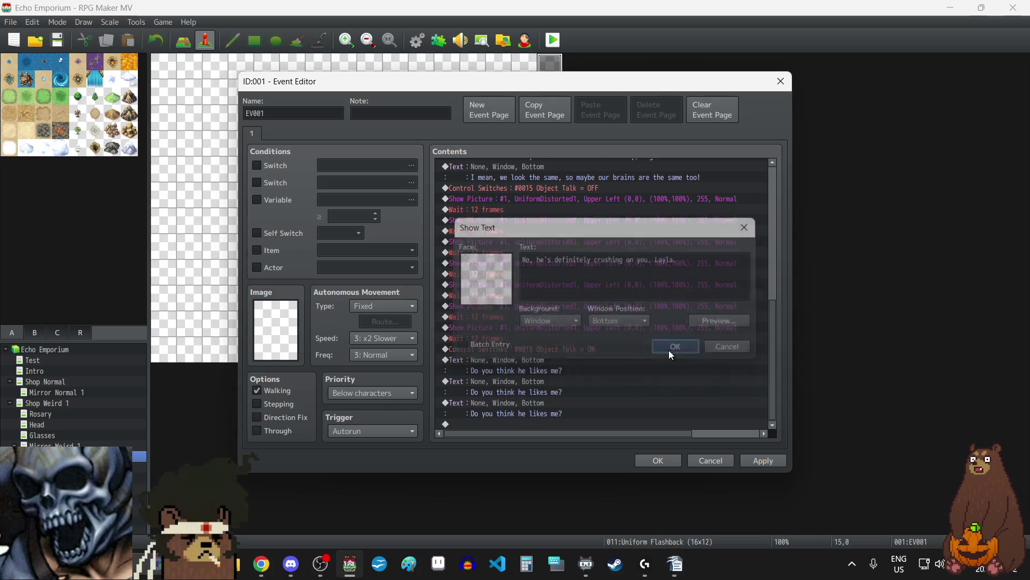
- Confirm the last dialogue copy without changes and apply the event changes
double_click(555, 402)
key(alt+Tab)
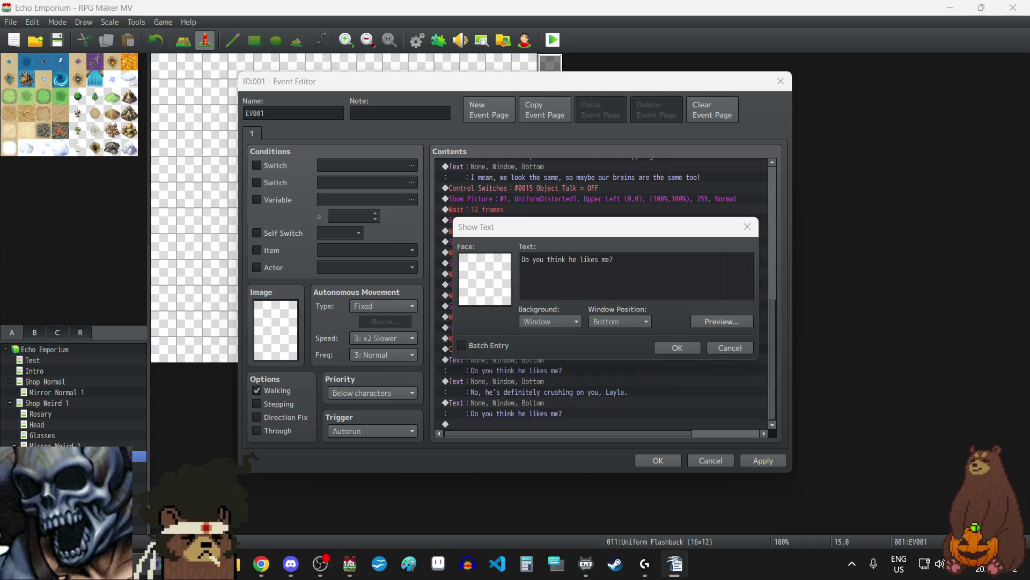
key(alt+Tab)
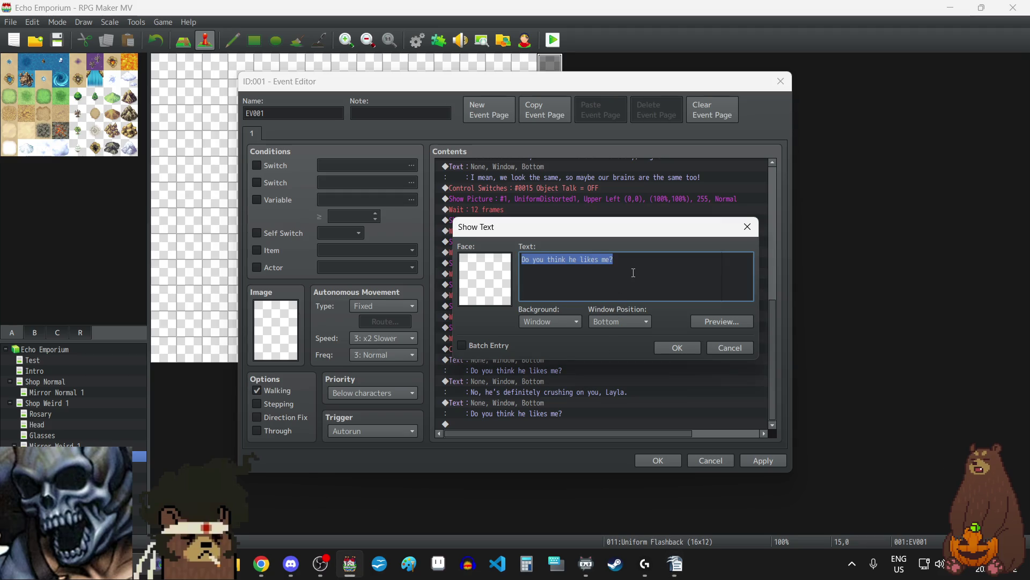
click(633, 273)
click(671, 346)
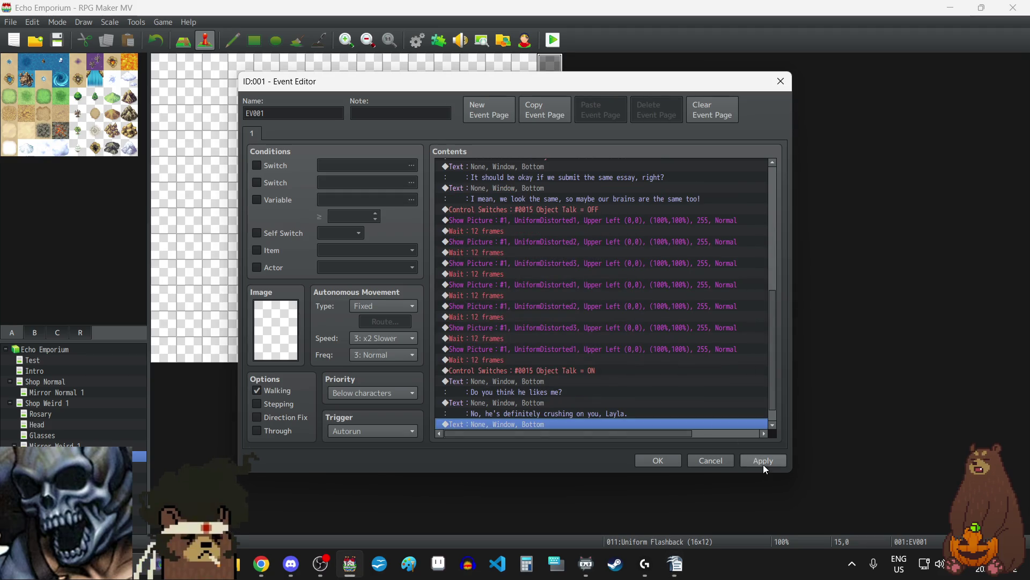
click(763, 462)
click(527, 210)
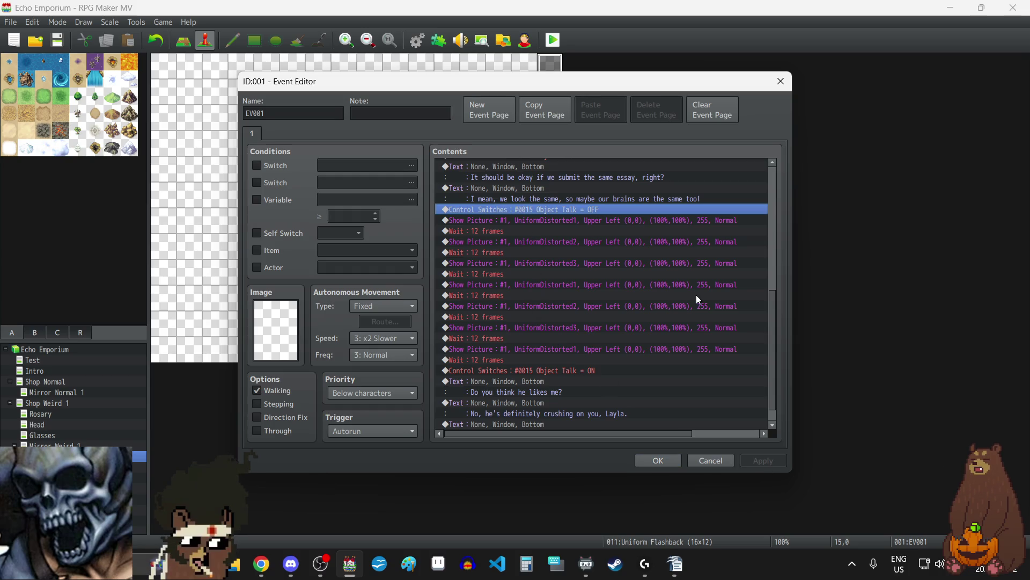
- Append another copy of the picture cycle, Object Talk ON and question line to the event
key(shift+Down)
key(shift+Down)
key(shift+Down)
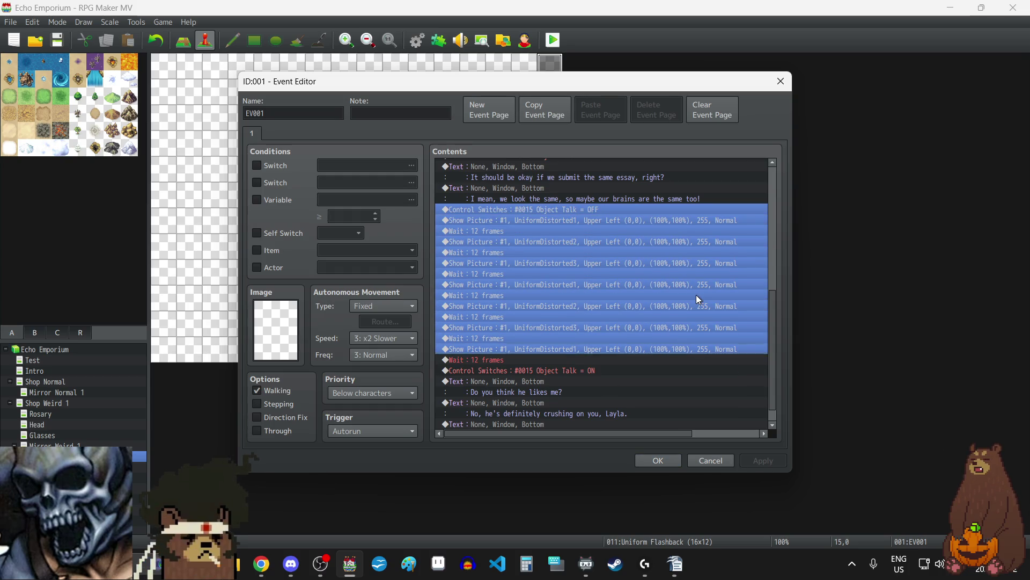
key(shift+Down)
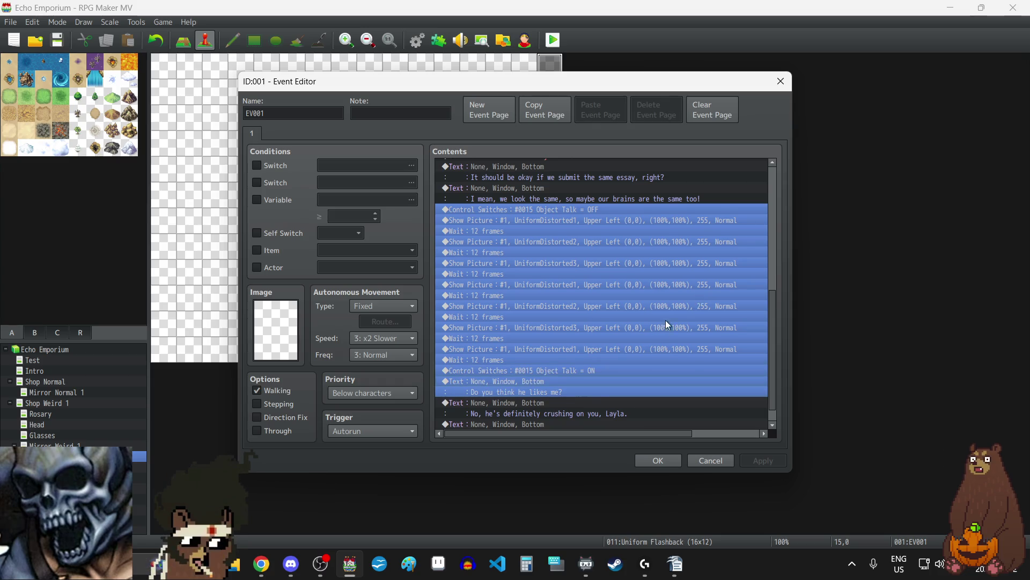
scroll(665, 320, down, 1)
click(546, 424)
key(ctrl+v)
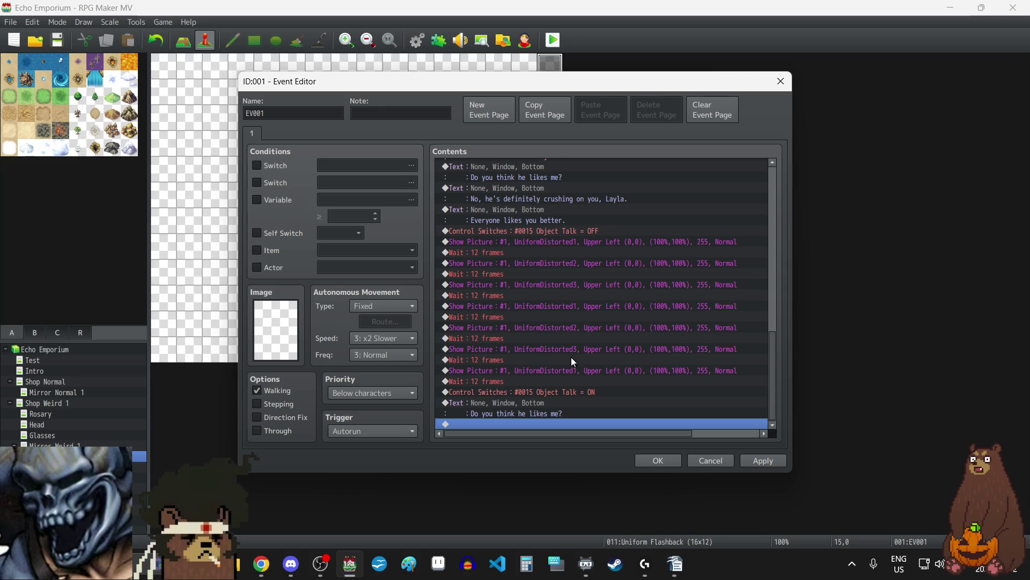
- Empty the pasted "Do you think he likes me?" line and duplicate the blank text command
click(526, 404)
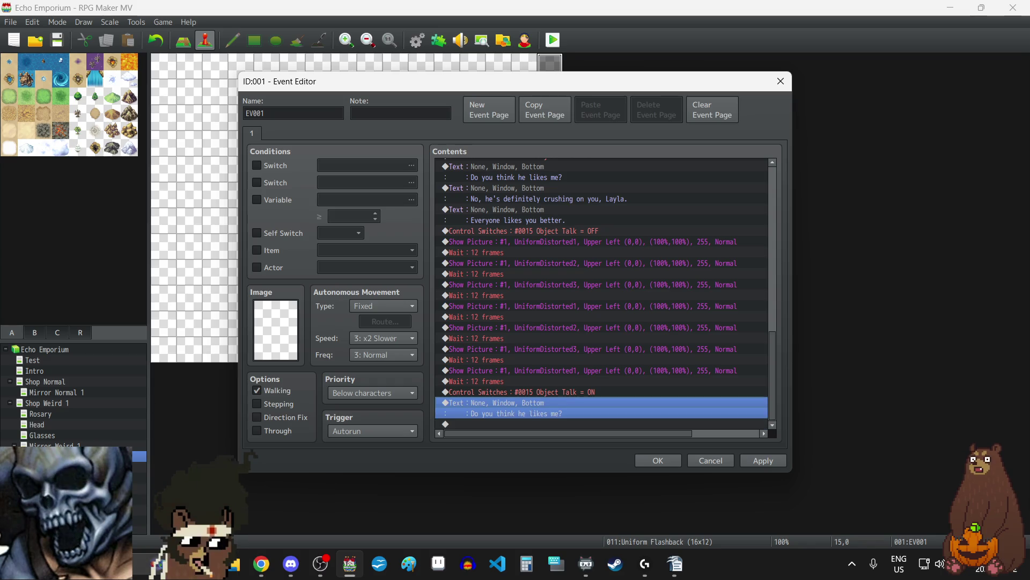
key(alt+Tab)
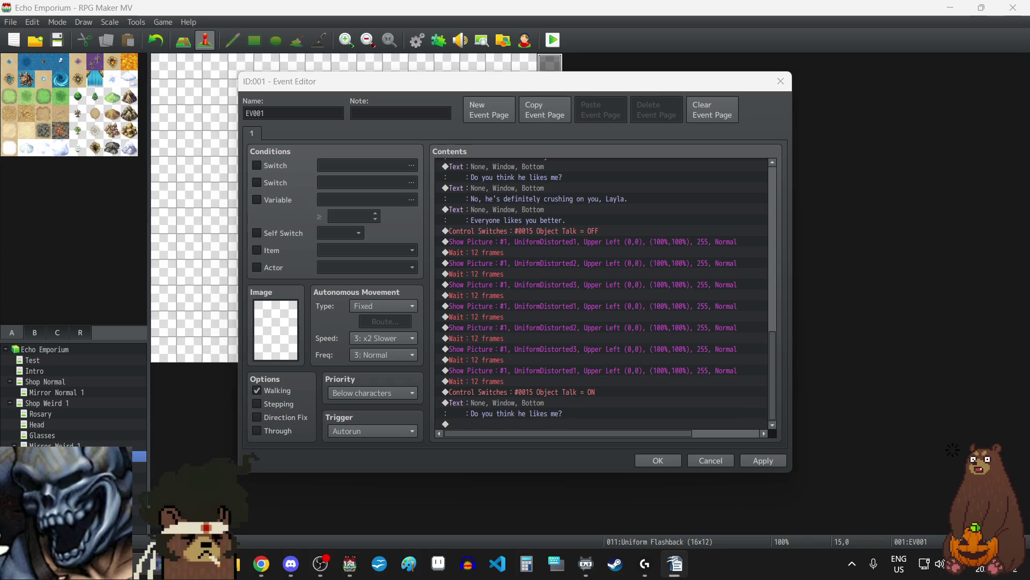
click(519, 407)
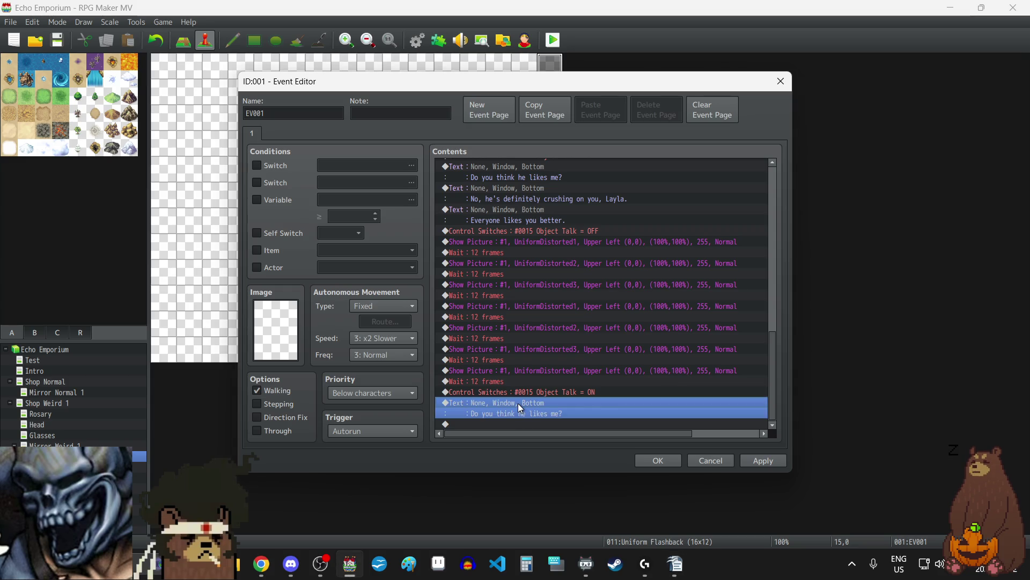
double_click(517, 403)
key(ctrl+a)
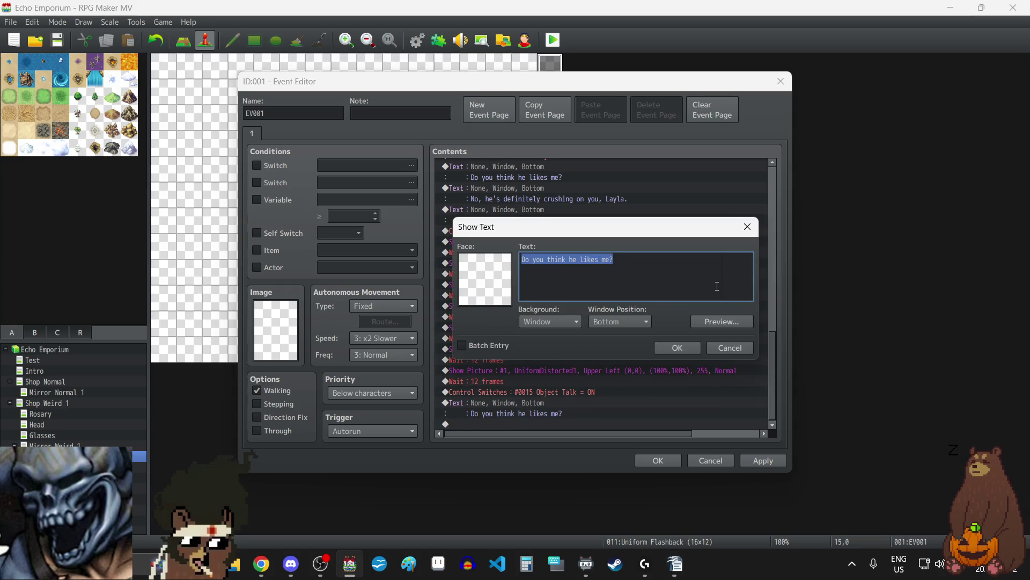
key(BackSpace)
click(685, 352)
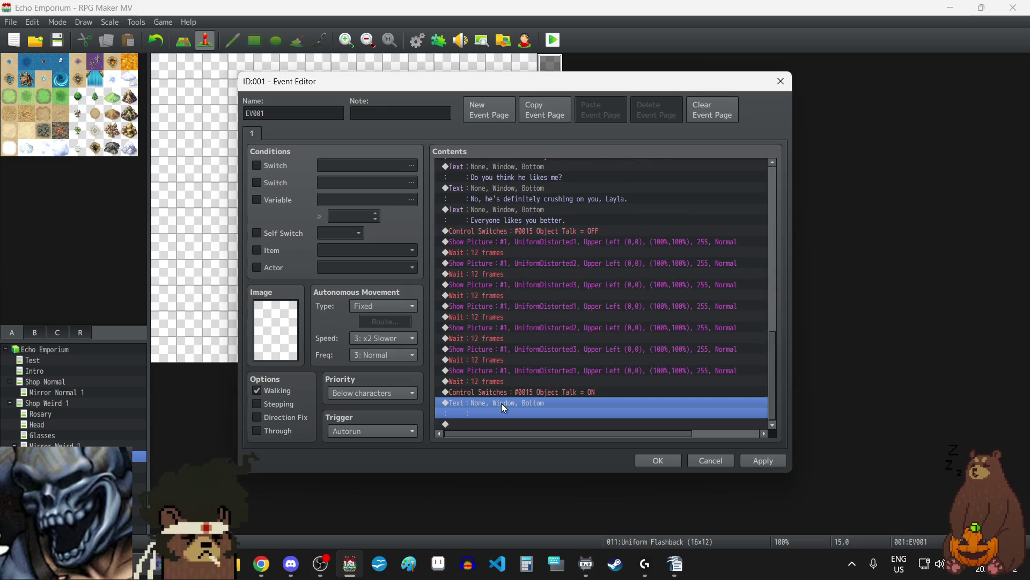
key(ctrl+v)
key(ctrl+v)
key(ctrl+v)
key(ctrl+v)
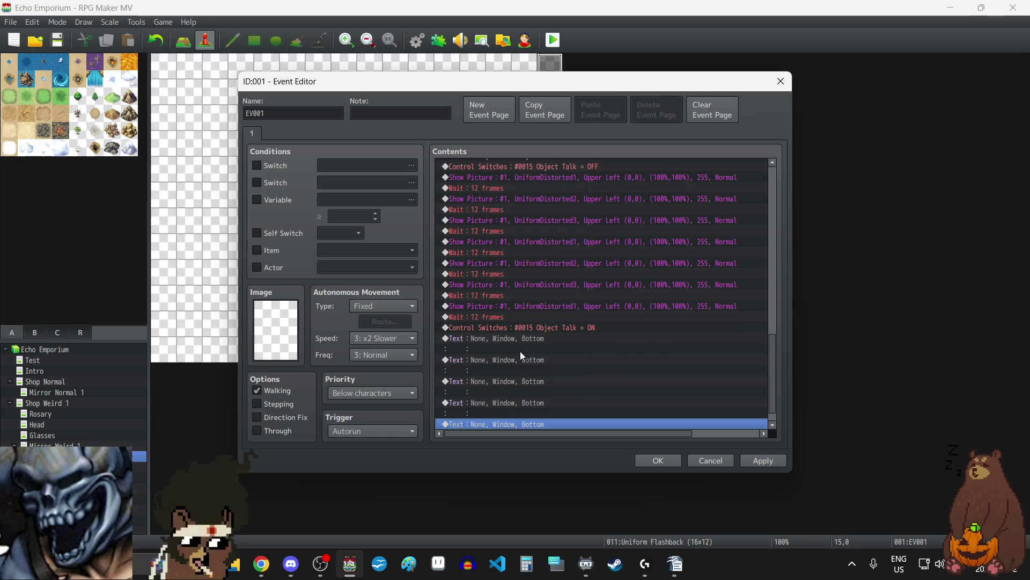
- Fill the first two blank texts with "Do you ever get tired of being the same?" and "Maybe I could wear pigtails?"
double_click(517, 337)
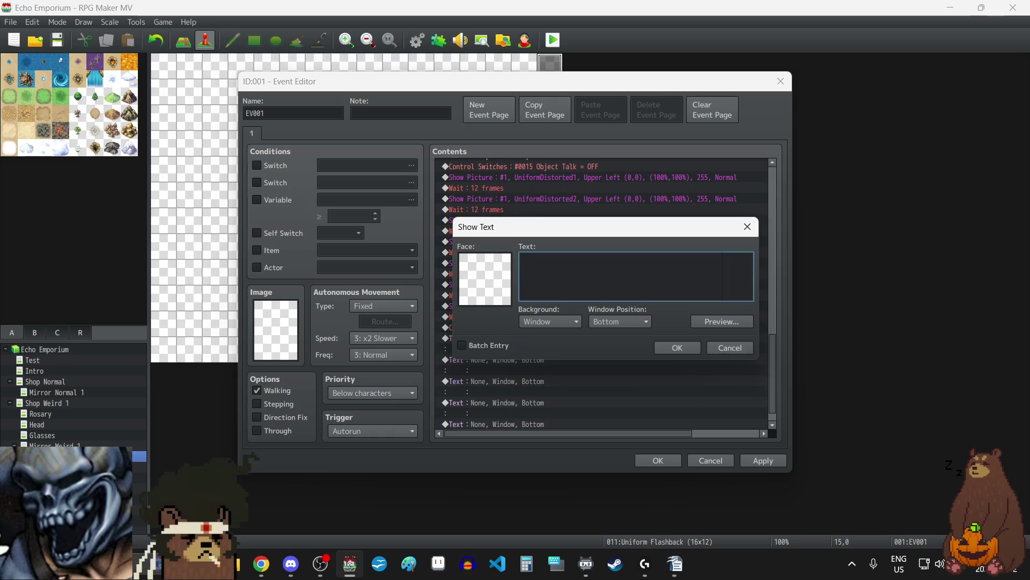
key(alt+Tab)
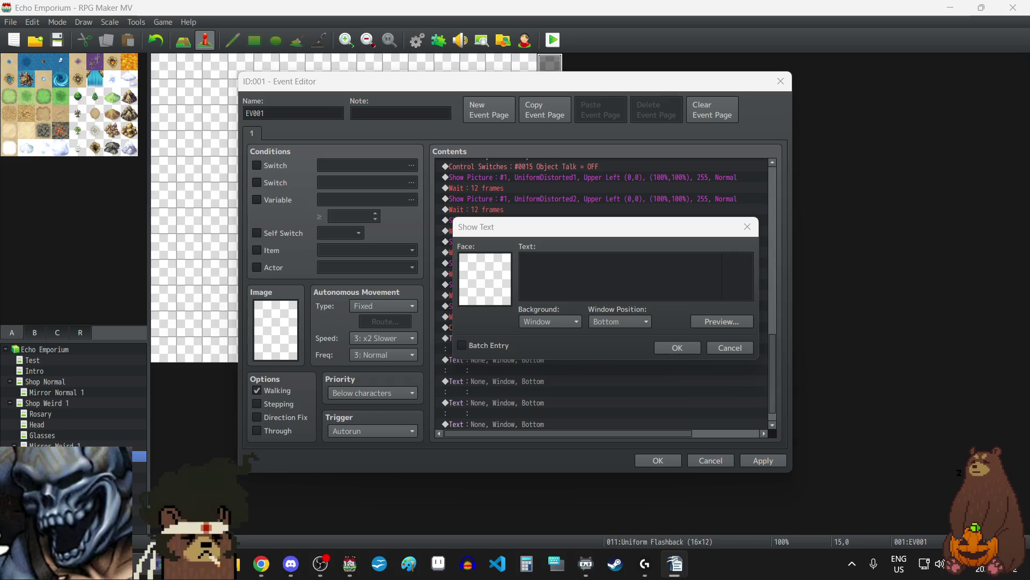
click(638, 286)
key(ctrl+v)
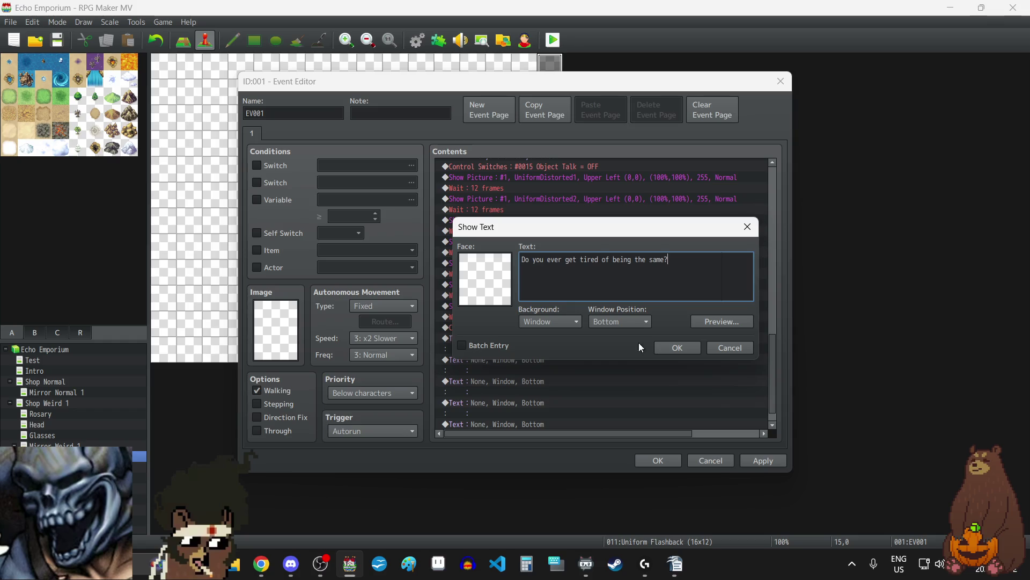
click(665, 347)
double_click(496, 361)
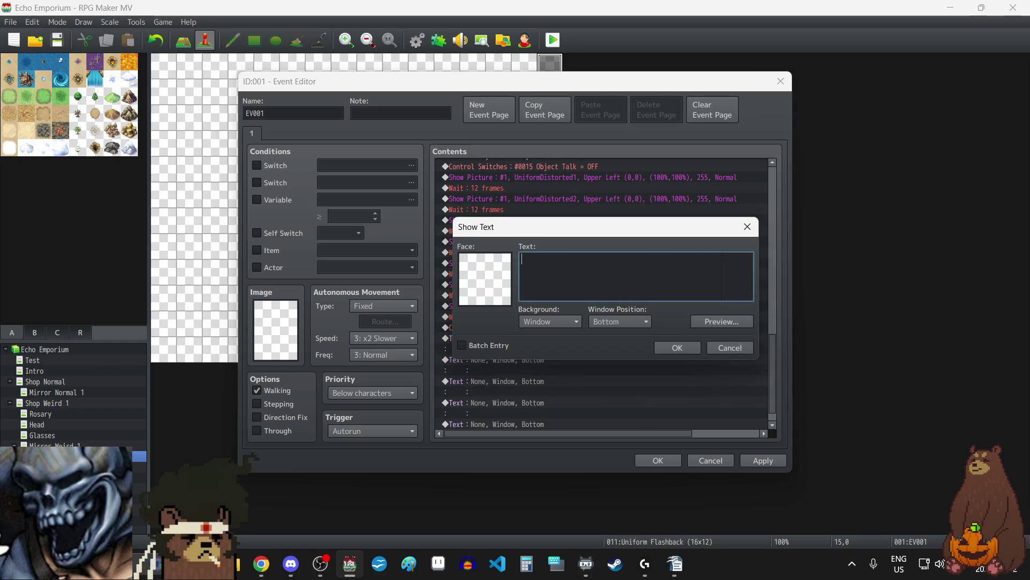
key(alt+Tab)
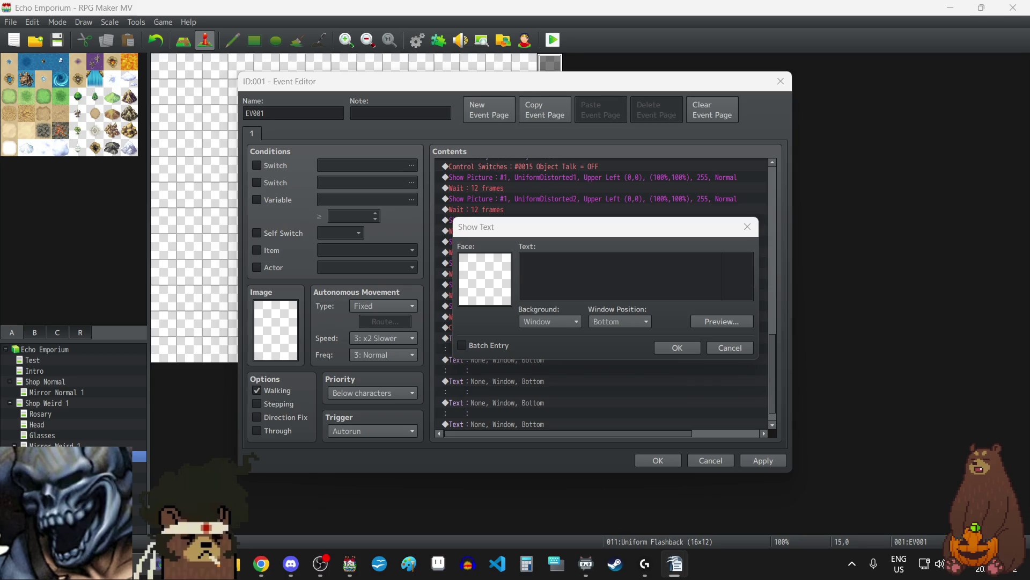
click(610, 291)
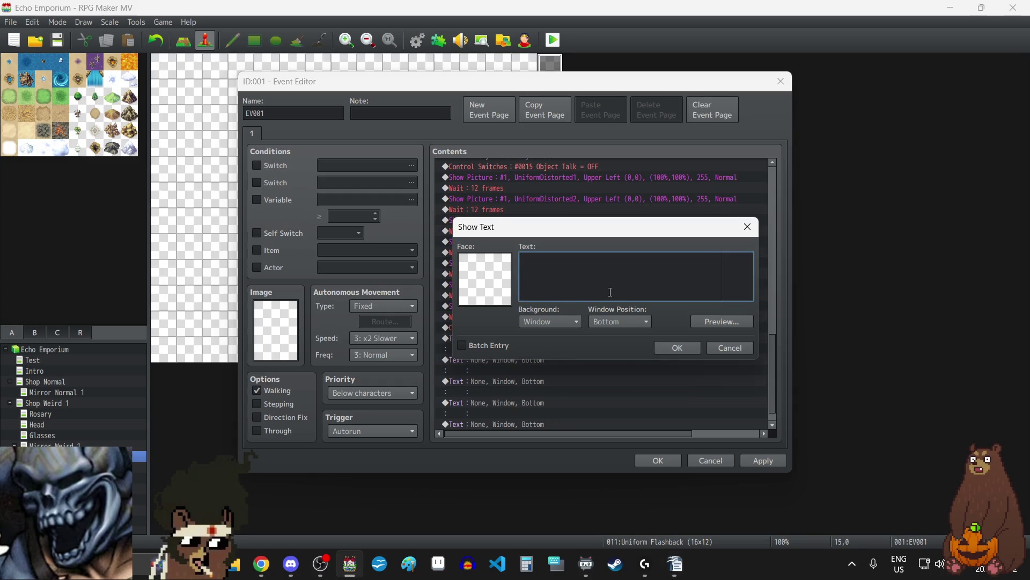
text(Maybe I could wear pigtails?)
click(678, 344)
- Paste the third and fourth script lines into the next two blank text commands
double_click(507, 385)
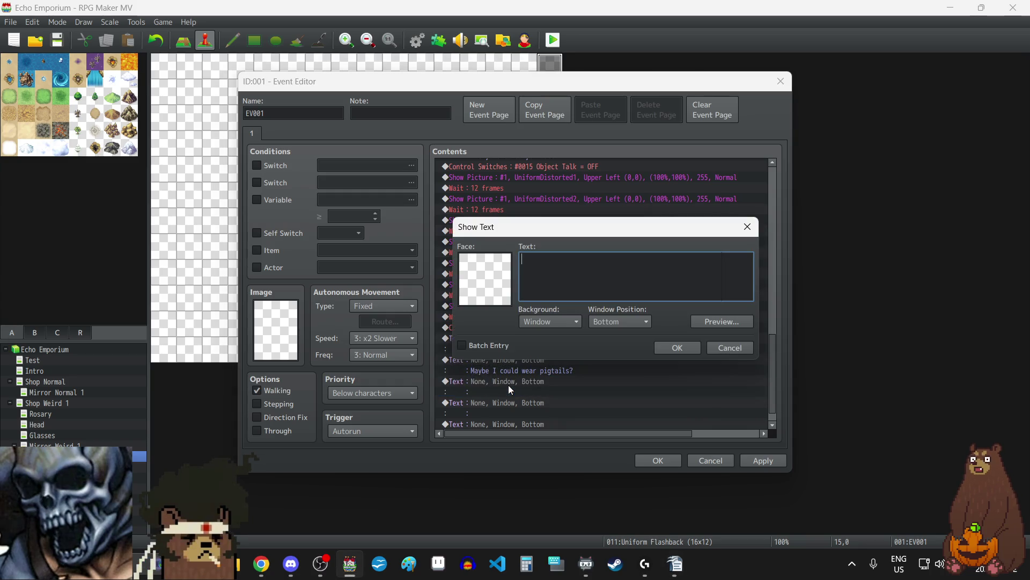
key(alt+Tab)
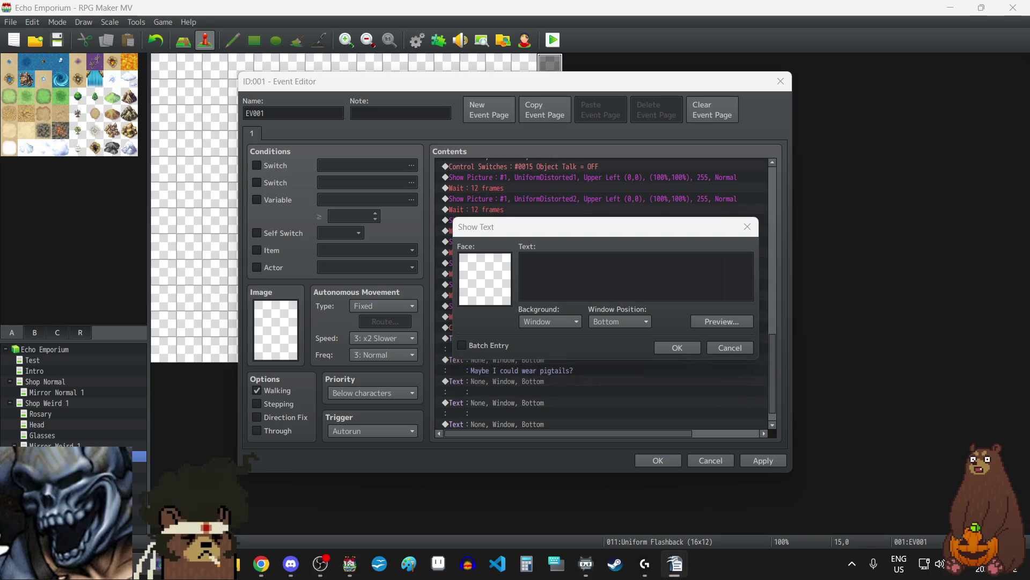
key(alt+Tab)
text(Ugh, you're lucky they don't look good on me.)
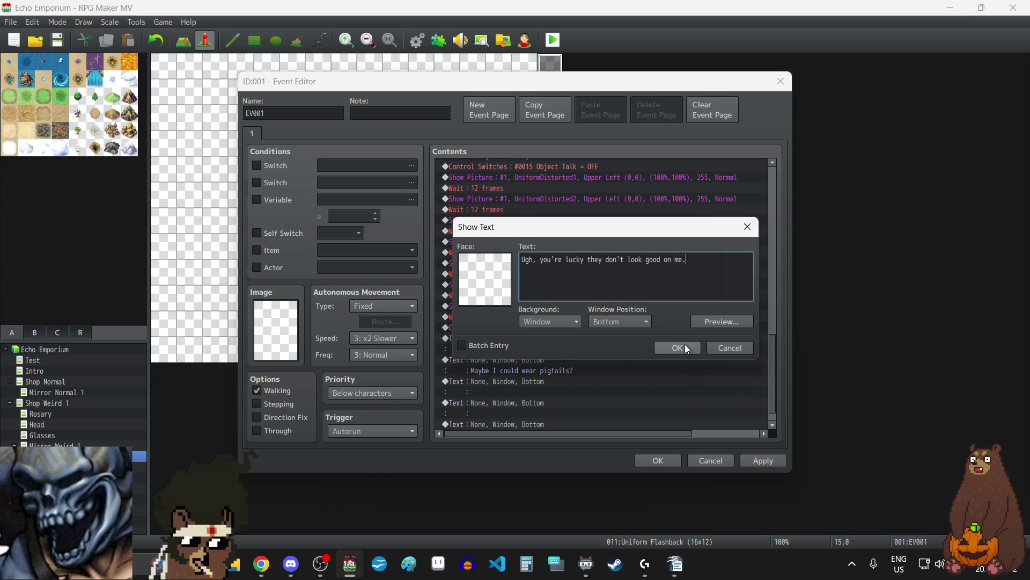
click(681, 345)
scroll(533, 386, down, 1)
double_click(529, 383)
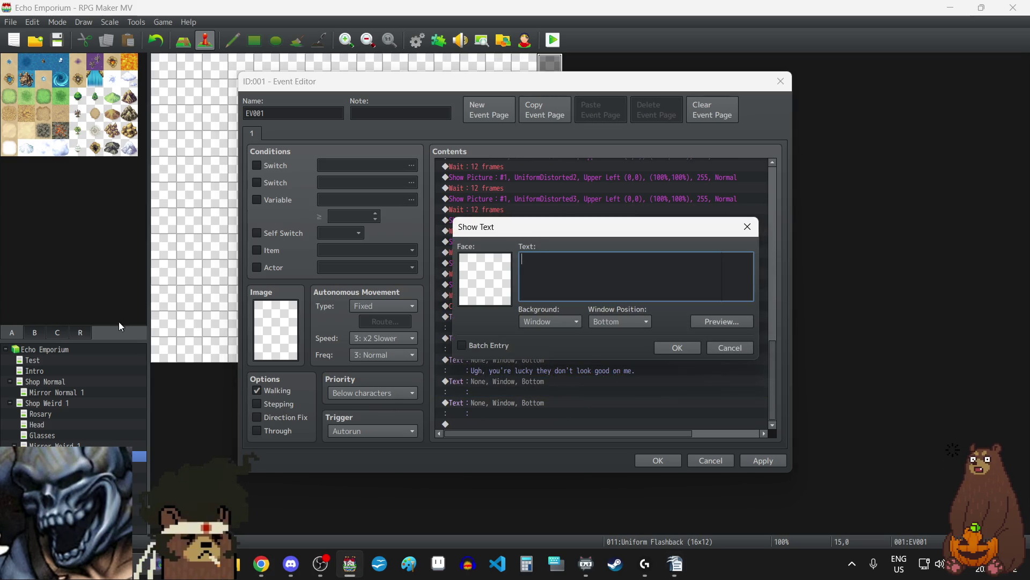
key(alt+Tab)
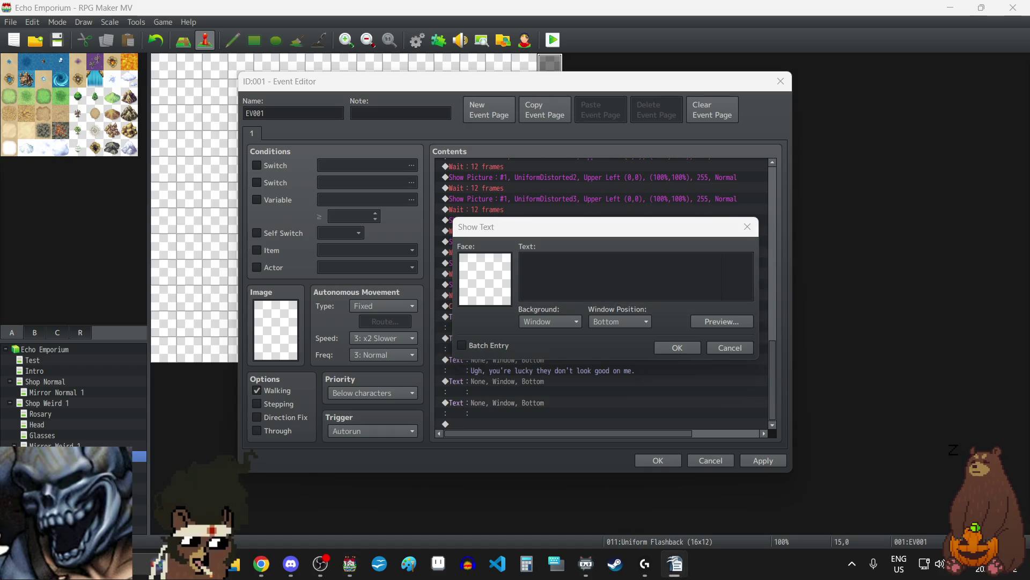
key(alt+Tab)
key(ctrl+v)
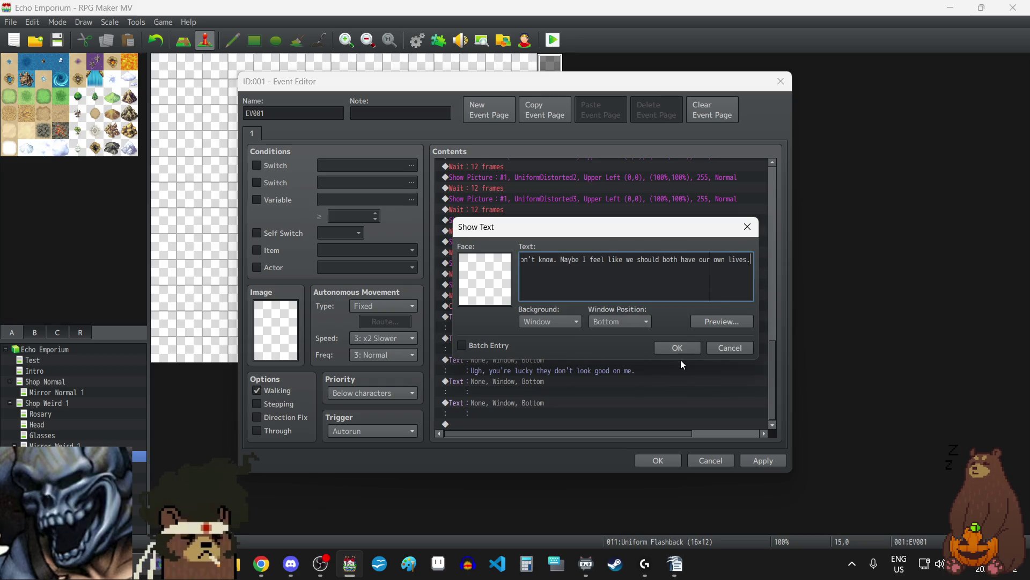
click(678, 348)
- Fill the last blank text with the final line, italicising "both" using \fi codes, and apply
scroll(526, 393, down, 1)
double_click(523, 403)
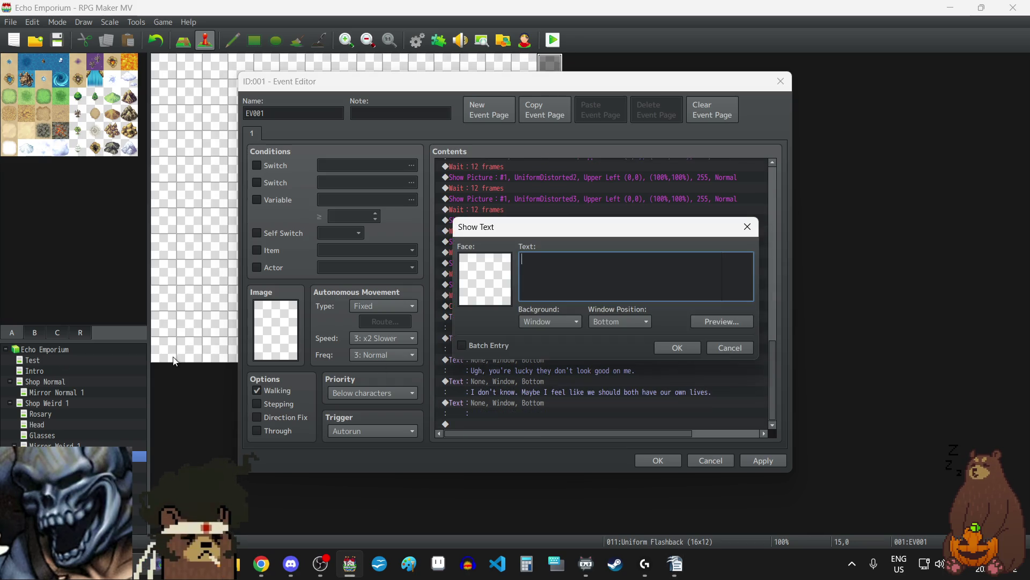
key(alt+Tab)
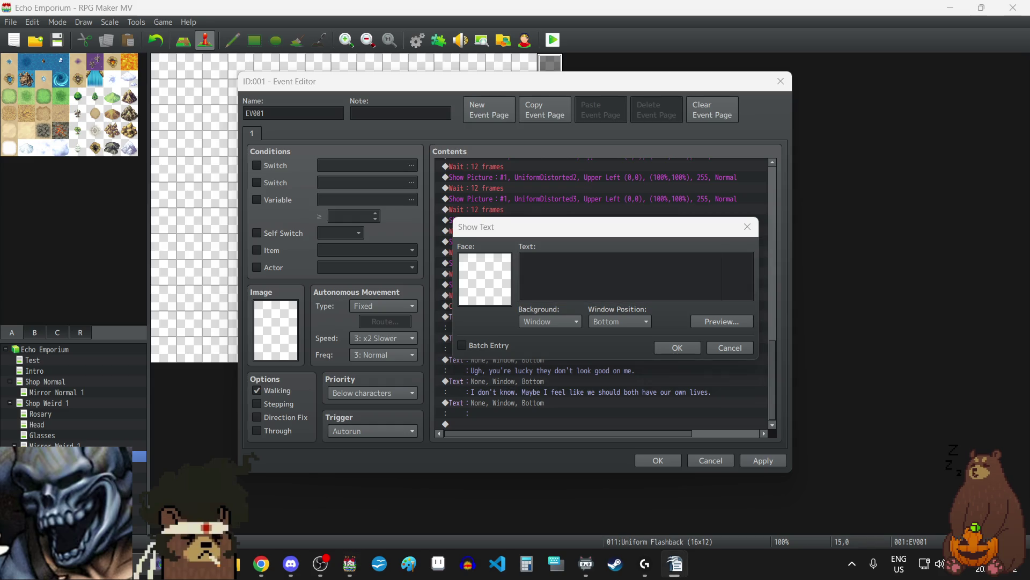
key(alt+Tab)
text(It's not like we could both marry the same guy.)
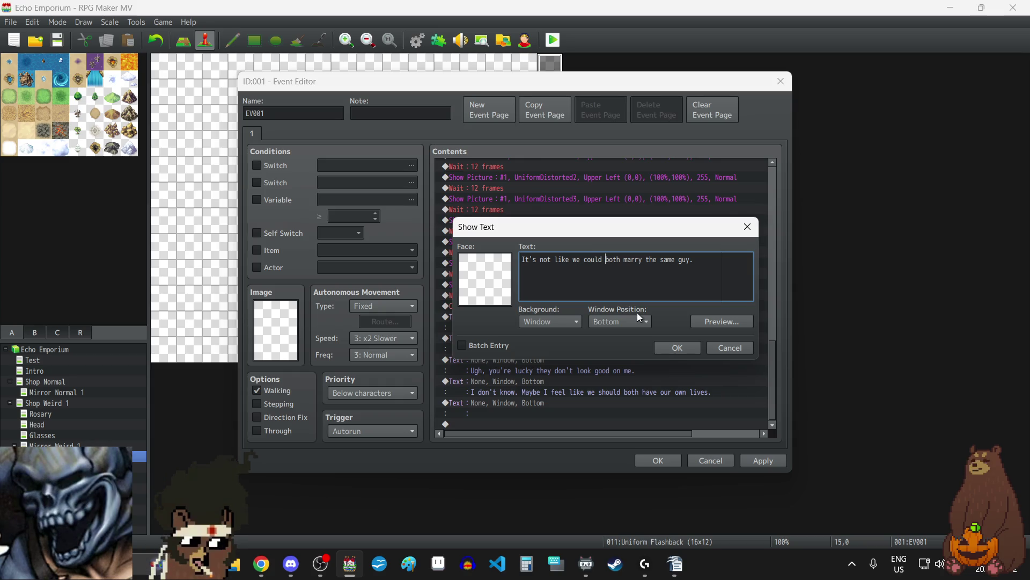
text(\fi)
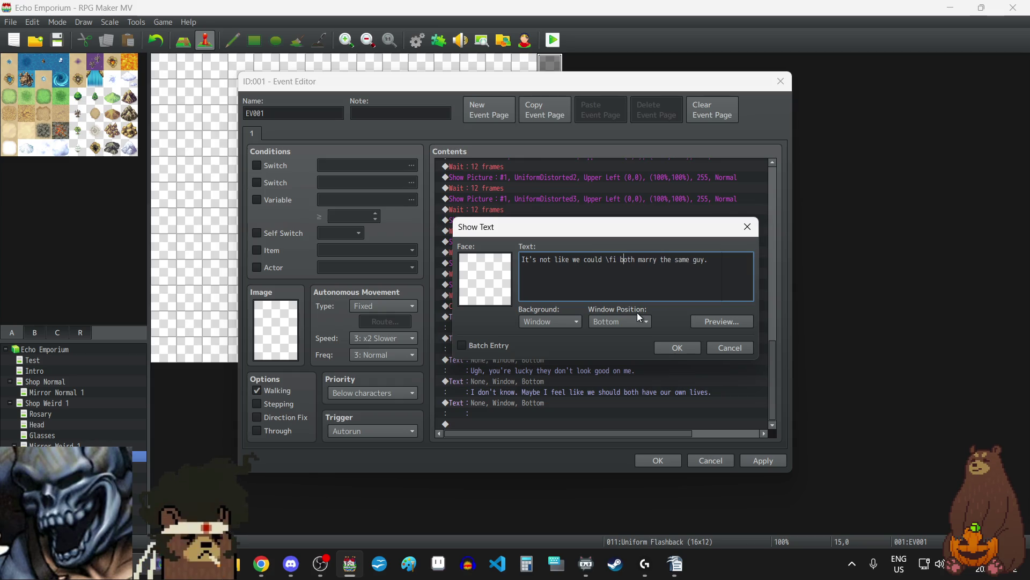
key(Right)
key(Right)
key(Right)
text(\fi)
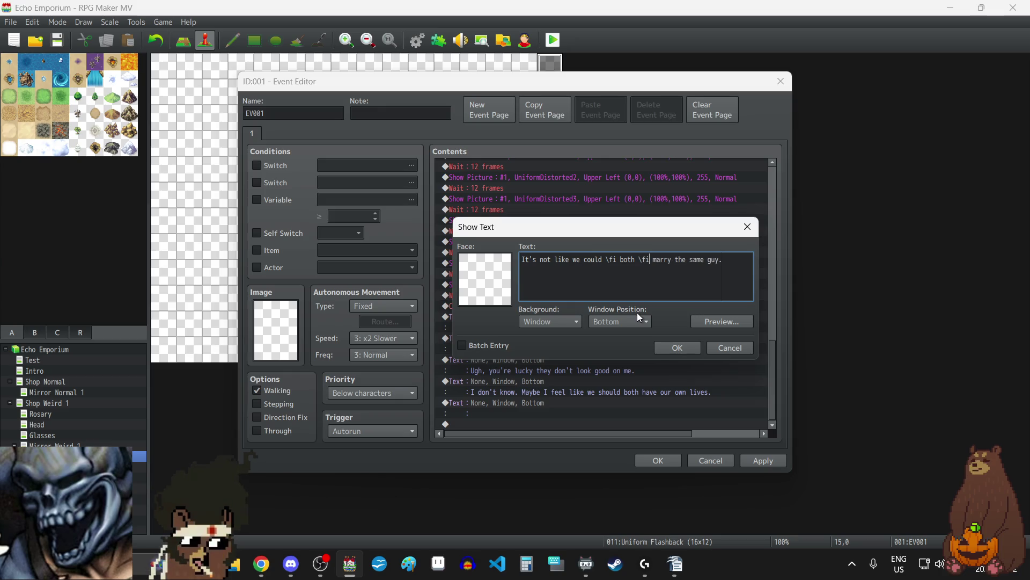
click(662, 344)
click(766, 461)
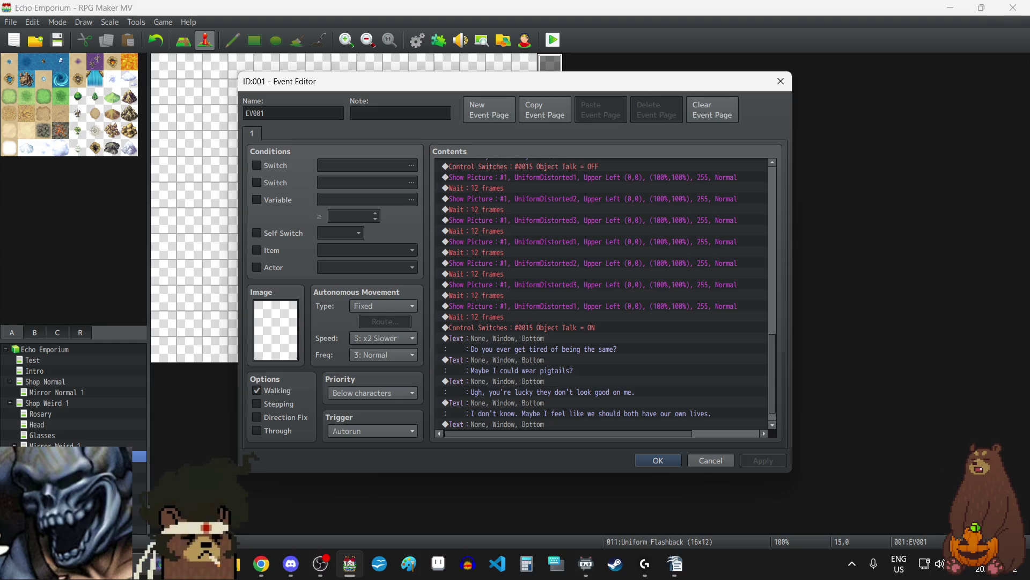
- Copy the Object Talk OFF, picture cycle and following dialogue block to the end of the event
scroll(601, 257, up, 1)
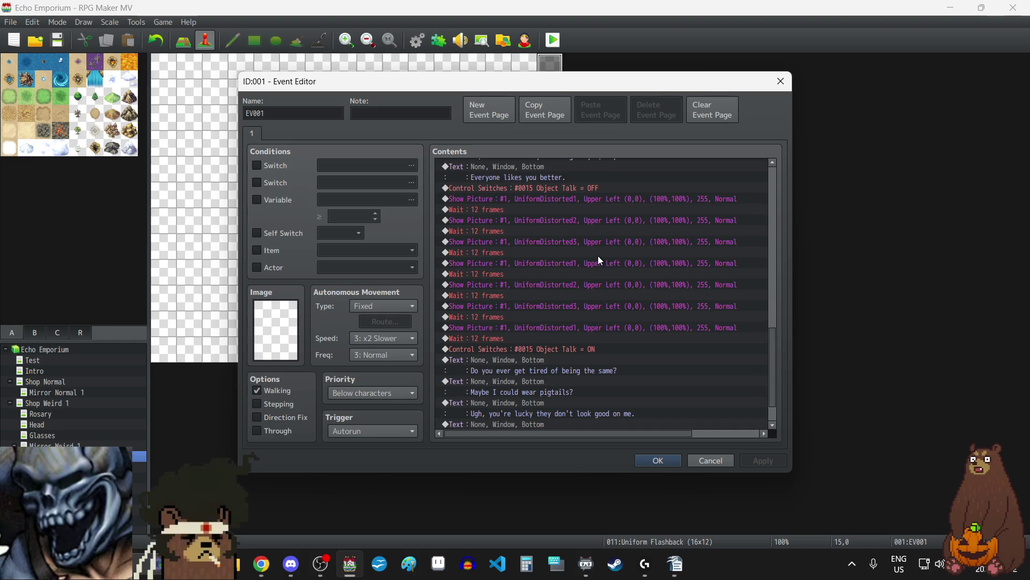
click(546, 188)
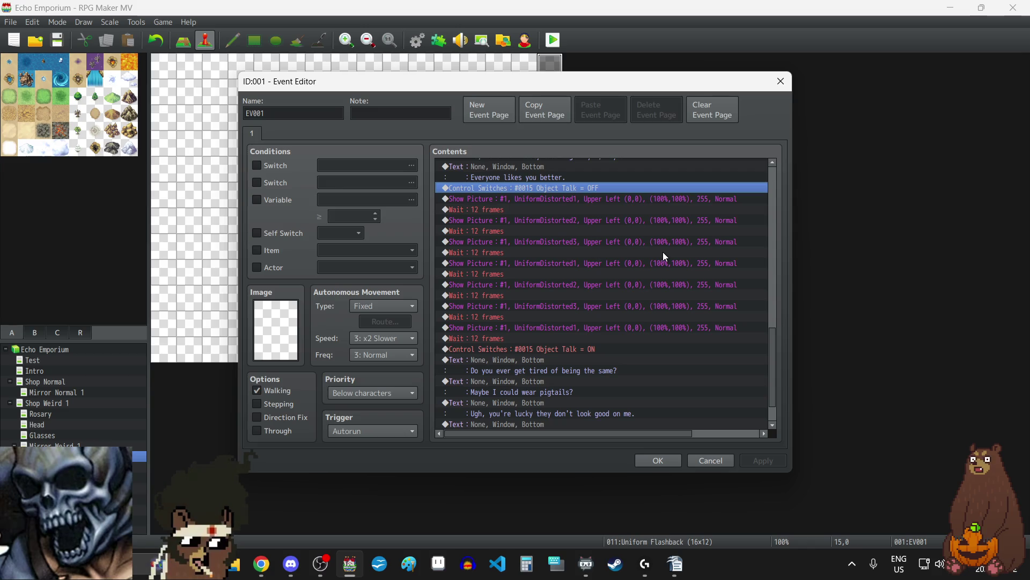
key(shift+Down)
key(shift+Down)
key(shift+Down)
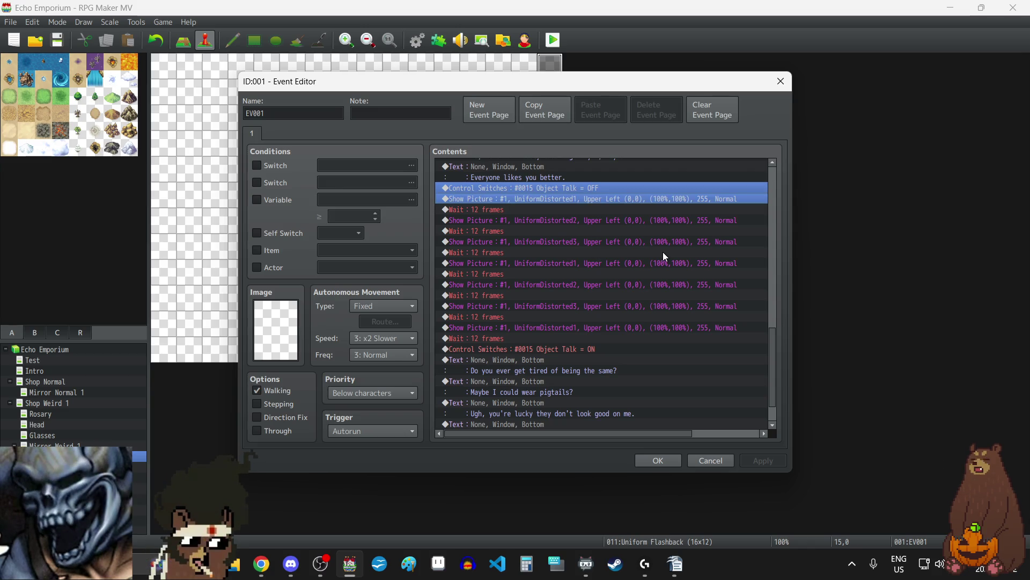
key(shift+Down)
key(shift+Down)
key(shift+Down)
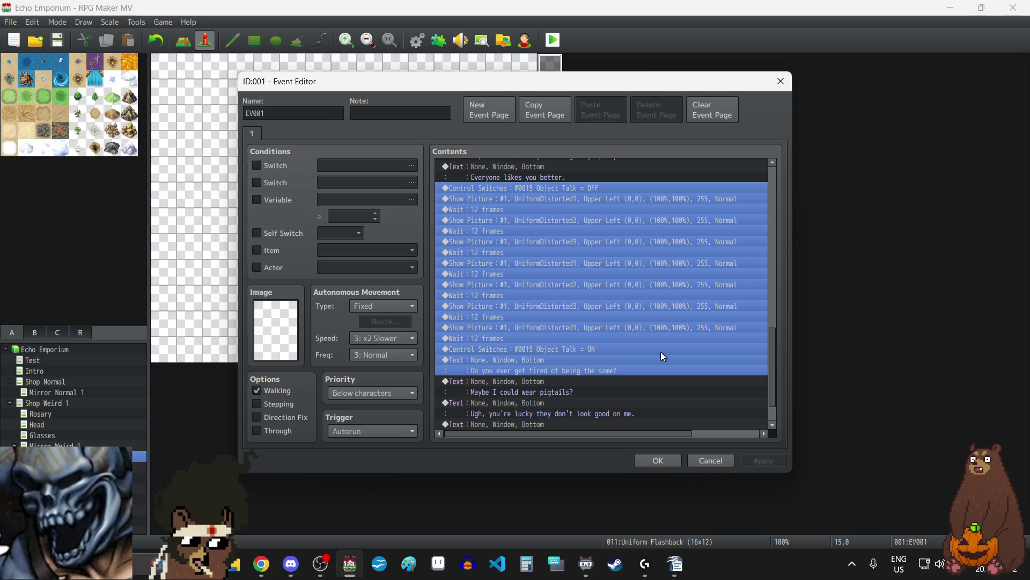
scroll(620, 362, down, 2)
key(ctrl+c)
click(573, 423)
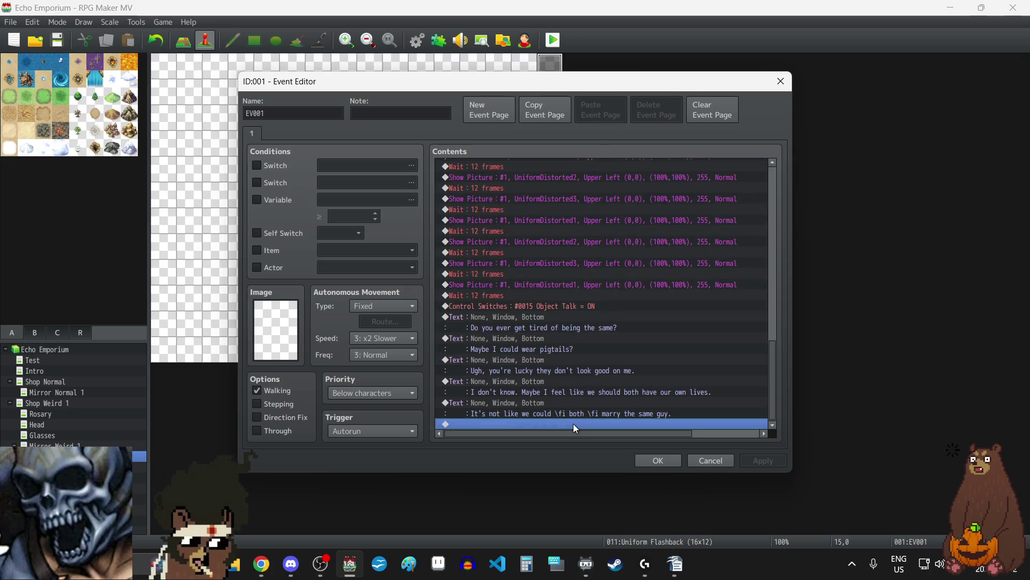
key(ctrl+v)
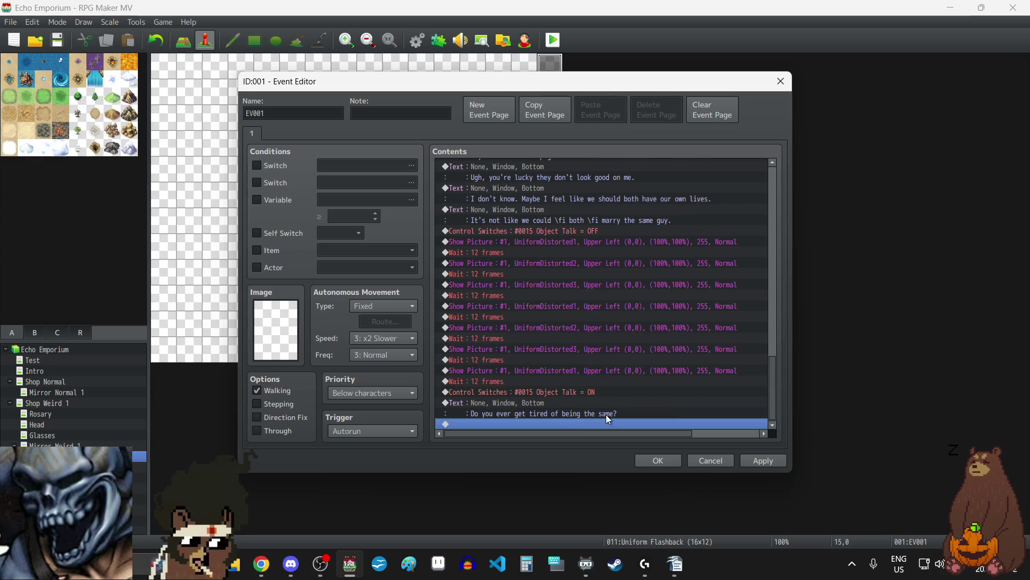
- Clear the pasted dialogue line's text and paste an extra blank text command
double_click(527, 402)
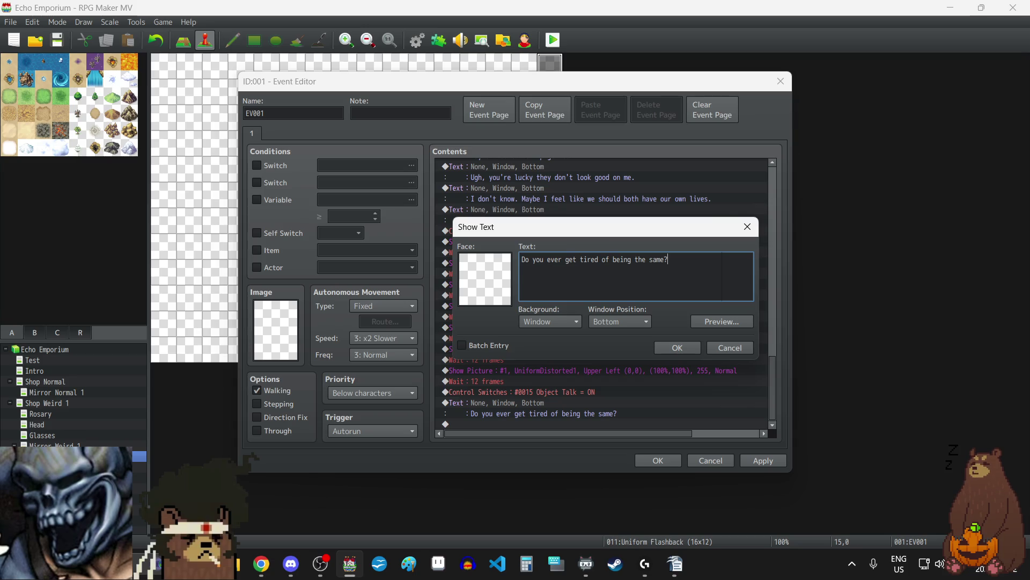
key(ctrl+a)
key(BackSpace)
click(678, 347)
key(ctrl+v)
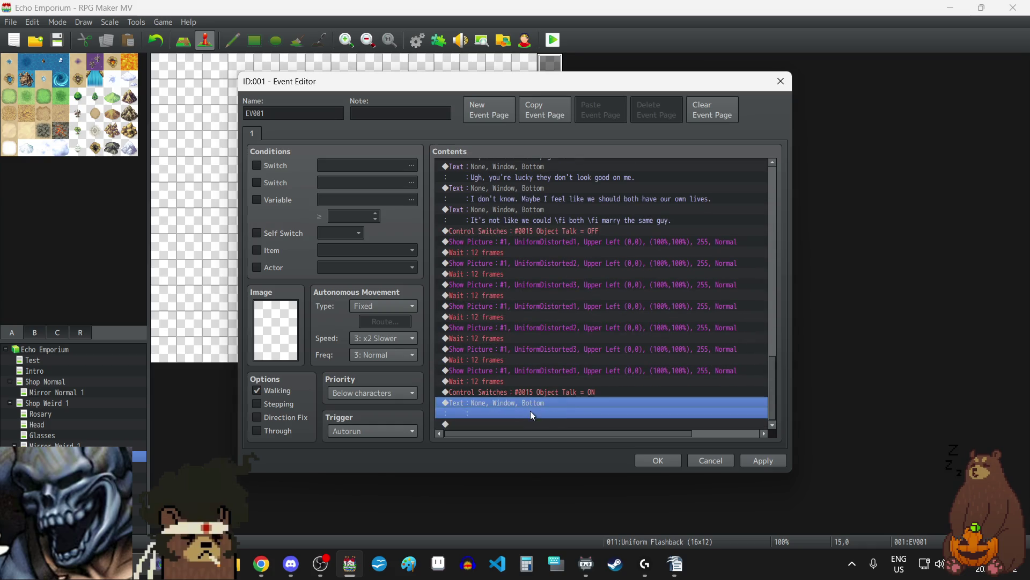
- Add more blank text commands after Object Talk ON and open the first empty one for editing
key(ctrl+v)
key(ctrl+v)
key(ctrl+v)
key(ctrl+v)
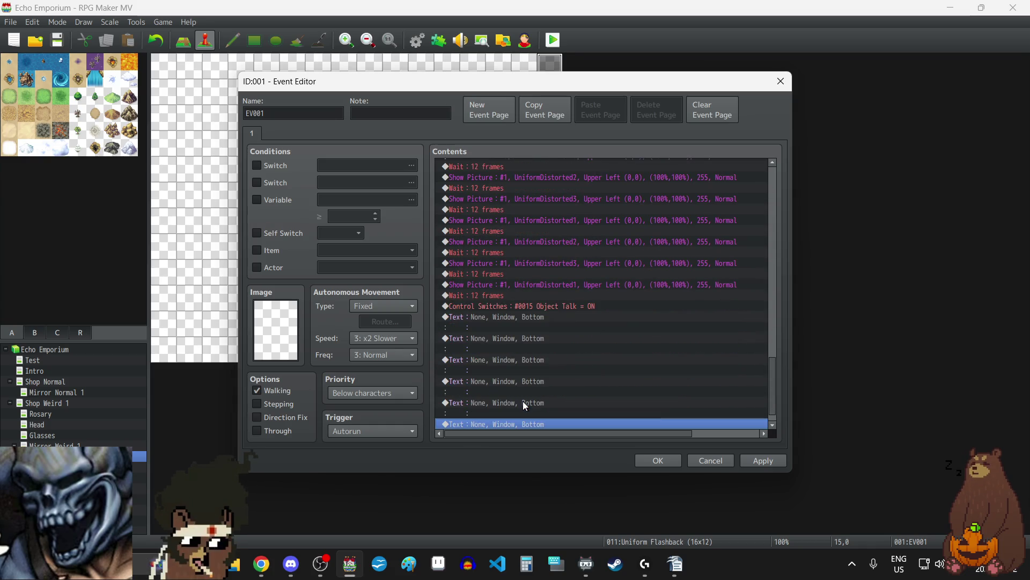
double_click(513, 316)
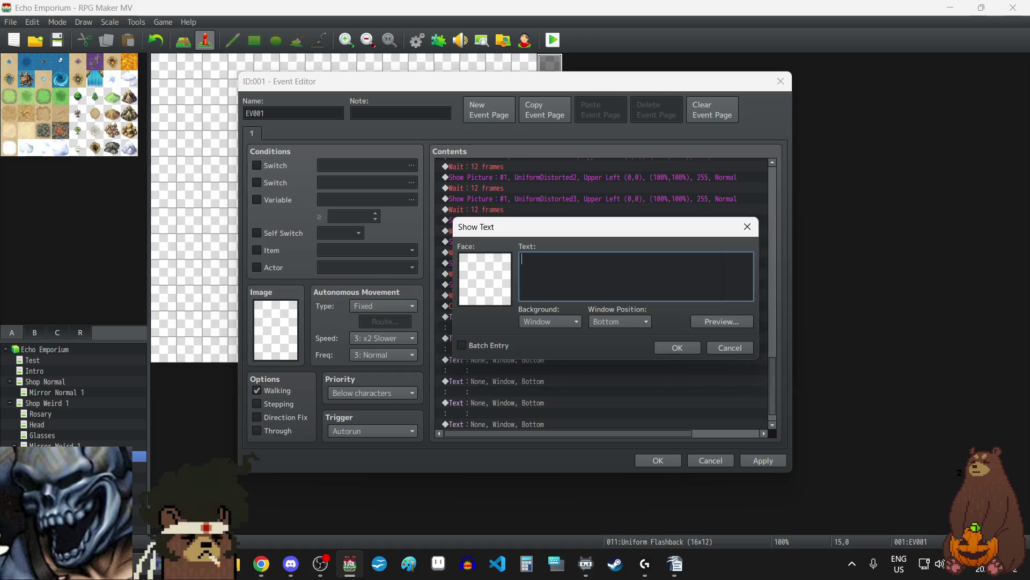
key(alt+Tab)
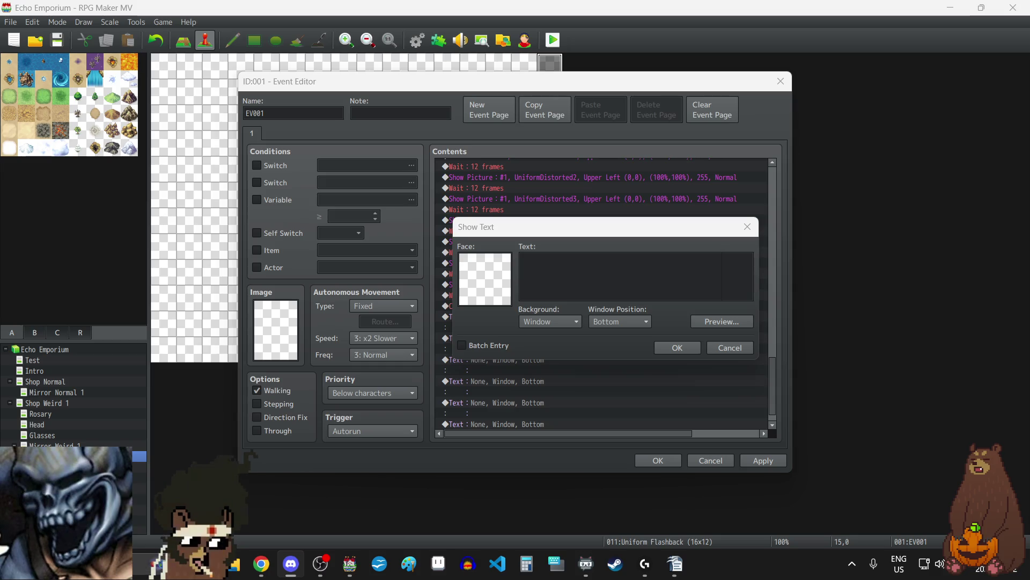
key(alt+Tab)
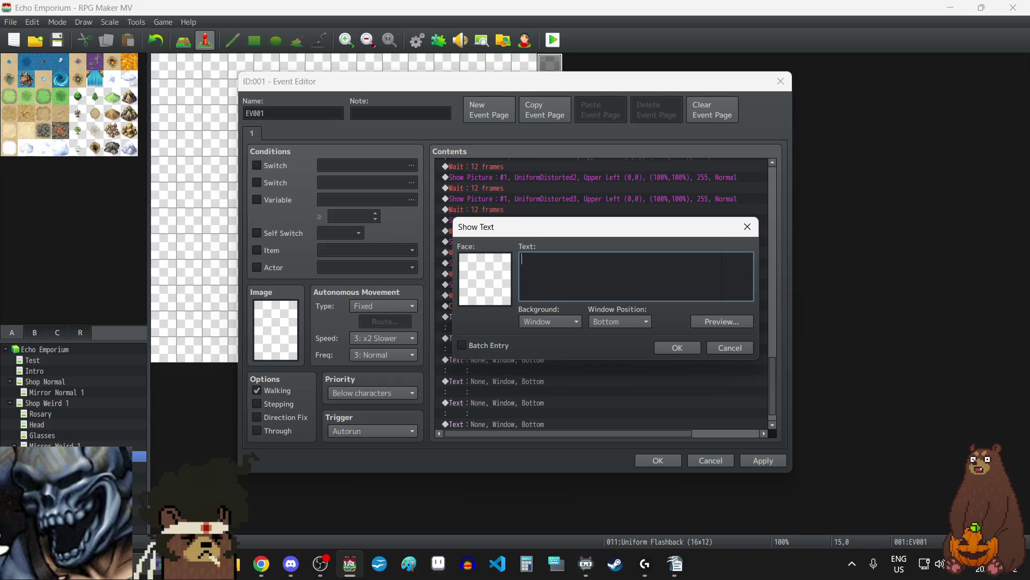
key(alt+Tab)
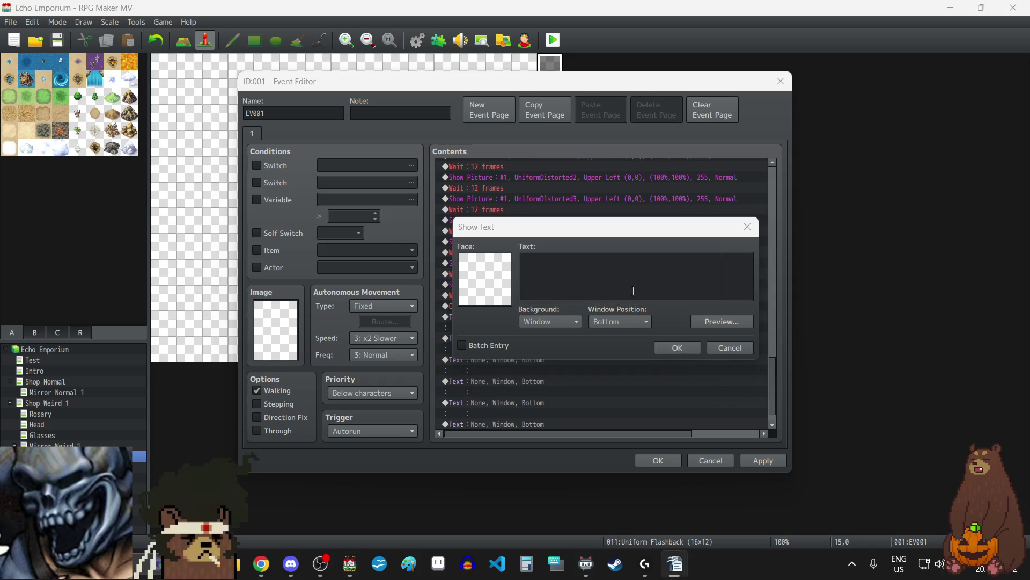
click(691, 349)
click(509, 312)
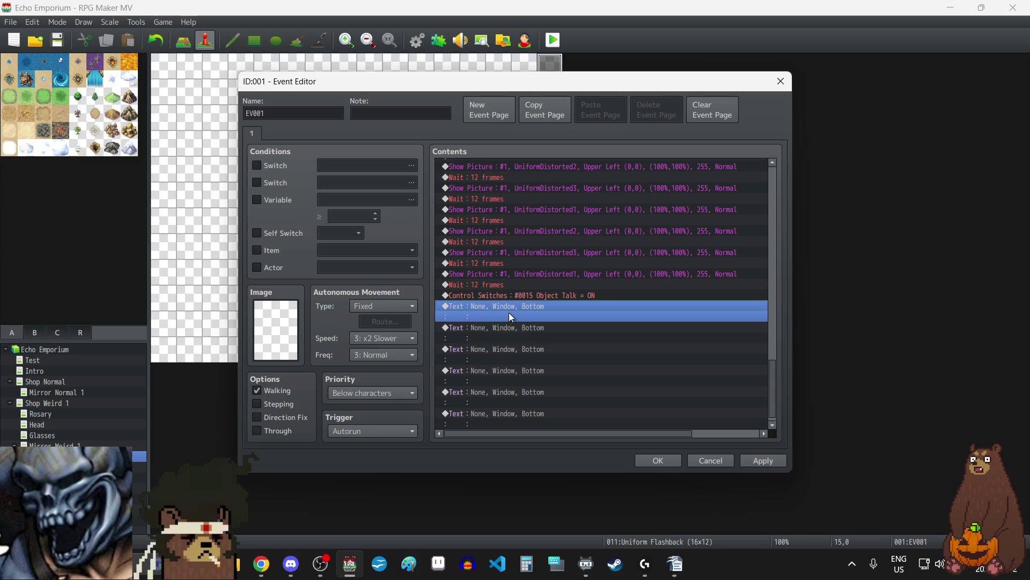
double_click(505, 308)
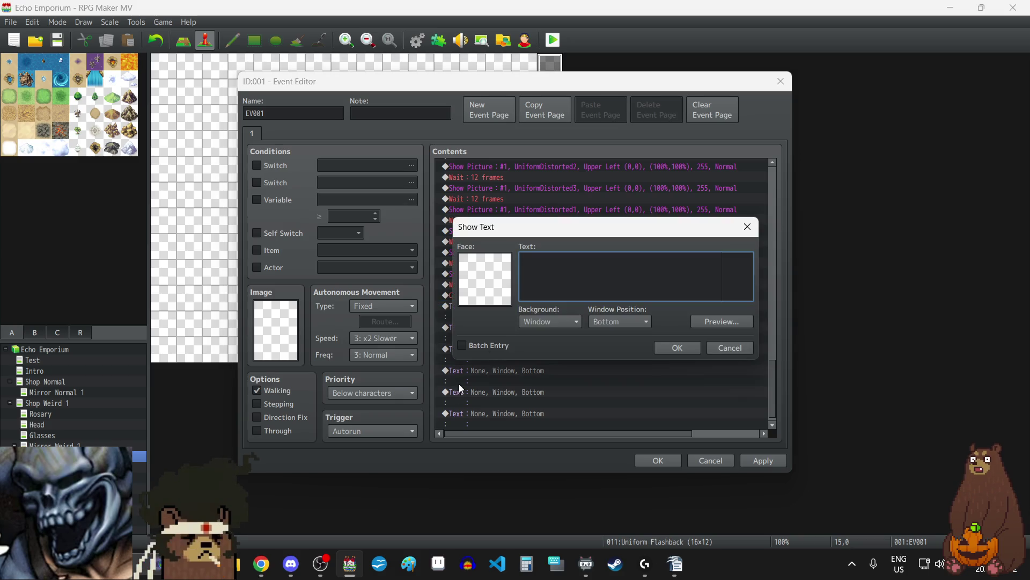
key(alt+Tab)
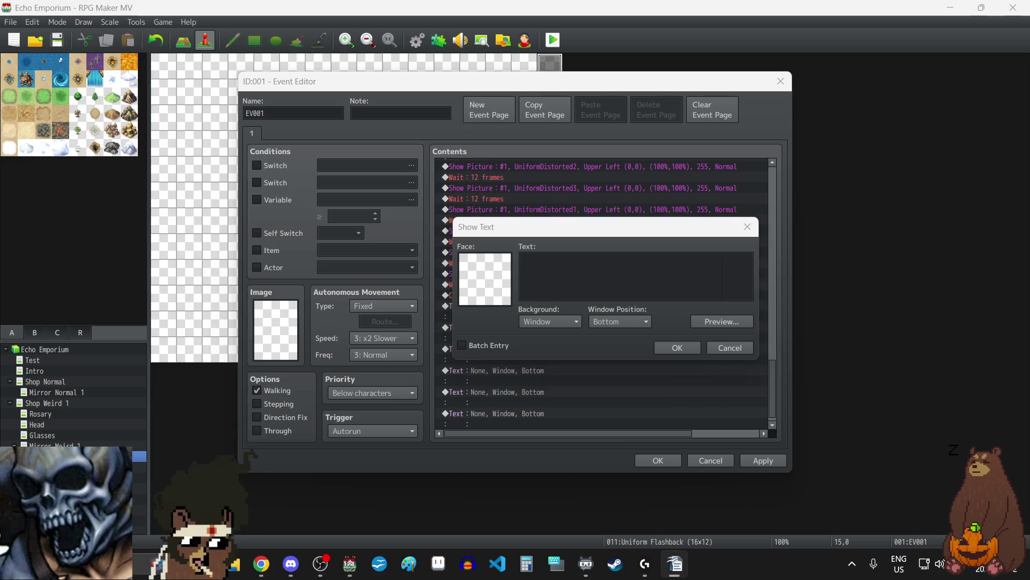
- Fill the first two blank Text commands with the 'Unless we just pretend…' line and the whose-name question
click(584, 273)
key(ctrl+v)
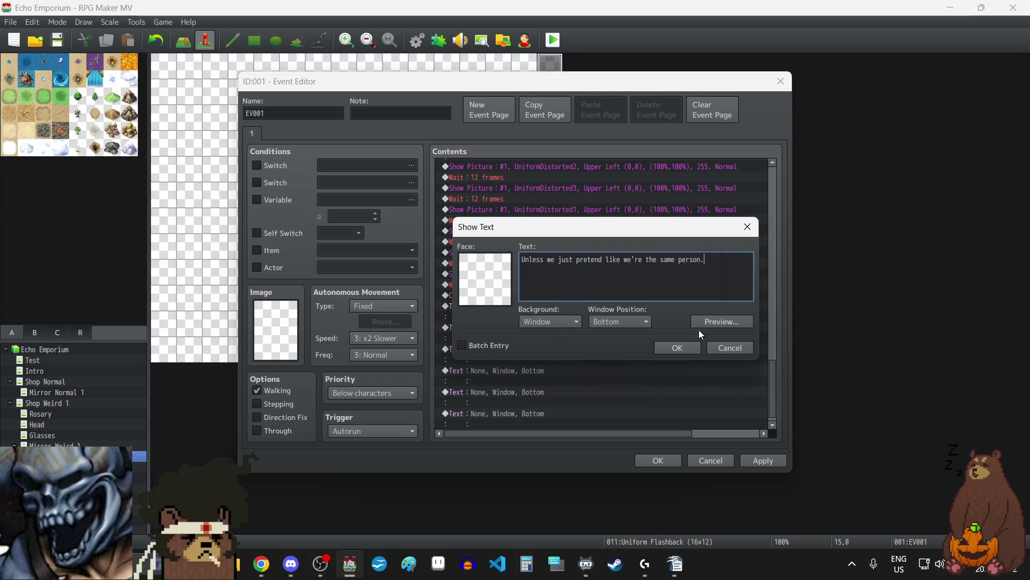
click(688, 347)
double_click(518, 342)
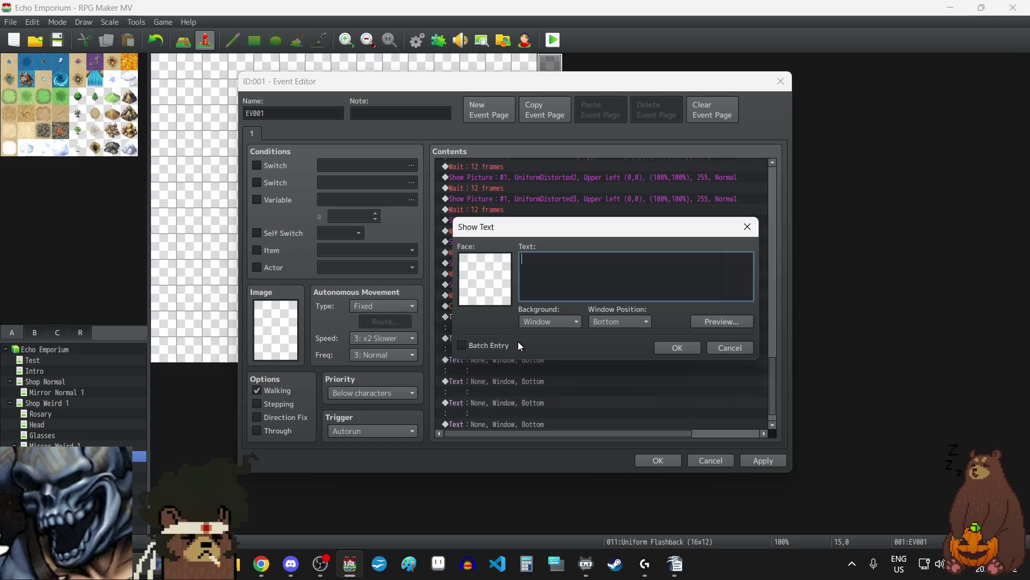
key(alt+Tab)
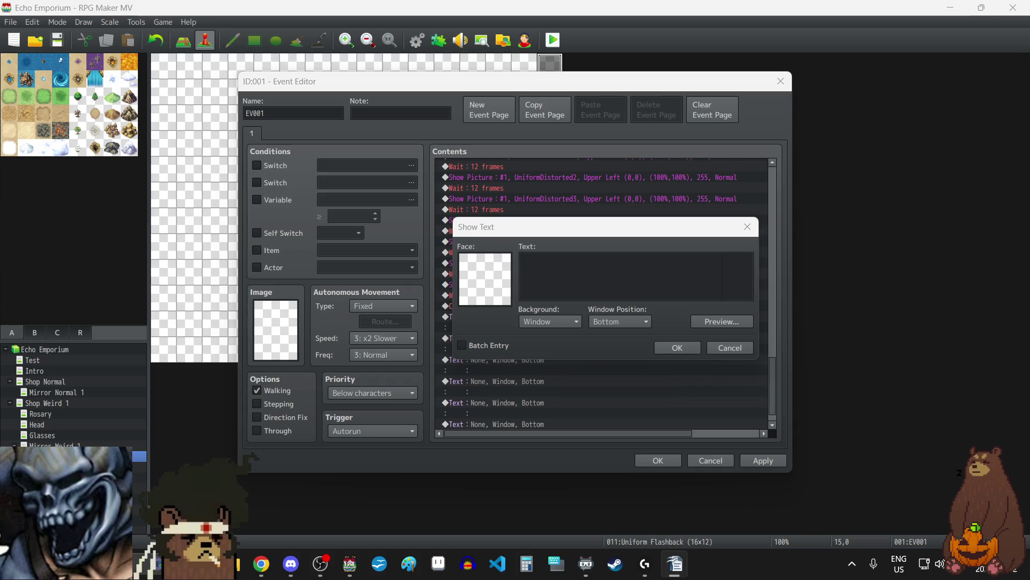
click(591, 276)
key(ctrl+v)
click(677, 348)
- Enter the preferred-name line, add a \fi code before 'sounds', and apply
click(524, 366)
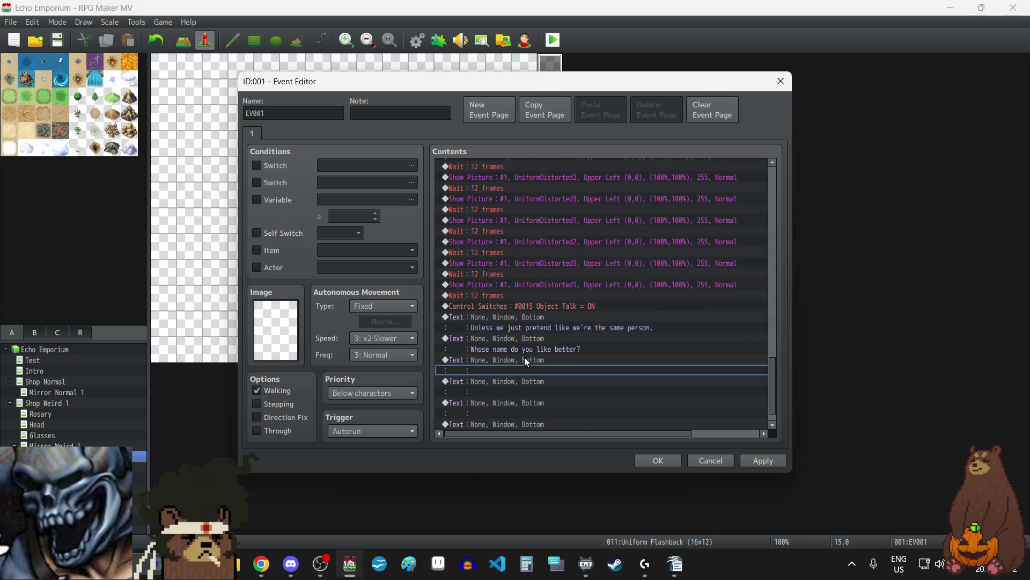
double_click(526, 361)
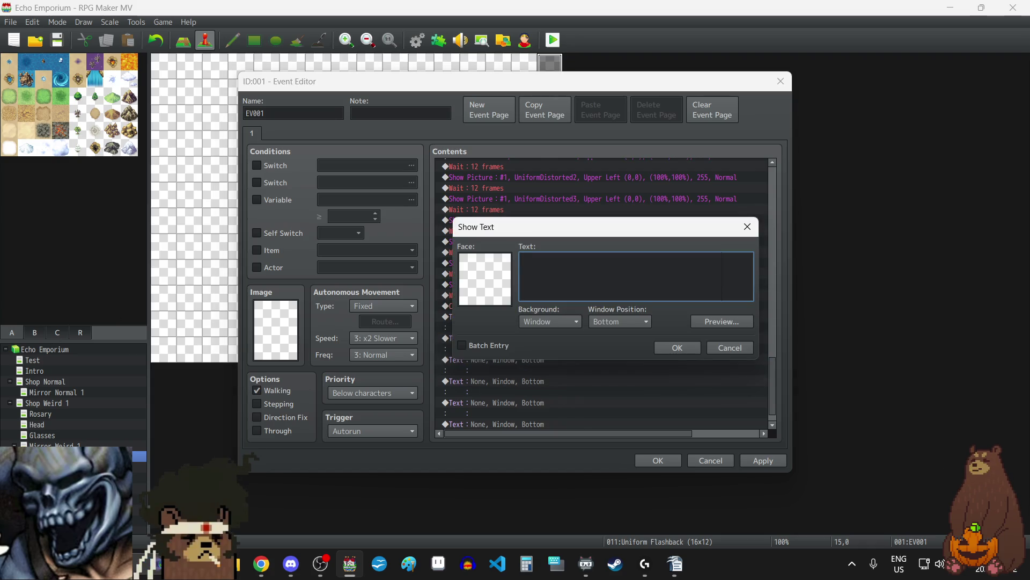
key(alt+Tab)
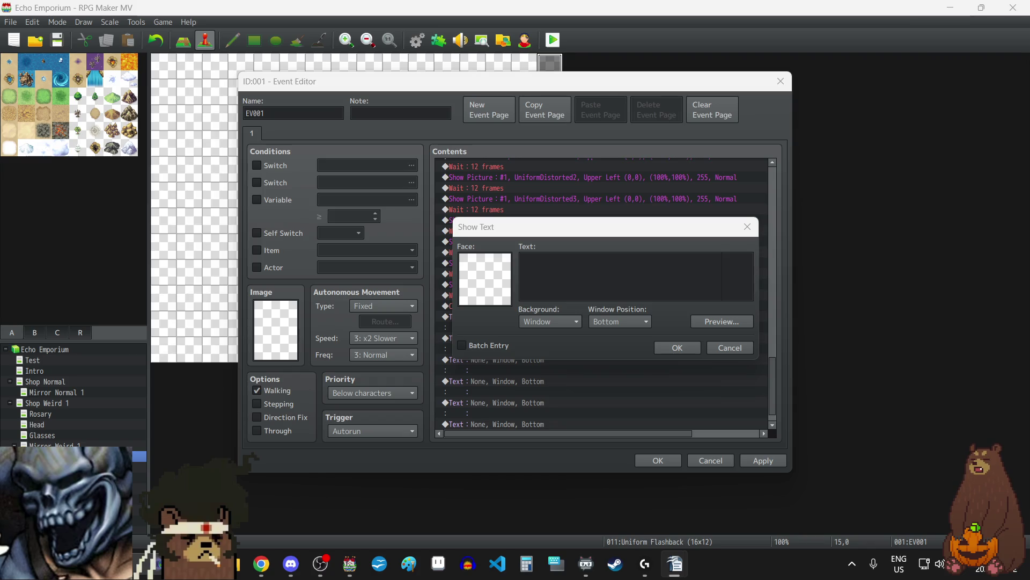
click(586, 283)
key(ctrl+v)
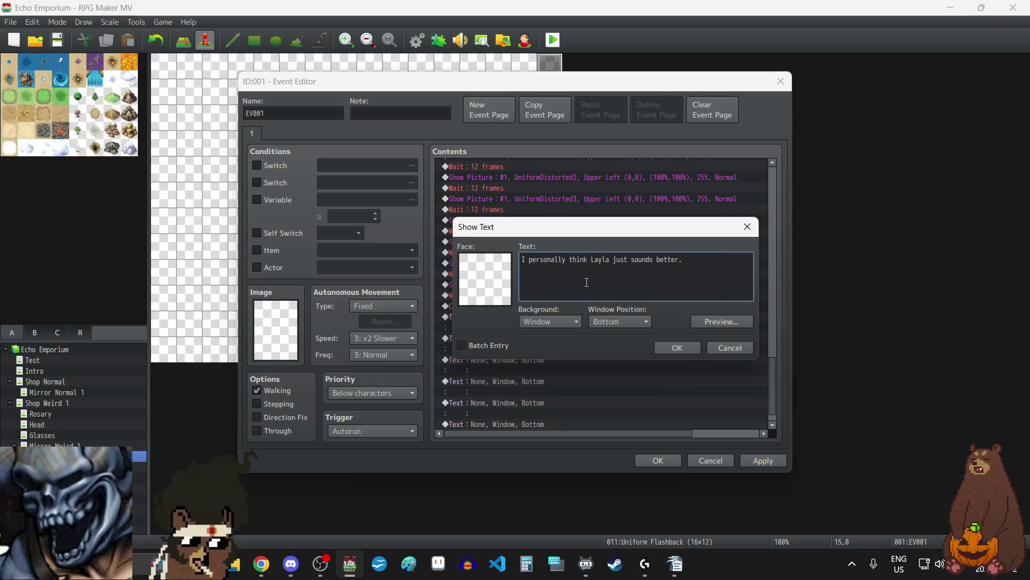
click(631, 259)
text(fi )
text( i)
click(678, 347)
click(768, 463)
- Add 'We'll take turns doing all the boring stuff.' and the promise never to fight, then apply
click(530, 379)
double_click(530, 379)
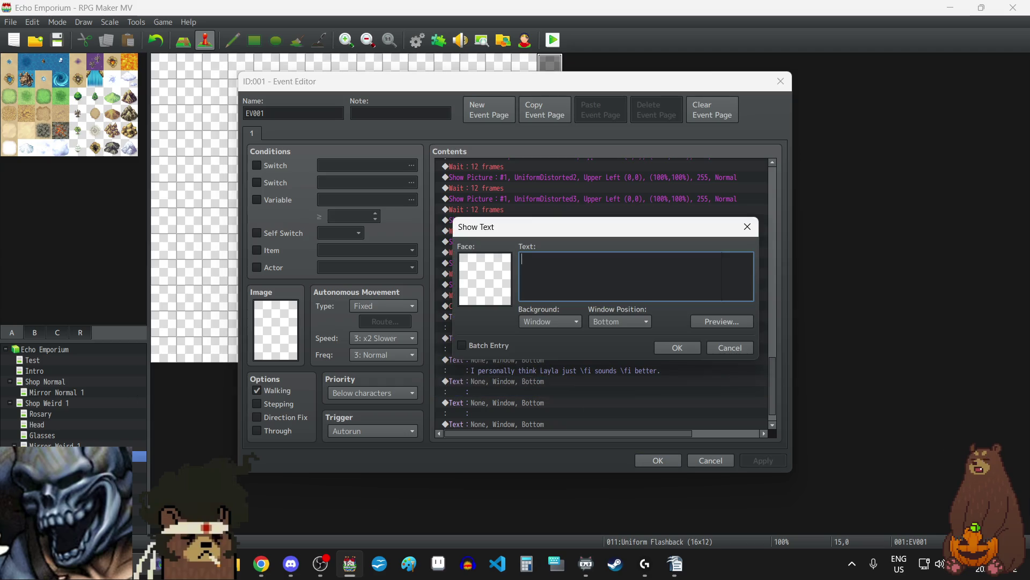
key(alt+Tab)
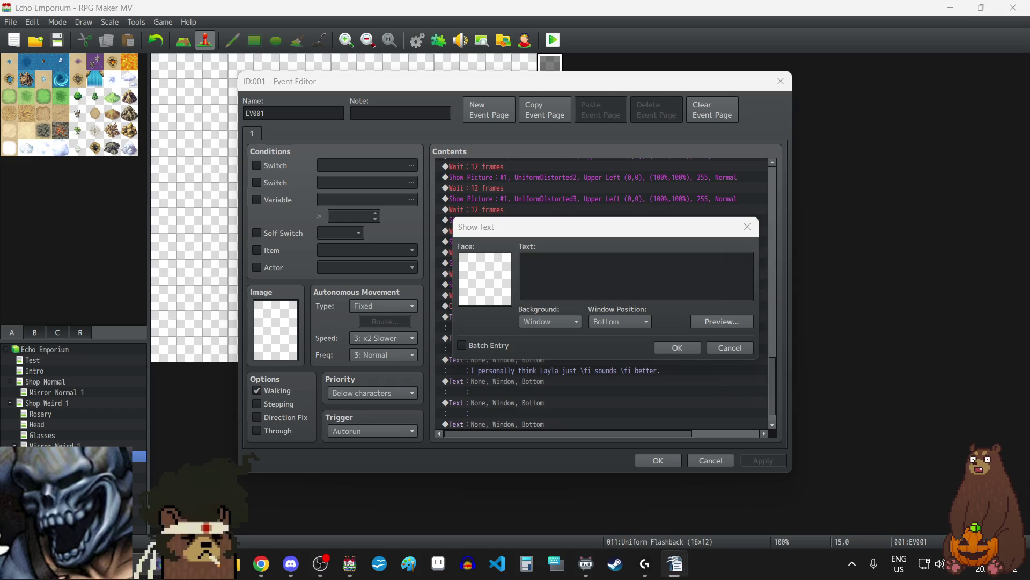
click(617, 263)
text(We'll take turns doing all the boring stuff.)
click(674, 349)
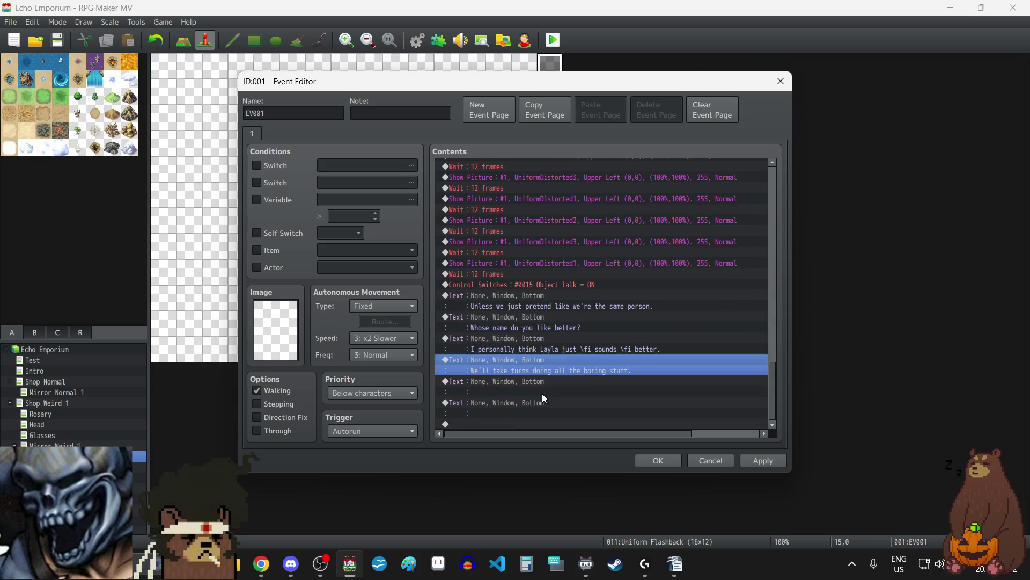
double_click(512, 383)
key(alt+Tab)
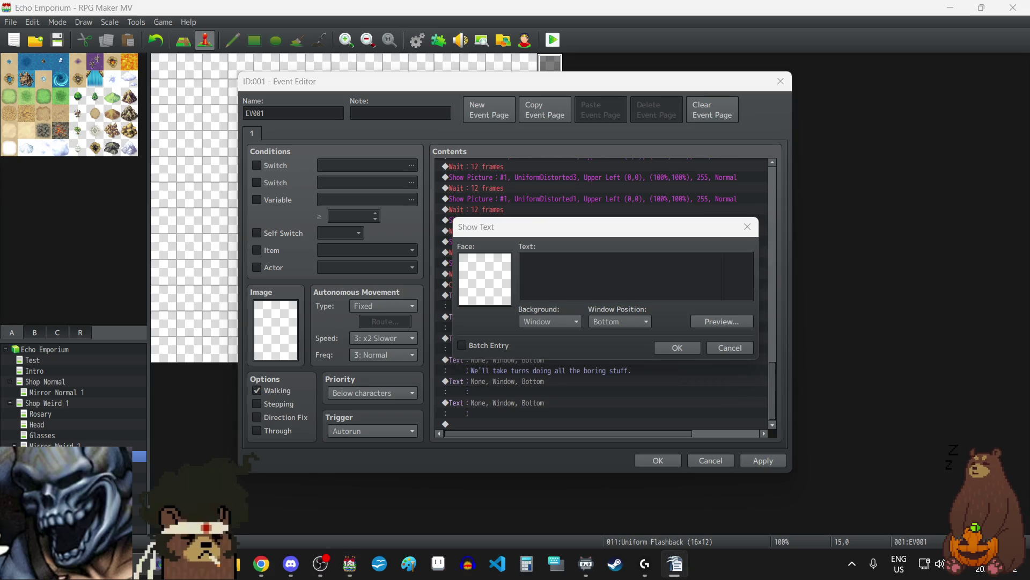
click(610, 278)
key(ctrl+v)
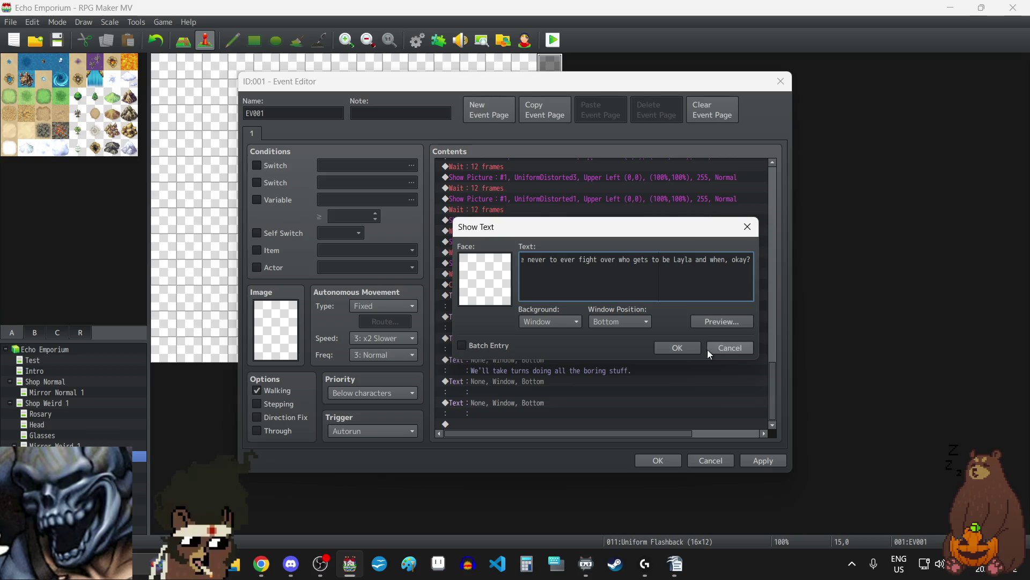
click(687, 348)
click(757, 466)
- Delete the leftover empty Text command and select from Object Talk OFF to the first picture
scroll(544, 352, down, 1)
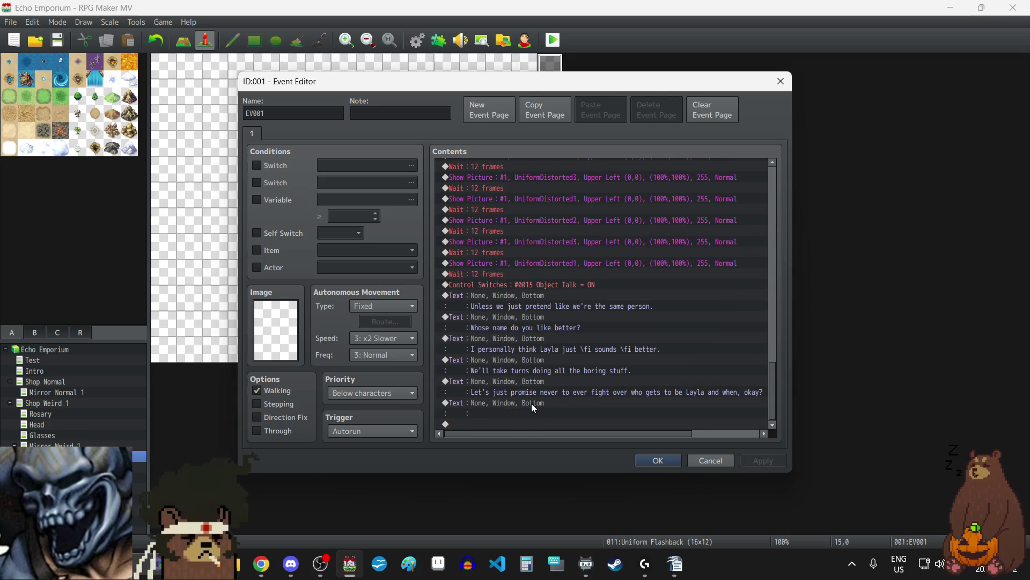
click(530, 405)
key(Delete)
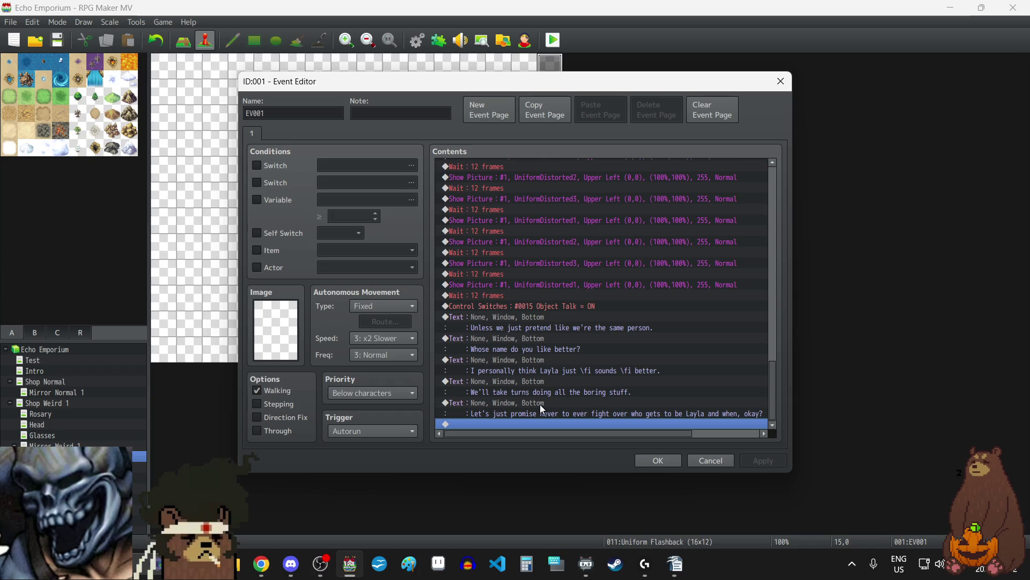
scroll(562, 291, up, 3)
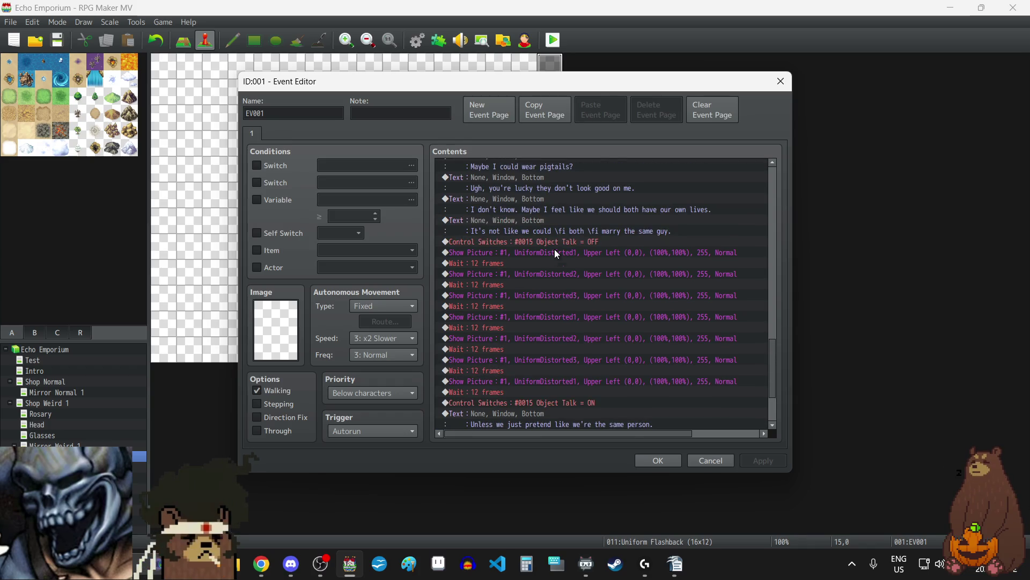
click(555, 243)
shift+click(628, 261)
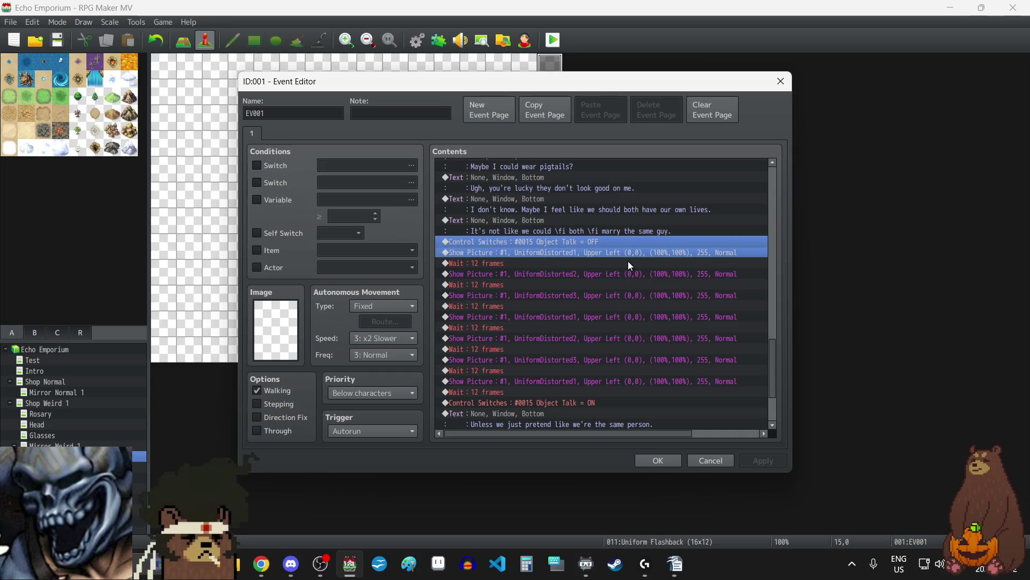
- Paste a copy of Object Talk OFF through the final 12-frame wait after the promise line
key(shift+Down)
key(shift+Down)
key(shift+Down)
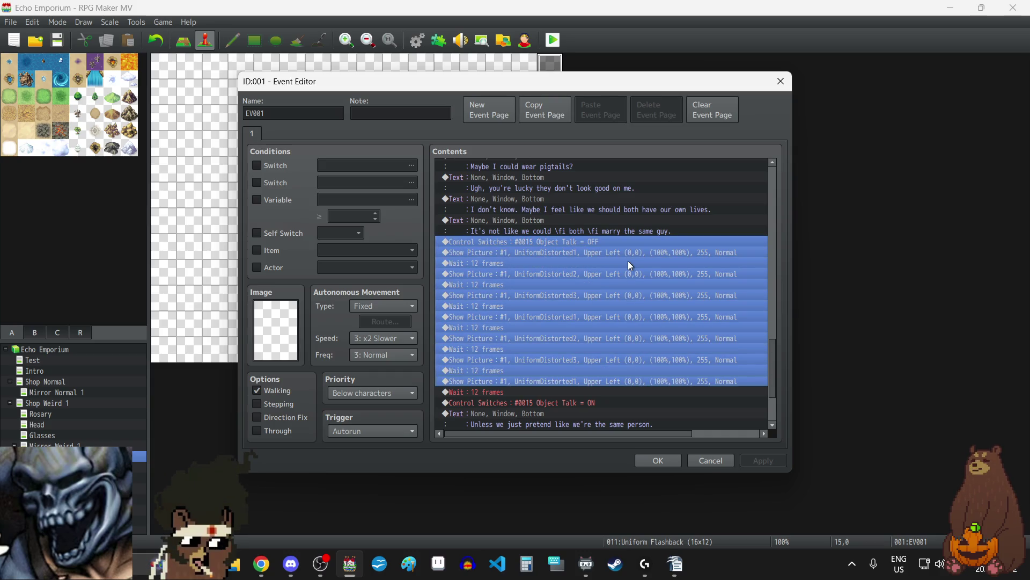
key(shift+Down)
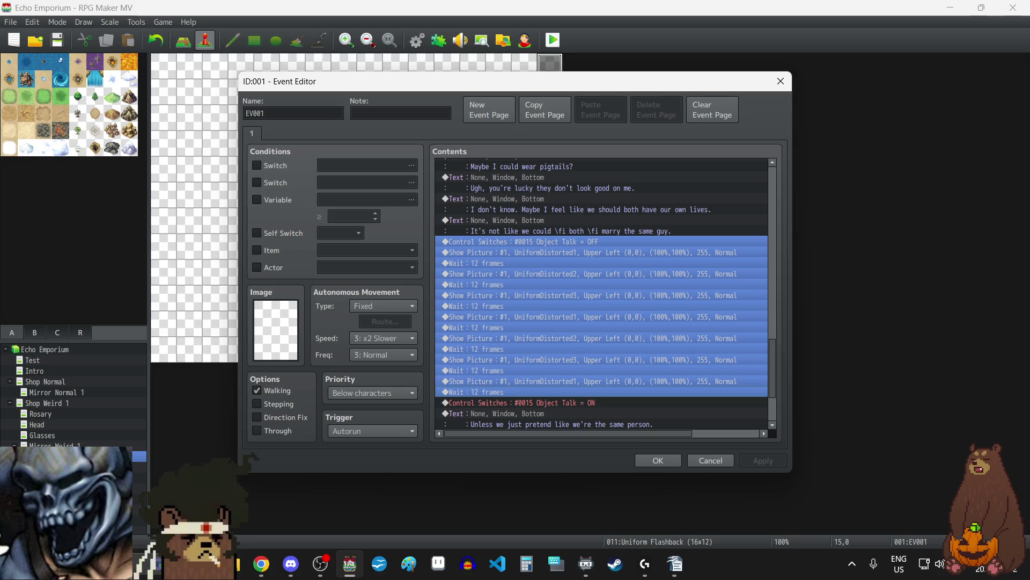
scroll(603, 371, down, 3)
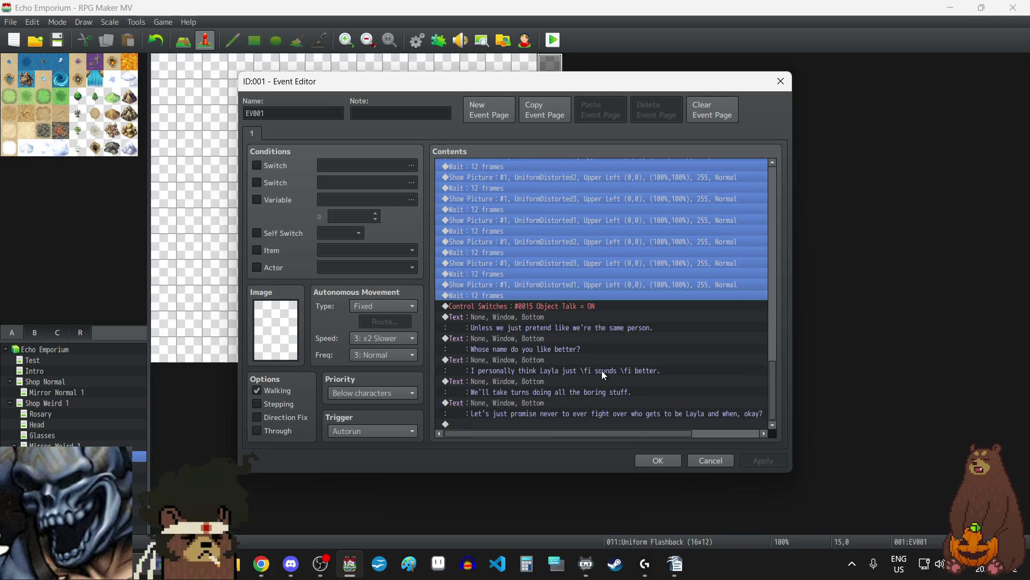
click(532, 423)
key(ctrl+v)
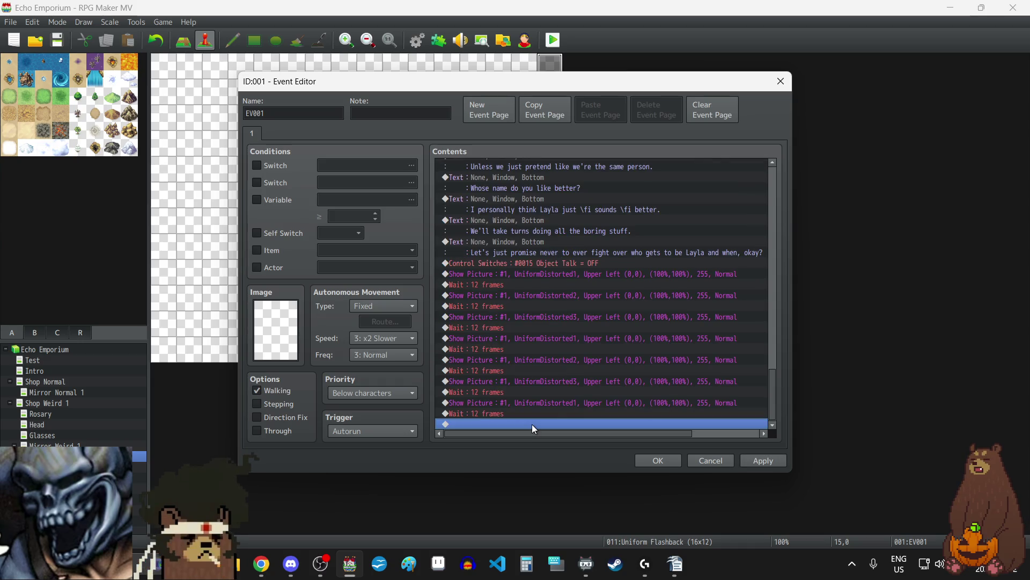
scroll(641, 315, up, 3)
scroll(642, 315, up, 3)
scroll(640, 315, down, 6)
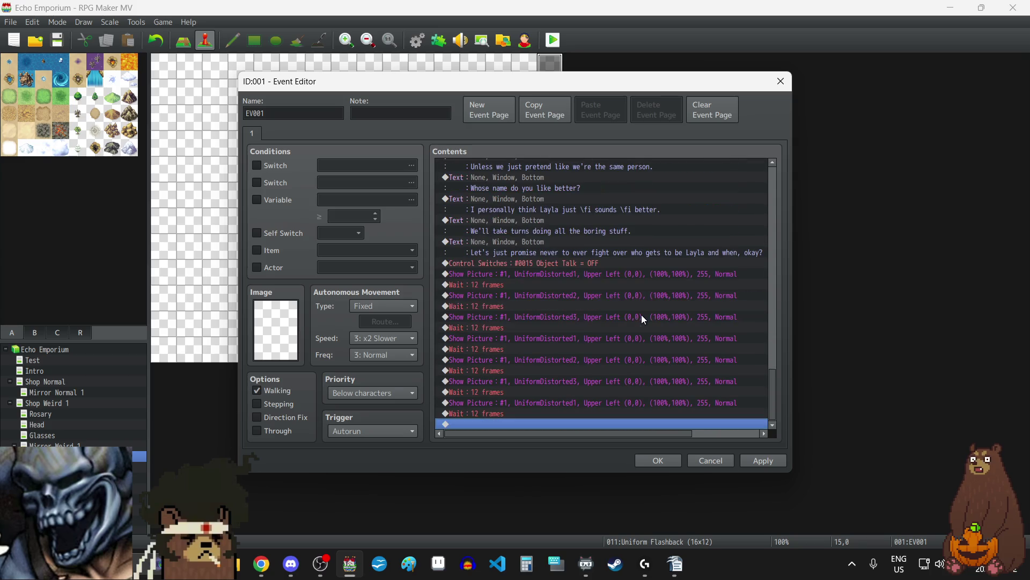
- Change all seven 'Wait : 12 frames' commands in the final cycle to 3 frames and apply
double_click(533, 284)
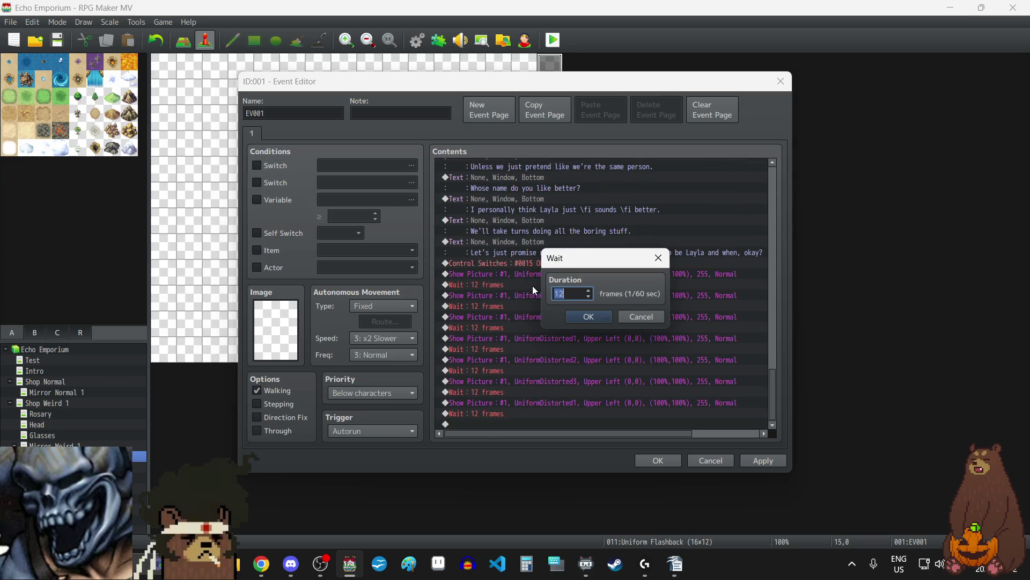
text(3)
click(589, 316)
click(497, 316)
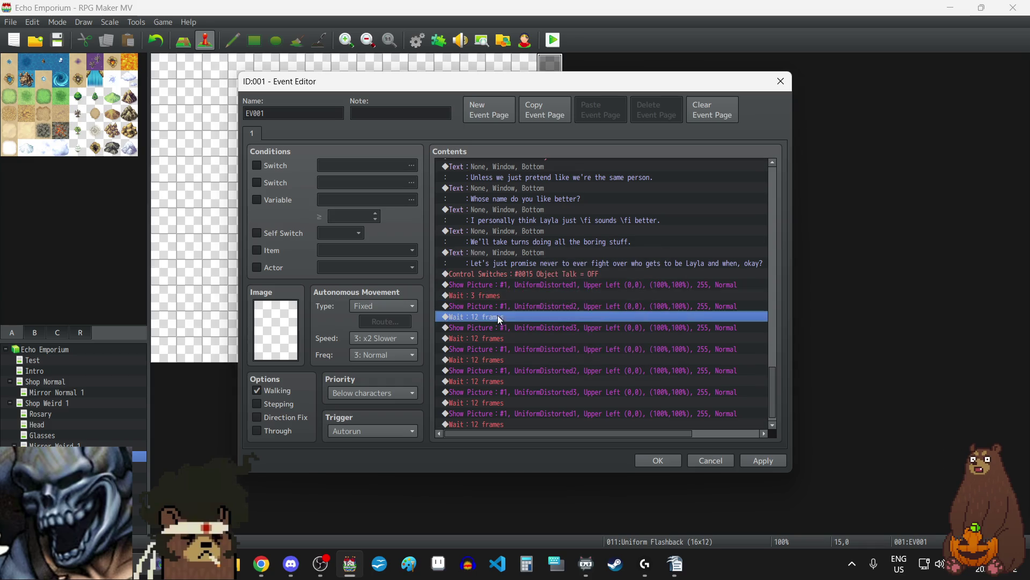
double_click(498, 317)
text(3)
click(581, 319)
double_click(511, 333)
text(3)
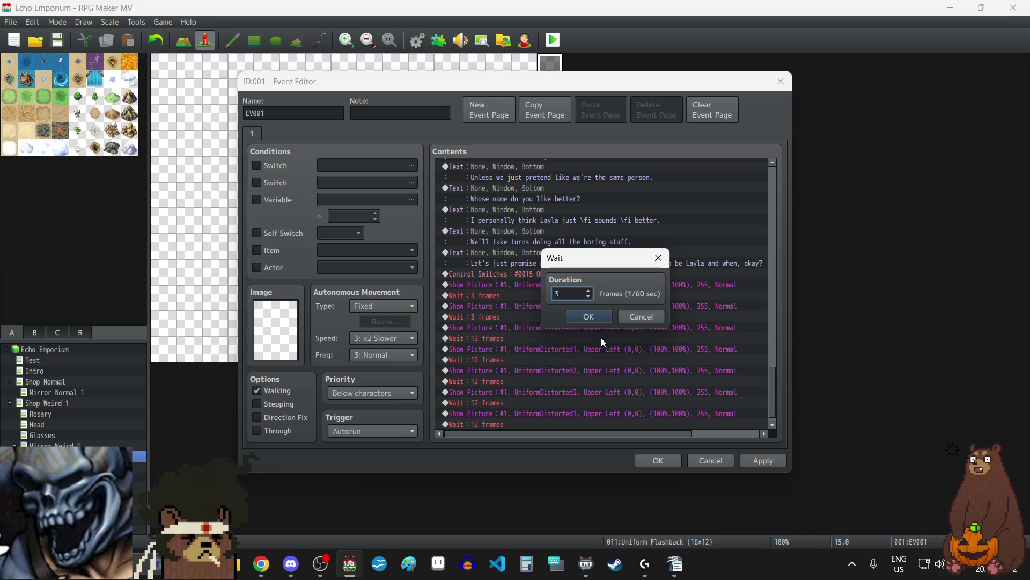
click(588, 317)
double_click(510, 355)
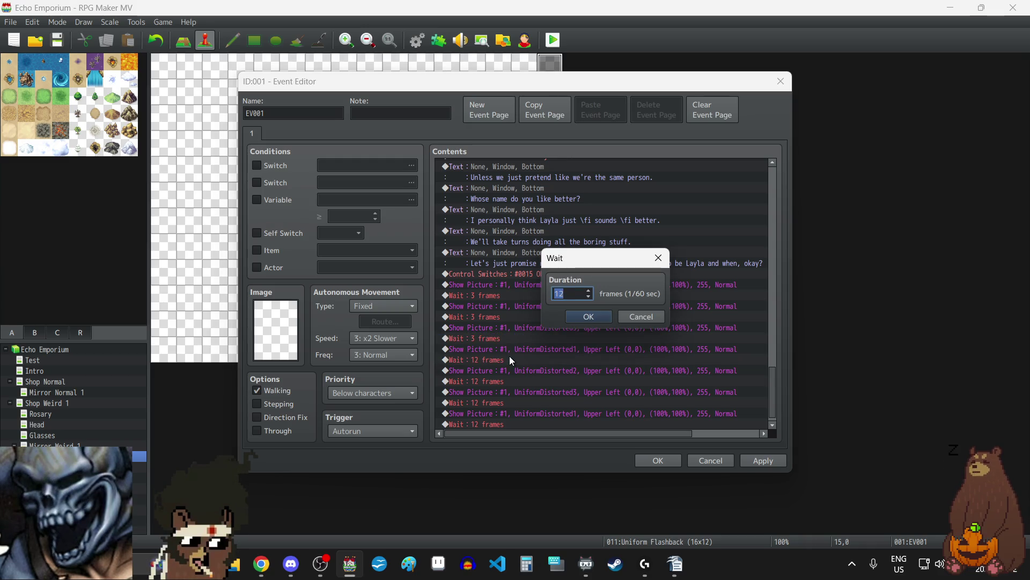
text(3)
click(597, 316)
double_click(520, 378)
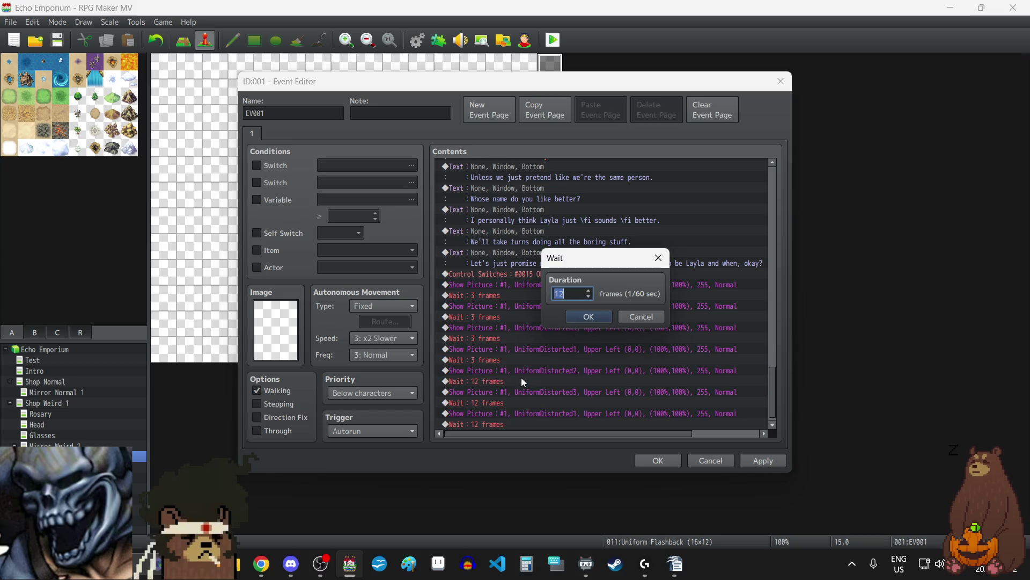
text(3)
click(595, 316)
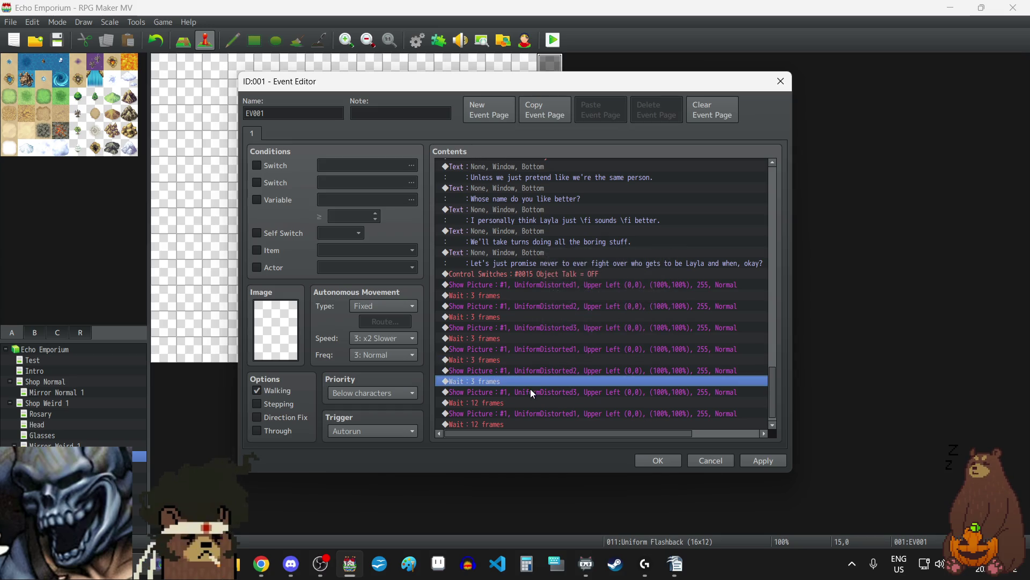
double_click(497, 392)
text(3)
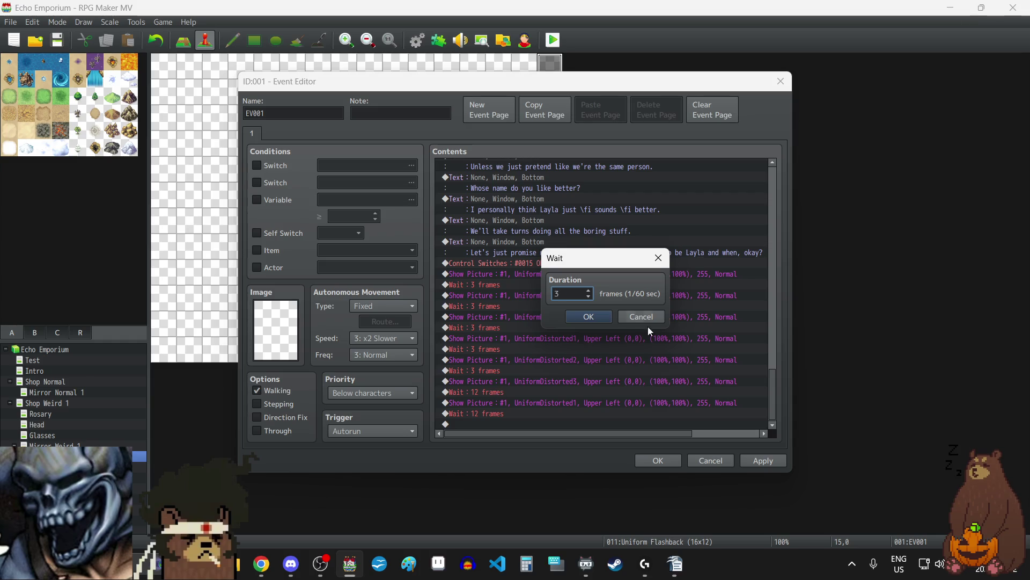
click(601, 318)
double_click(501, 414)
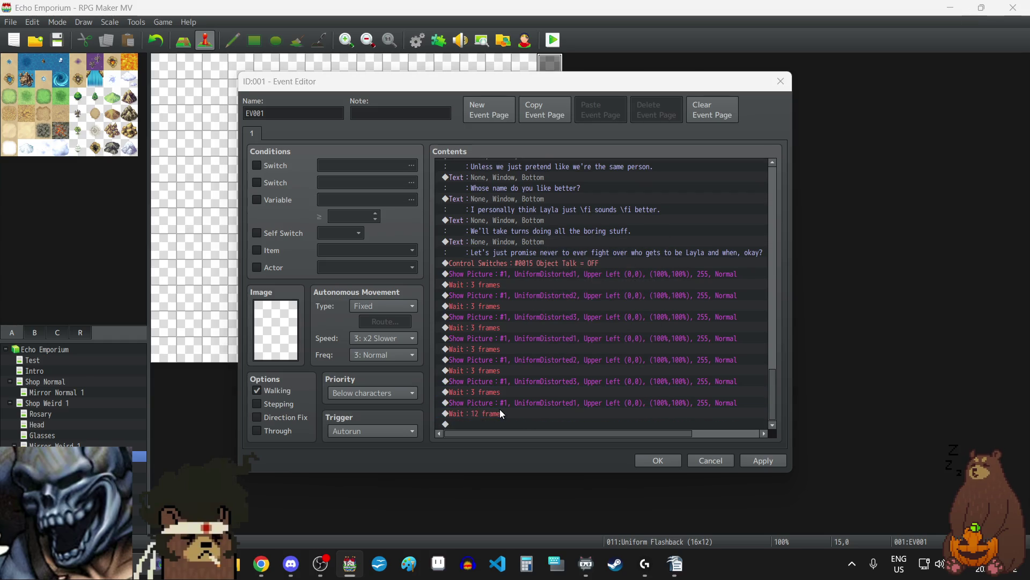
text(3)
click(601, 317)
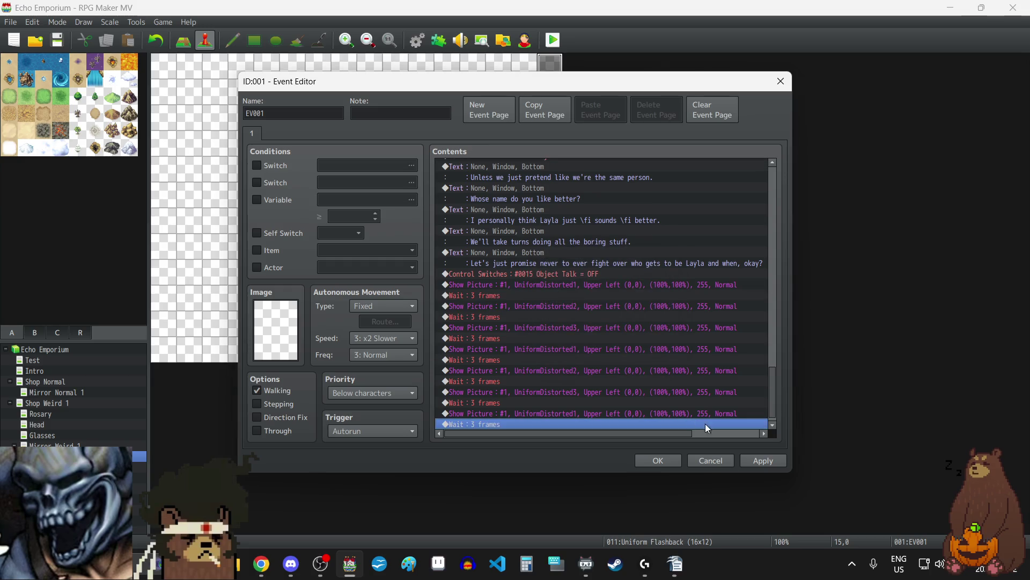
click(758, 459)
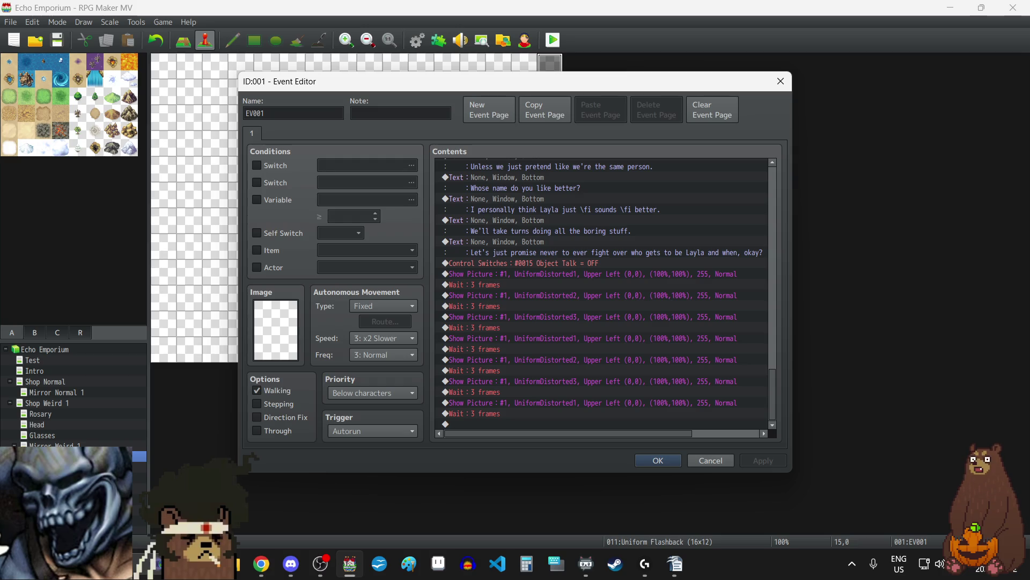
- Copy the UniformDistorted2-through-wait picture commands, paste them at the event's end, and apply
click(516, 282)
click(519, 273)
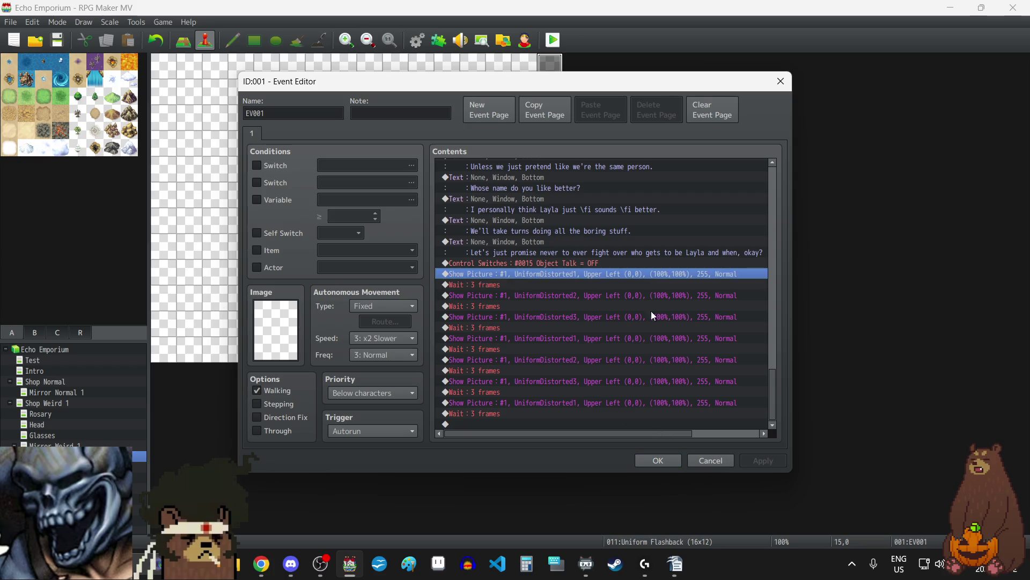
key(shift+Down)
key(shift+Down)
key(shift+Down)
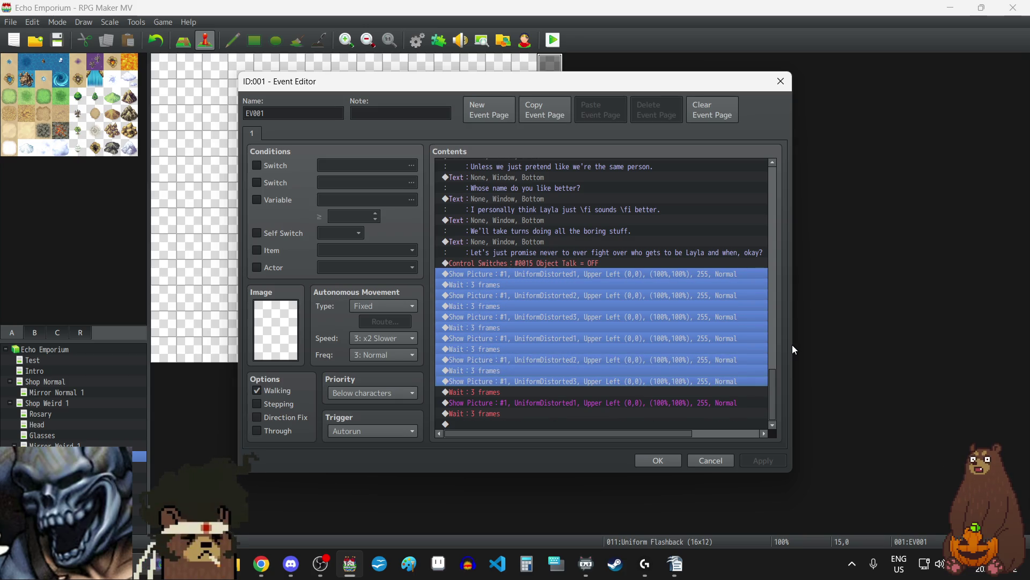
click(634, 360)
click(538, 295)
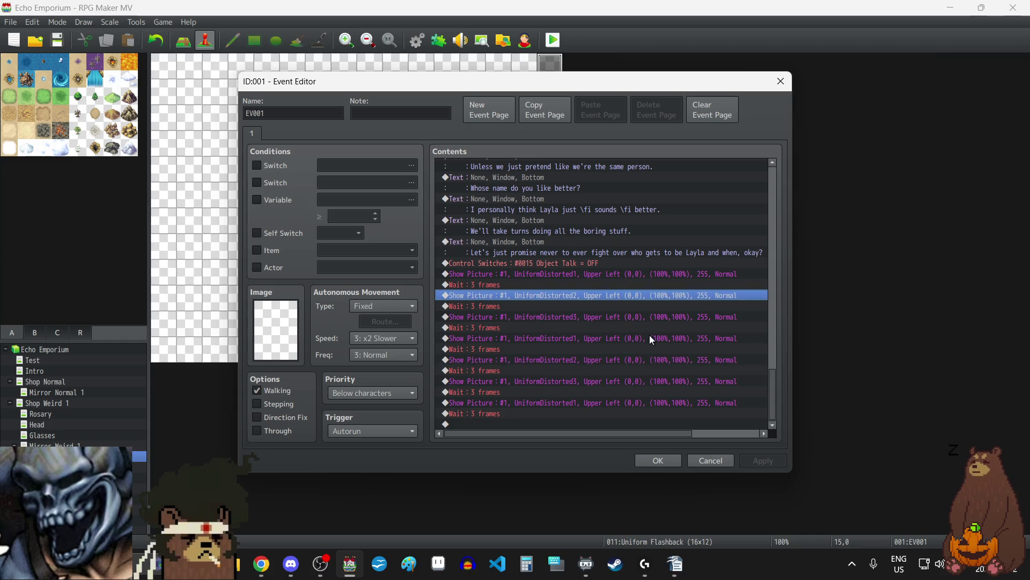
key(shift+Down)
key(shift+Down)
key(shift+Down)
key(shift+Down)
key(shift+Down)
key(shift+Down)
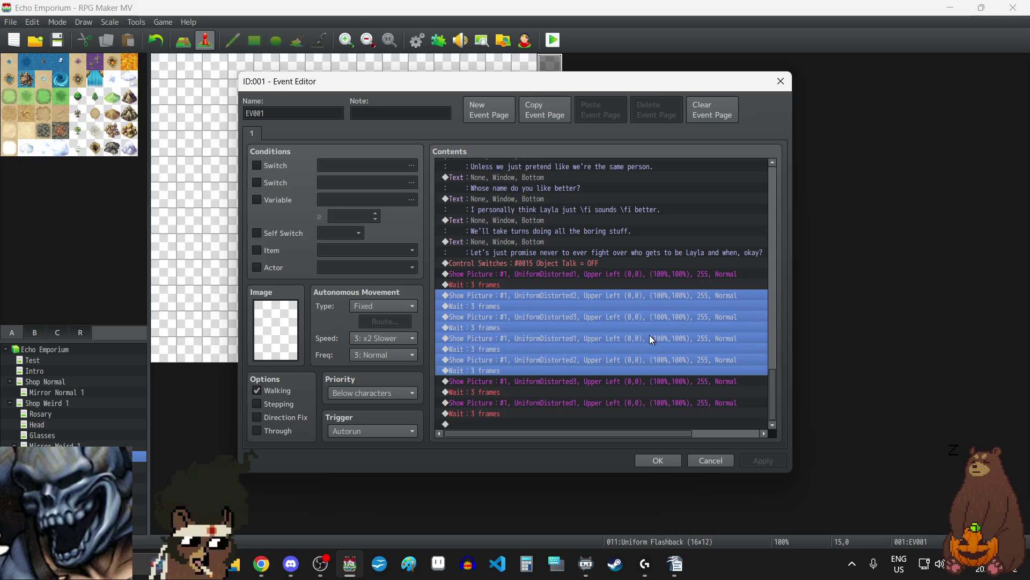
key(ctrl+c)
click(494, 421)
key(ctrl+v)
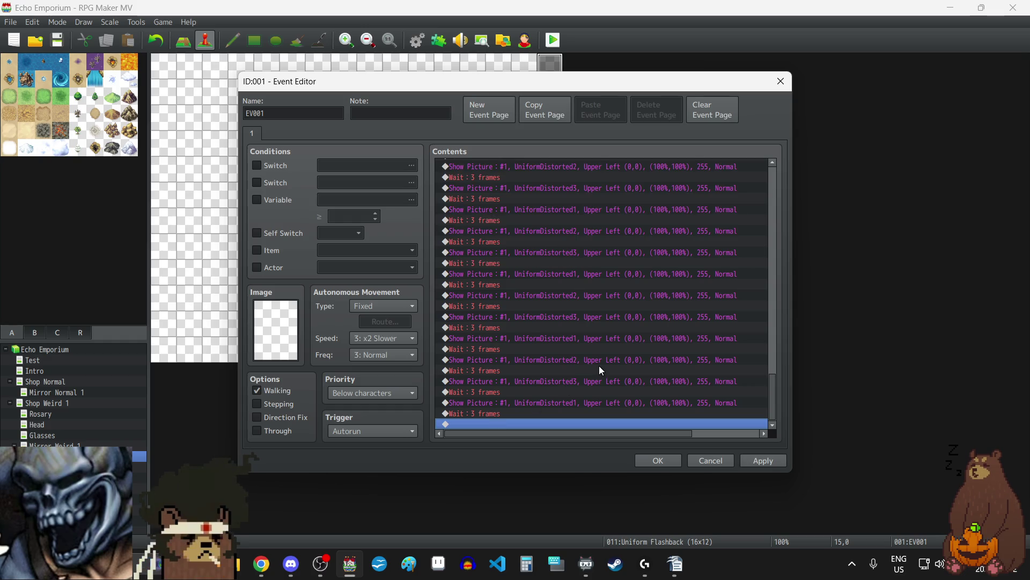
scroll(598, 365, up, 10)
scroll(597, 365, down, 10)
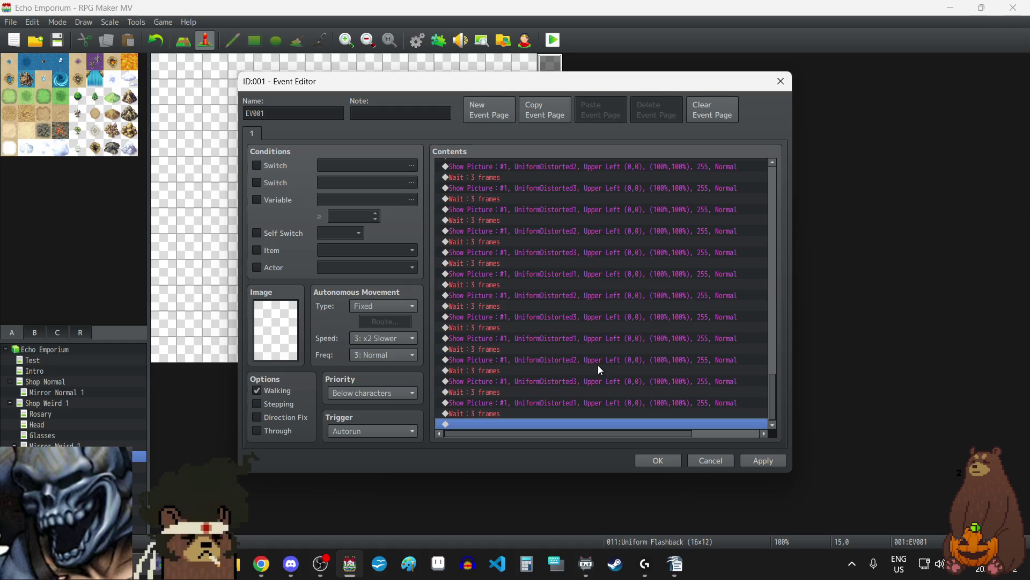
click(749, 460)
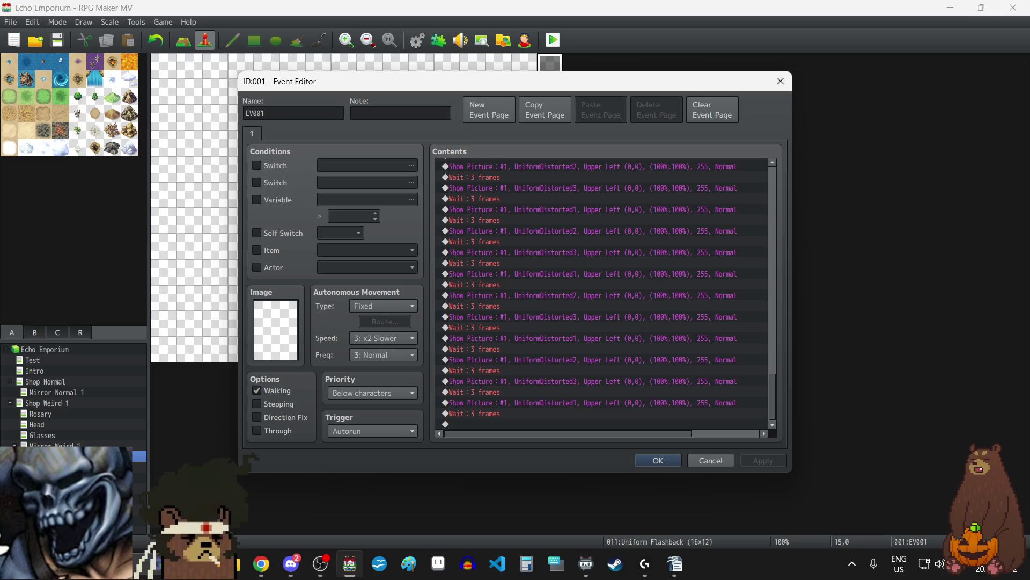
- Switch briefly to Discord and back to the Event Editor
key(alt+Tab)
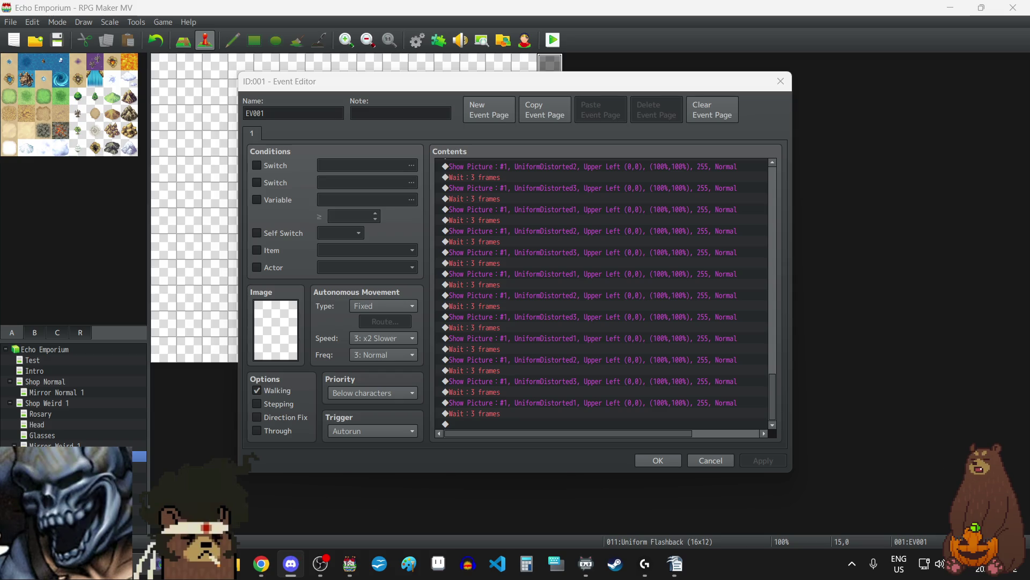
key(alt+Tab)
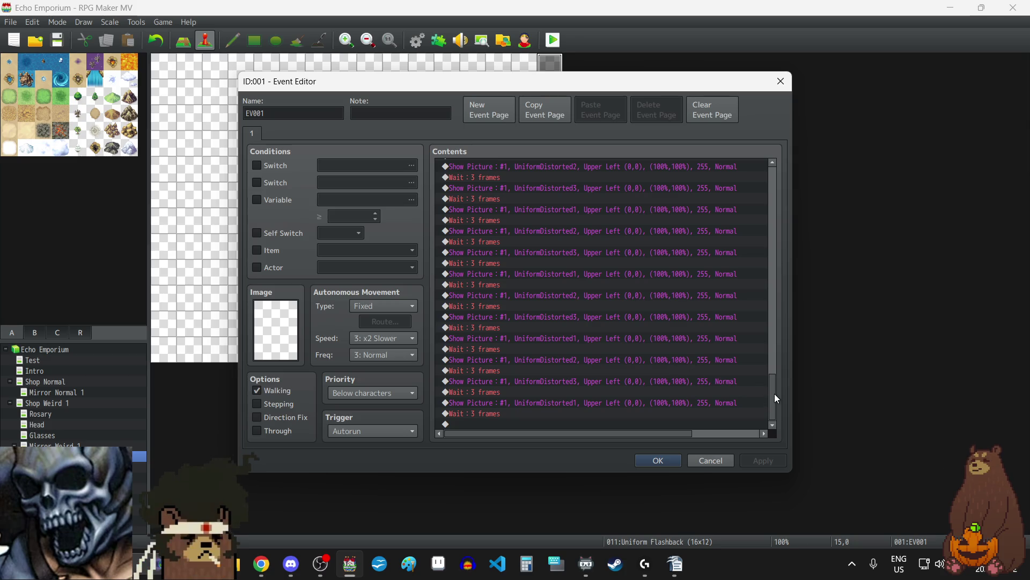
mouse_move(773, 403)
mouse_down()
mouse_move(768, 346)
mouse_move(765, 414)
mouse_move(764, 386)
mouse_up()
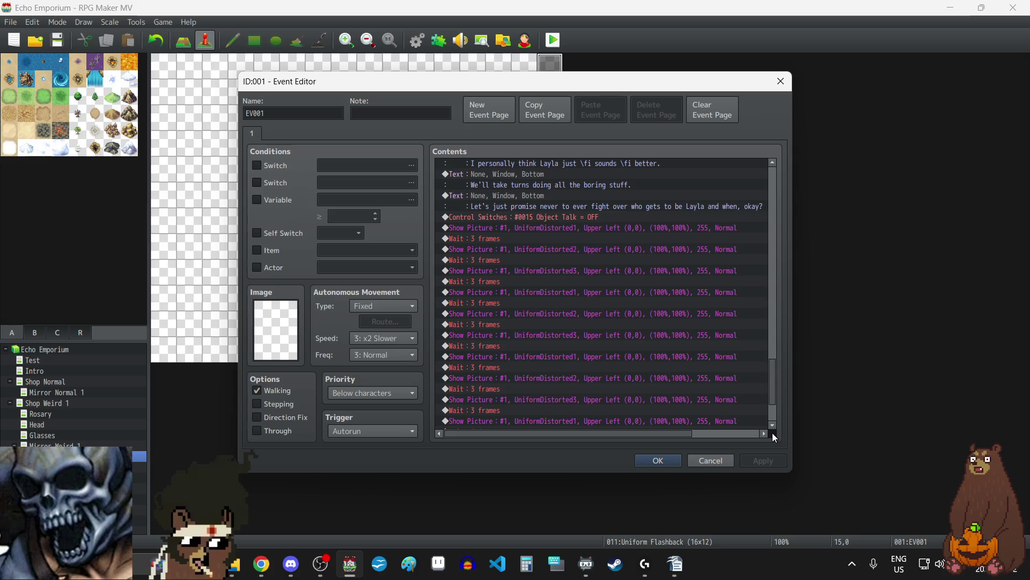
drag(773, 394, 776, 417)
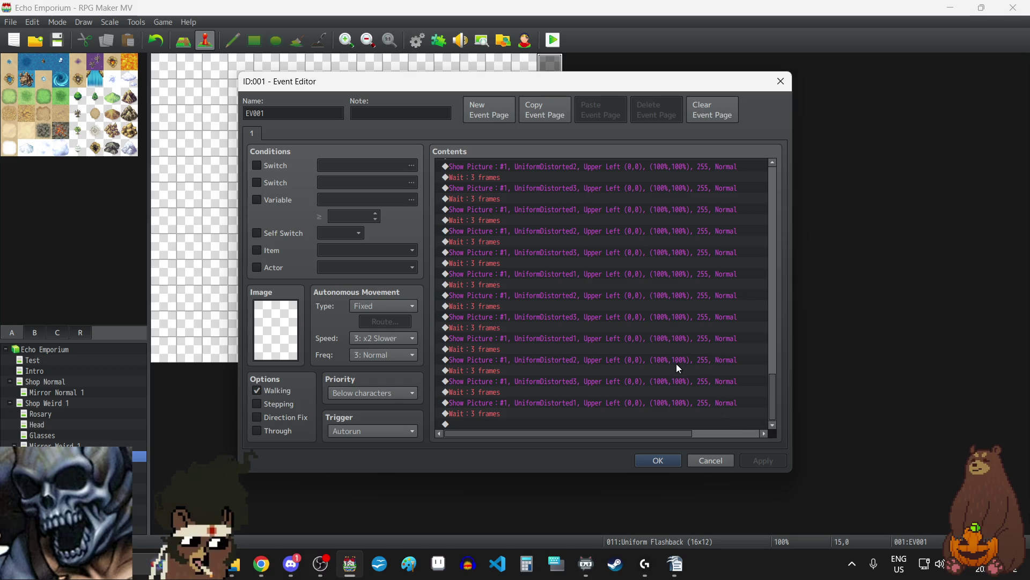
scroll(665, 331, up, 4)
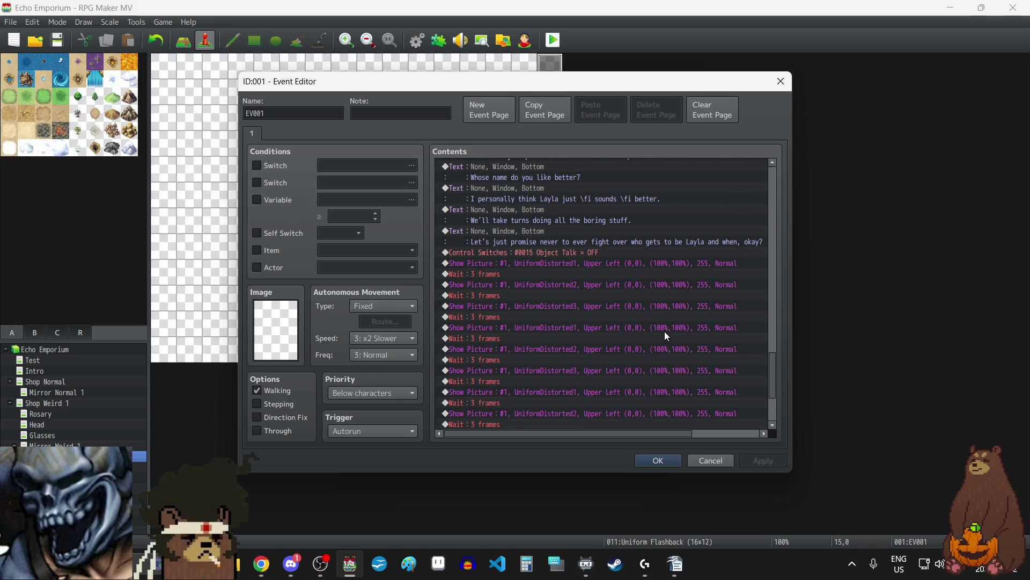
scroll(664, 331, up, 1)
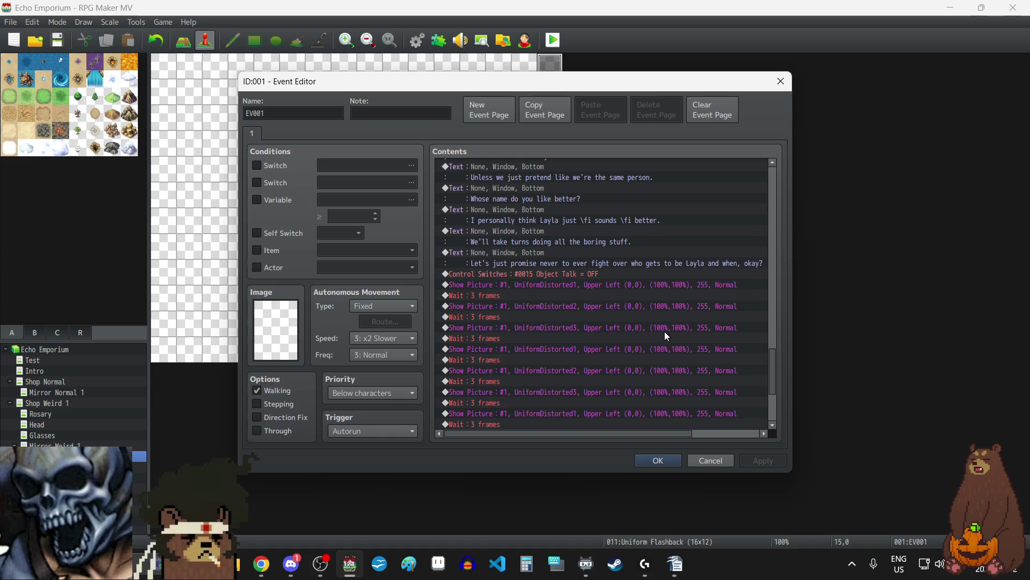
scroll(665, 331, up, 1)
scroll(664, 331, down, 5)
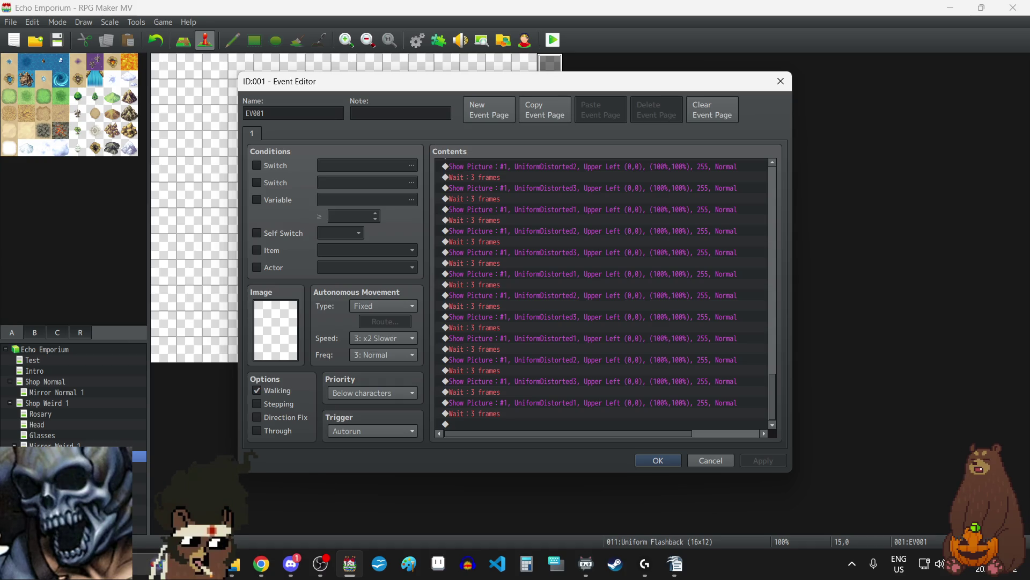
key(alt+Tab)
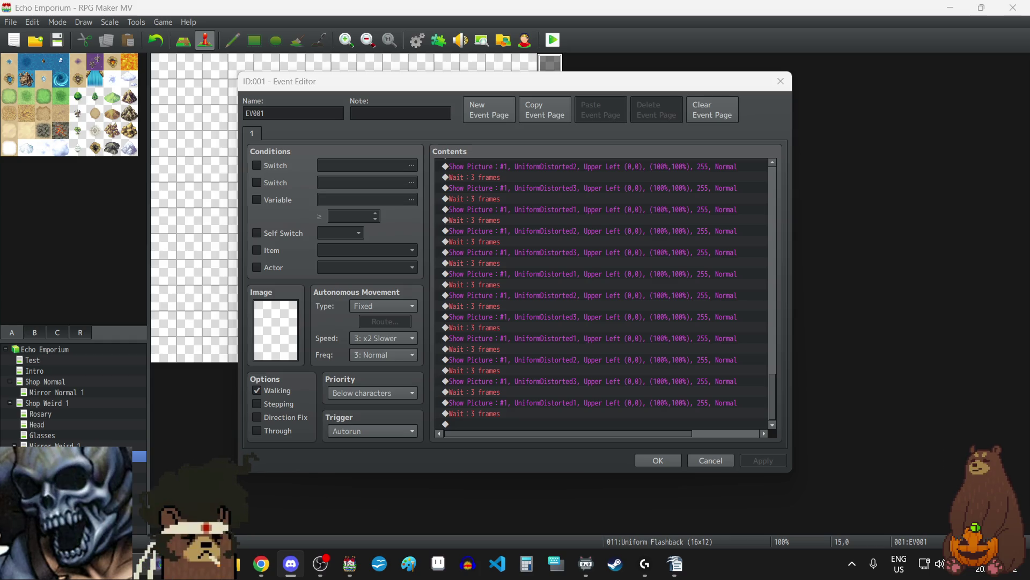
key(alt+Tab)
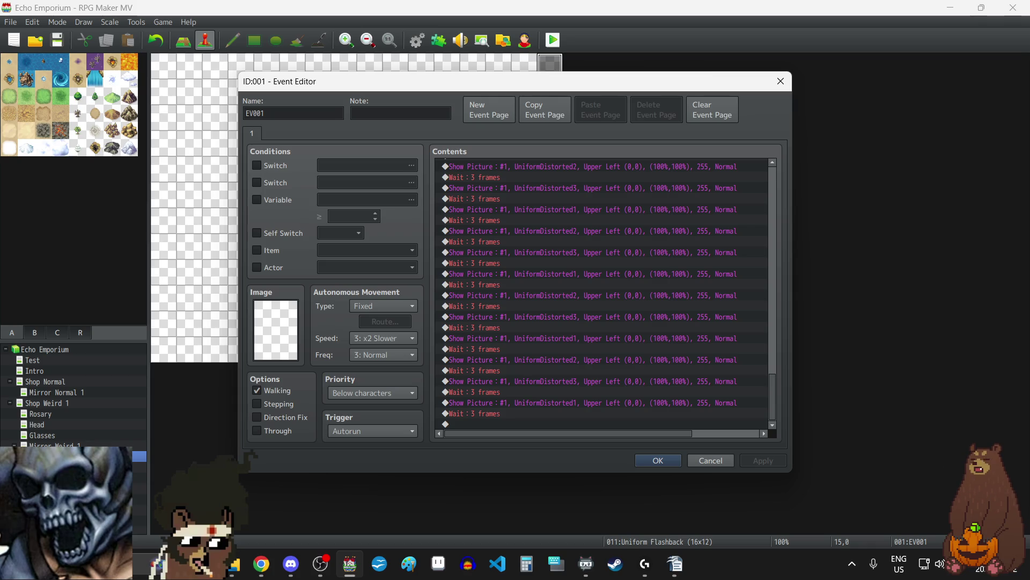
key(alt+Tab)
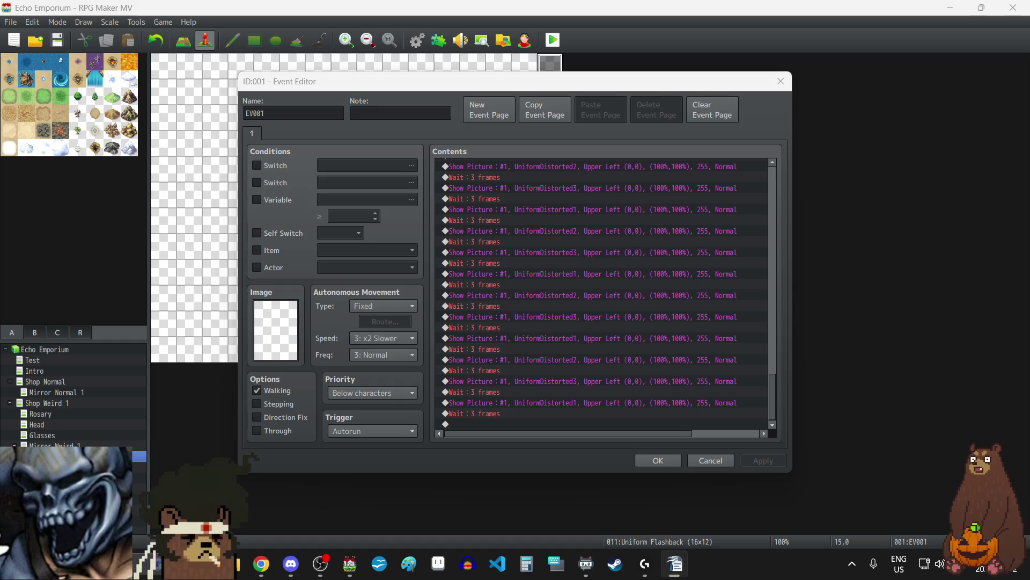
key(alt+Tab)
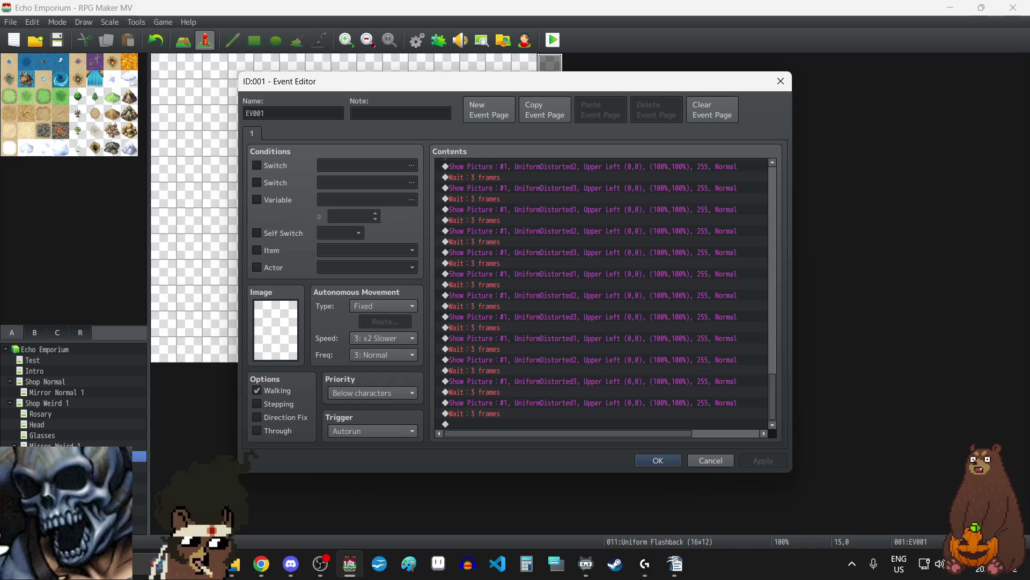
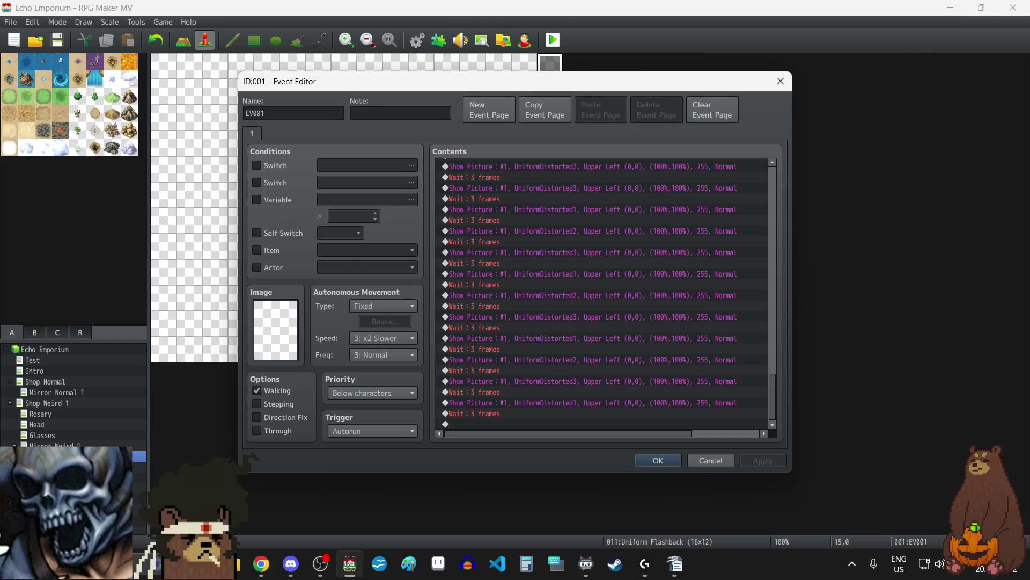
- Confirm EV001's alternating distorted-uniform Show Picture and Wait commands, then switch away from RPG Maker MV
click(658, 460)
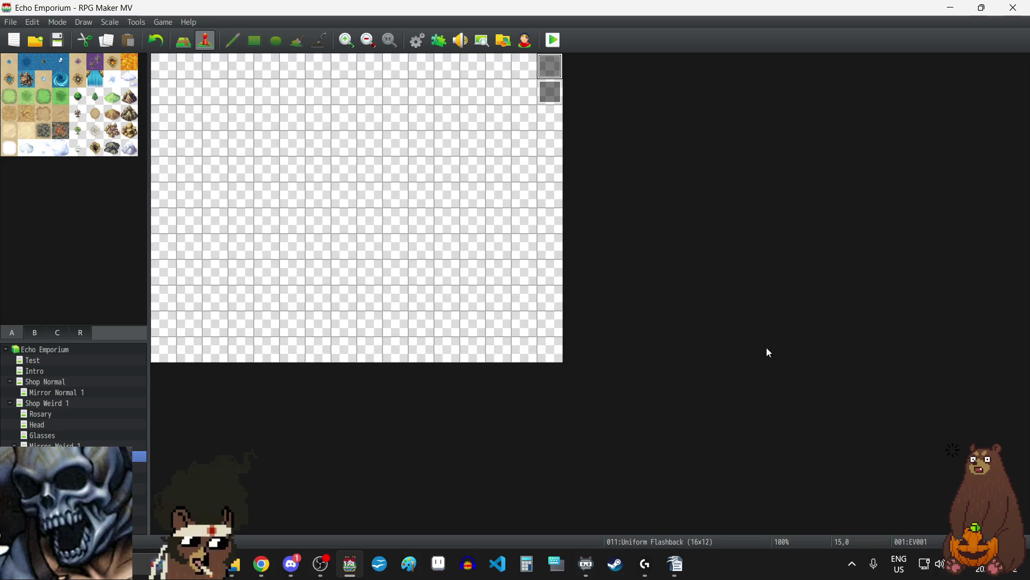
key(alt+Tab)
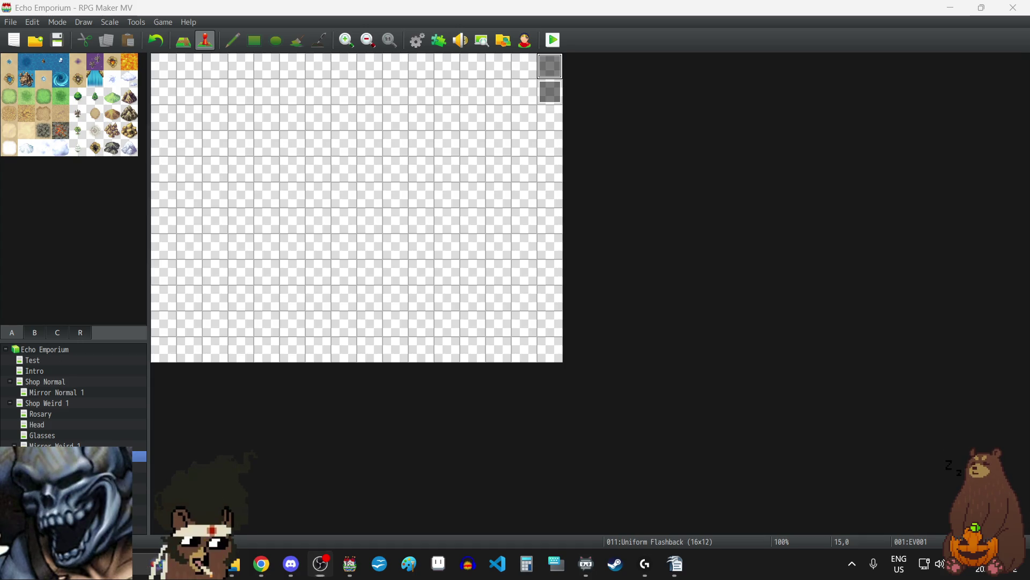
click(439, 563)
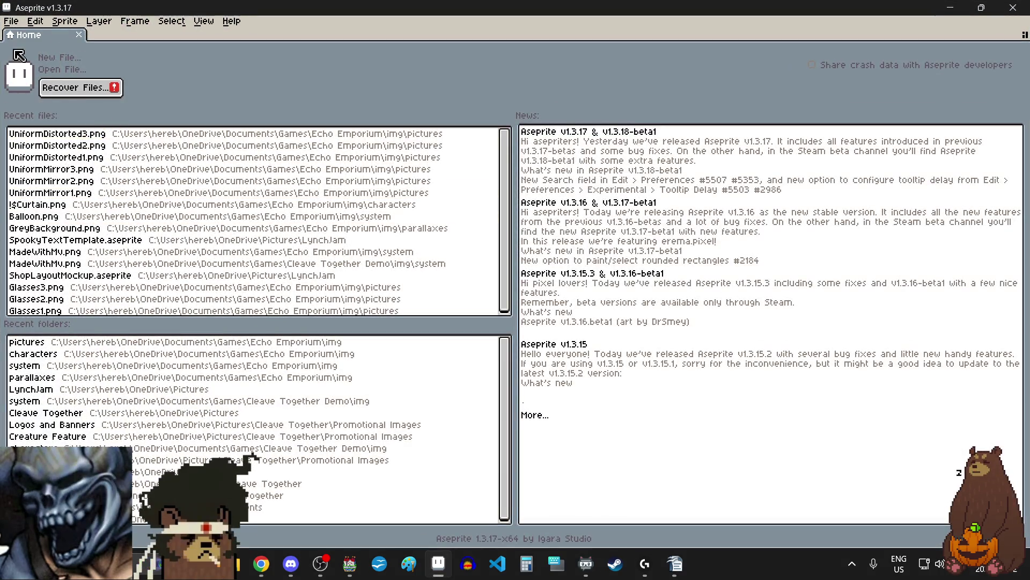
- Create a new 768x576 sprite and paste the cracked-glass texture onto it
click(11, 21)
click(37, 40)
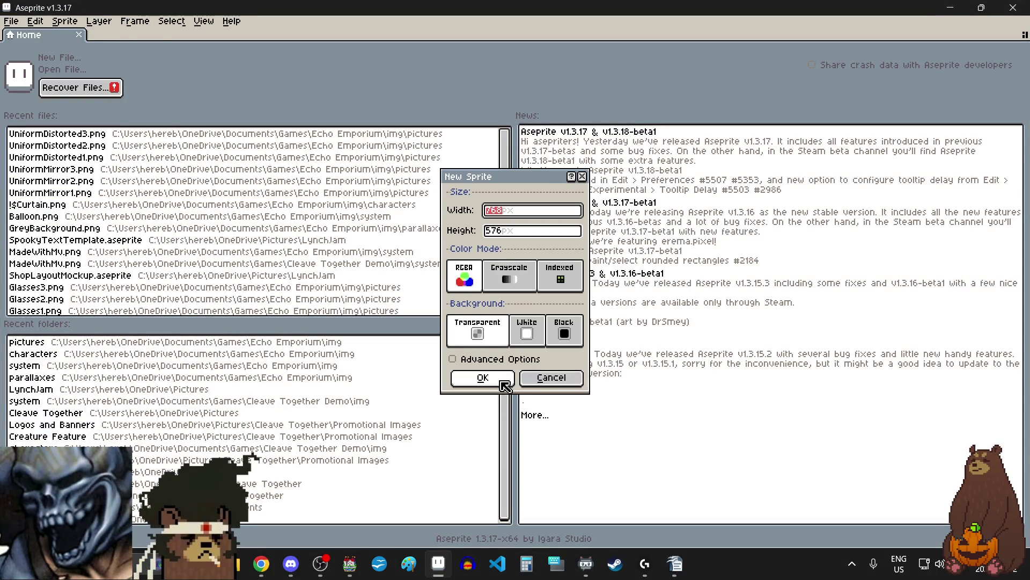
click(502, 381)
key(ctrl+v)
scroll(616, 310, down, 3)
scroll(610, 308, up, 1)
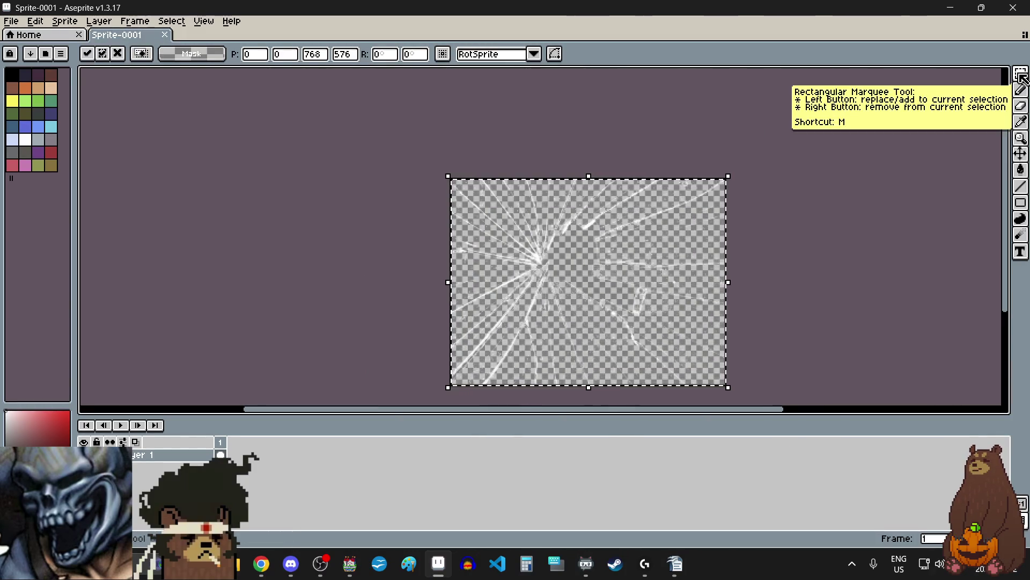
key(Return)
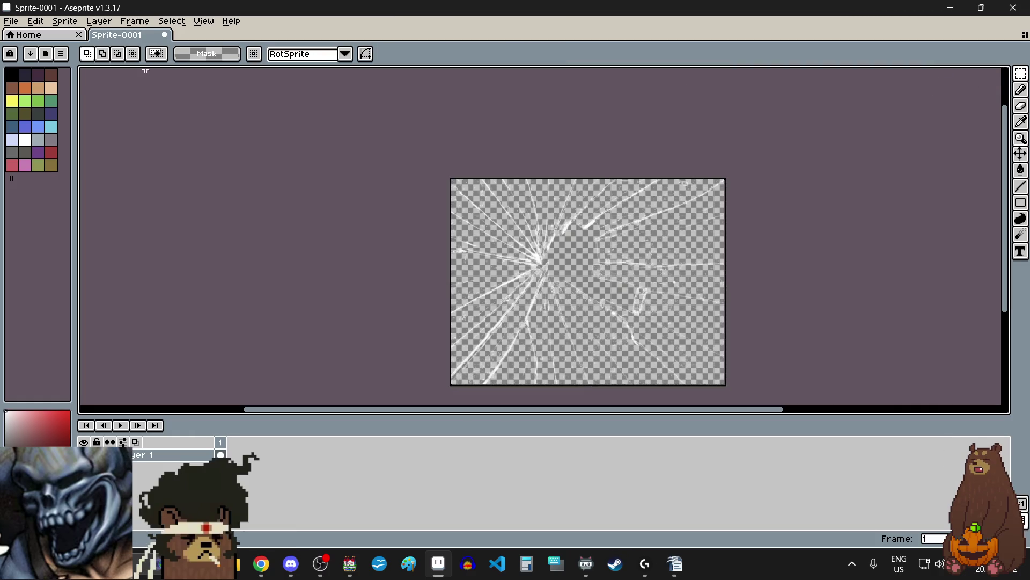
click(39, 24)
mouse_move(120, 295)
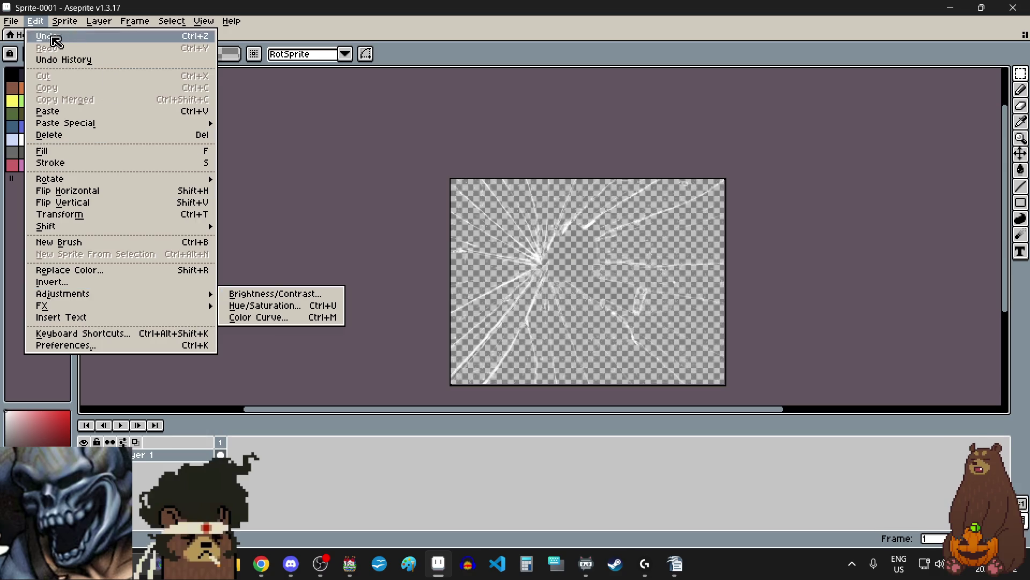
- Export the sprite as CrackedGlassOverlay.png into the game's pictures folder and close Aseprite
click(12, 21)
mouse_move(65, 129)
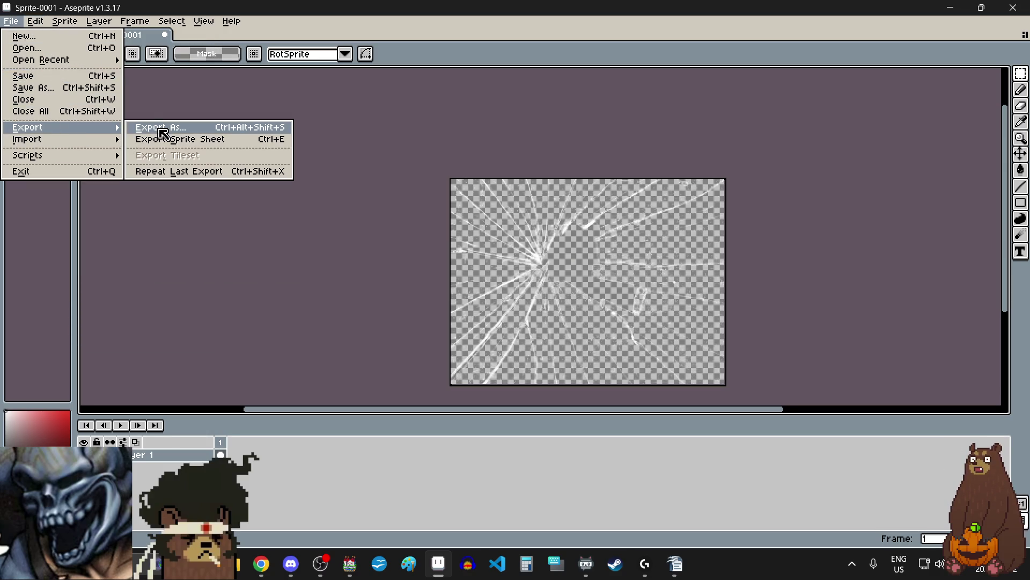
click(158, 128)
click(748, 225)
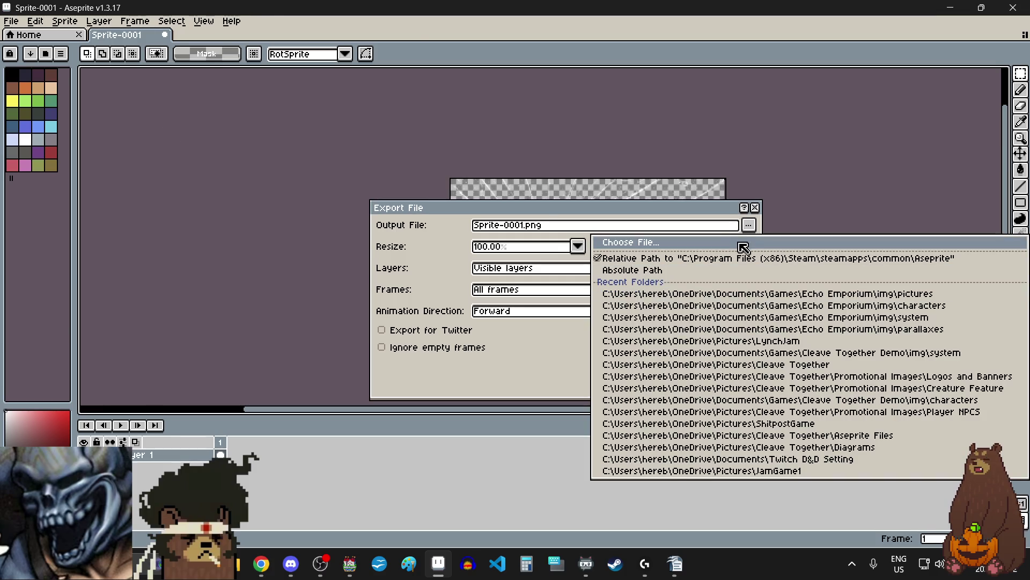
click(742, 245)
click(912, 46)
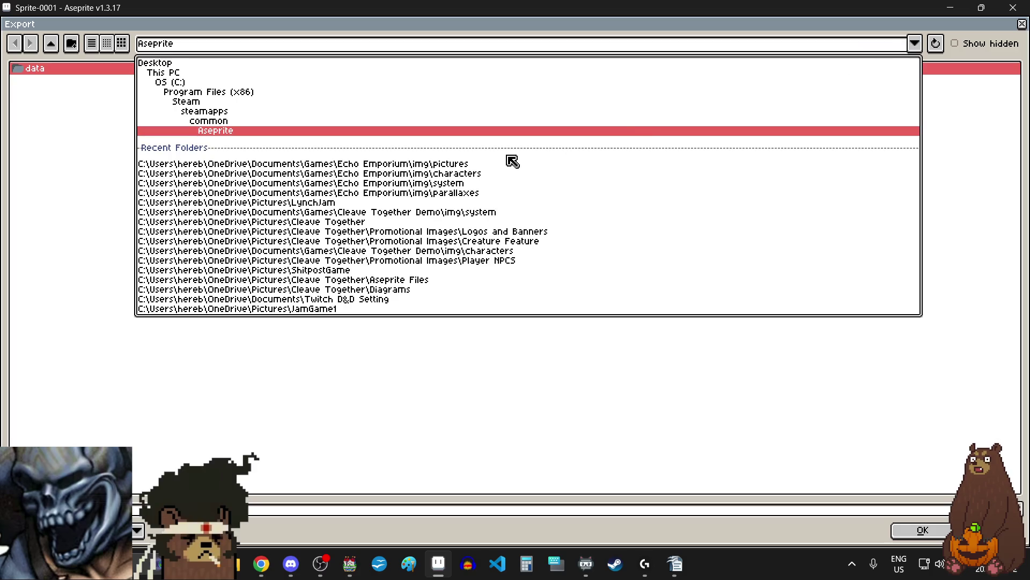
click(449, 167)
click(255, 511)
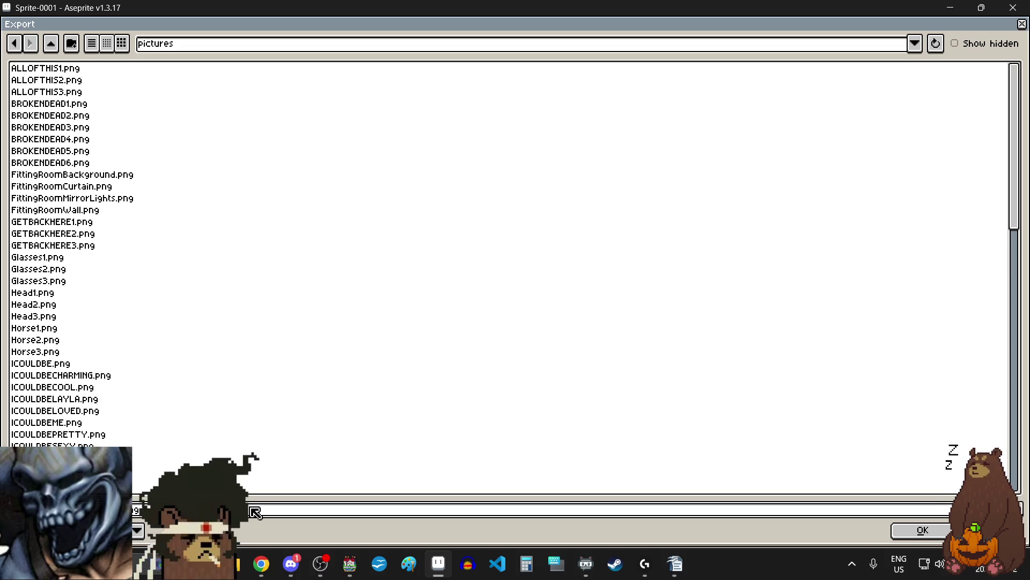
key(Return)
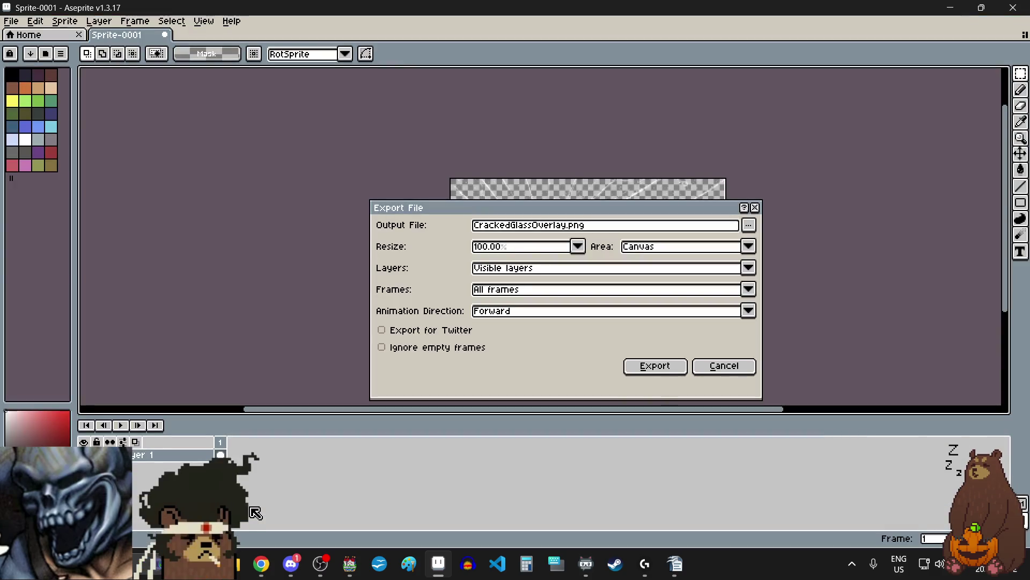
click(661, 367)
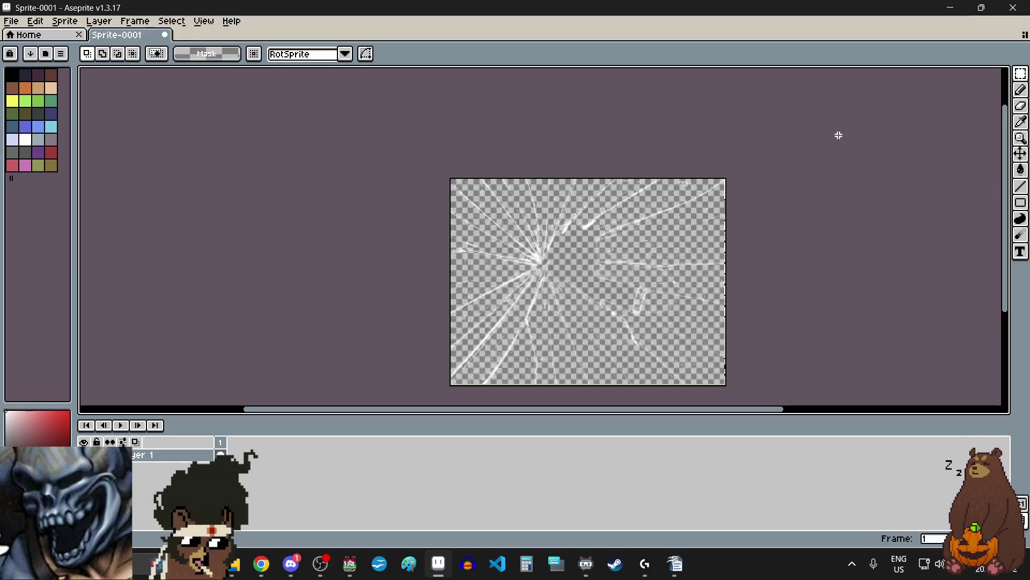
click(1013, 8)
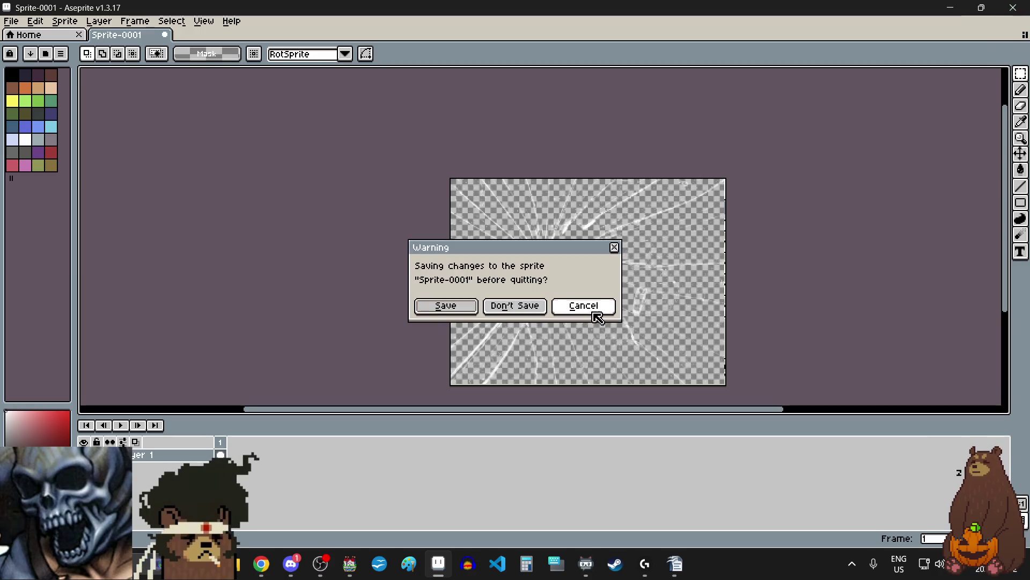
- Discard the unsaved Sprite-0001 so Aseprite finishes closing
click(518, 306)
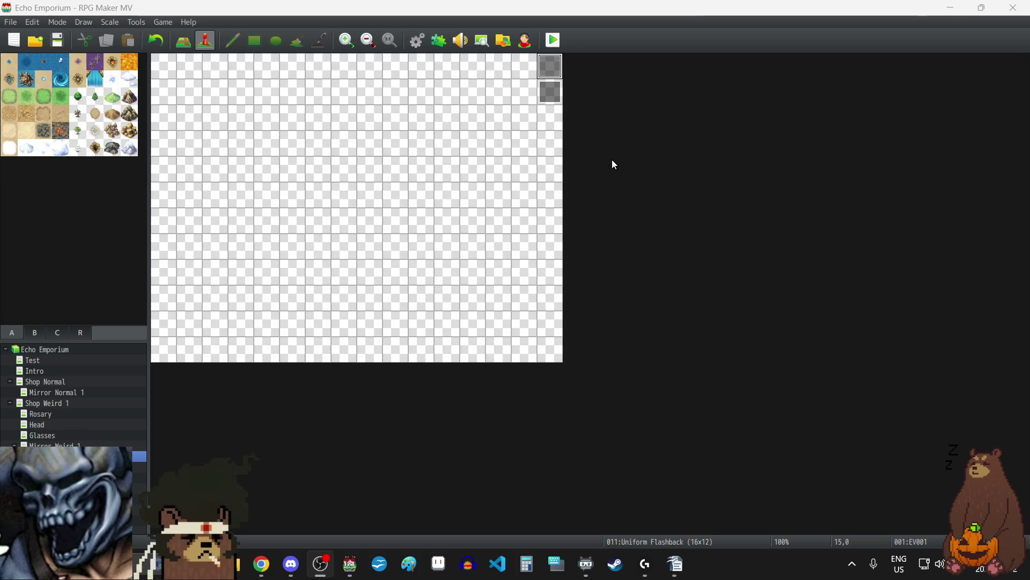
- Bring RPG Maker MV's Uniform Flashback map back to the front
click(548, 94)
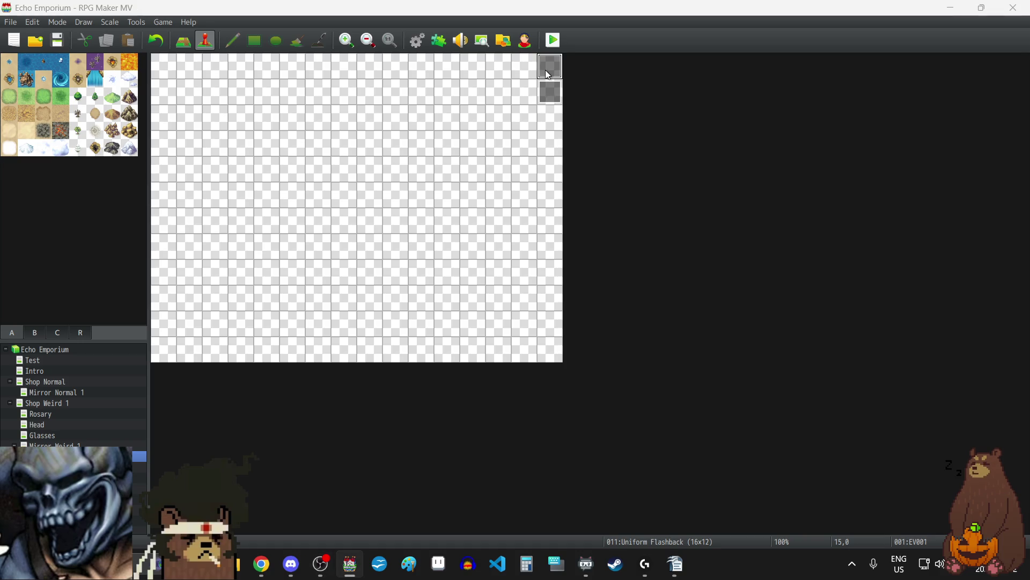
- Open EV001, review its picture and Object Talk commands, and add a command at the list's end
double_click(546, 72)
scroll(578, 322, down, 10)
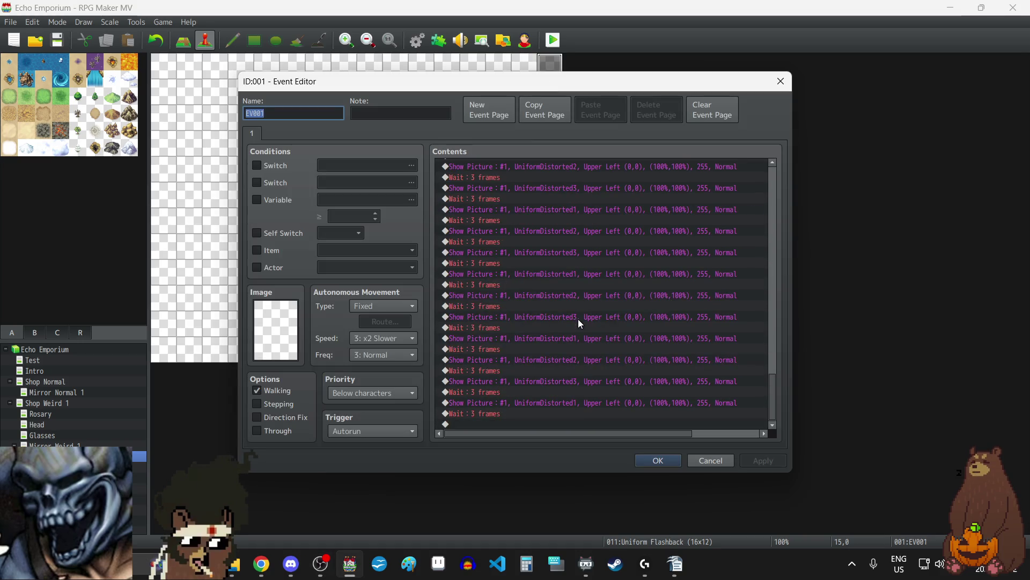
scroll(578, 319, up, 5)
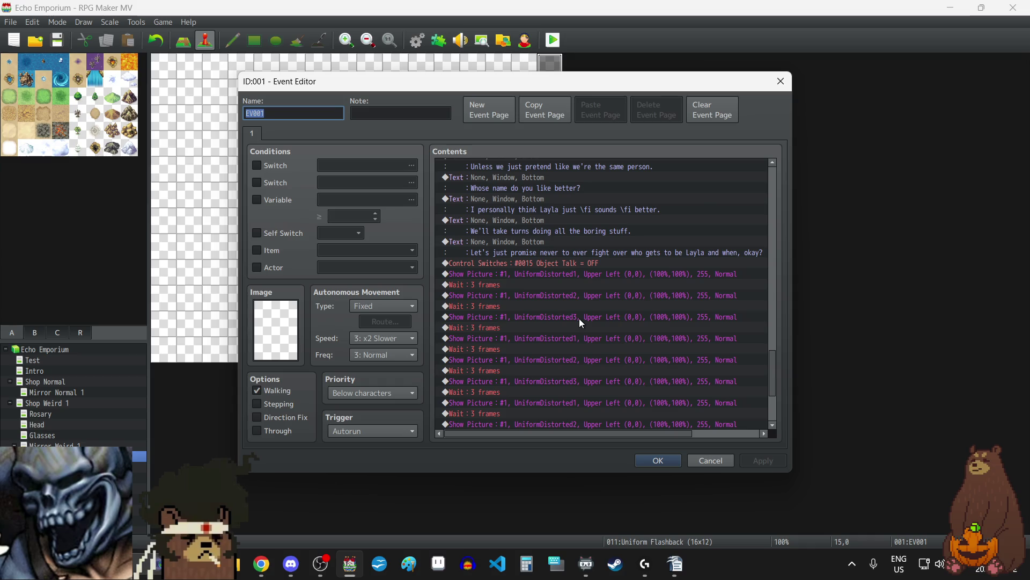
scroll(579, 318, down, 5)
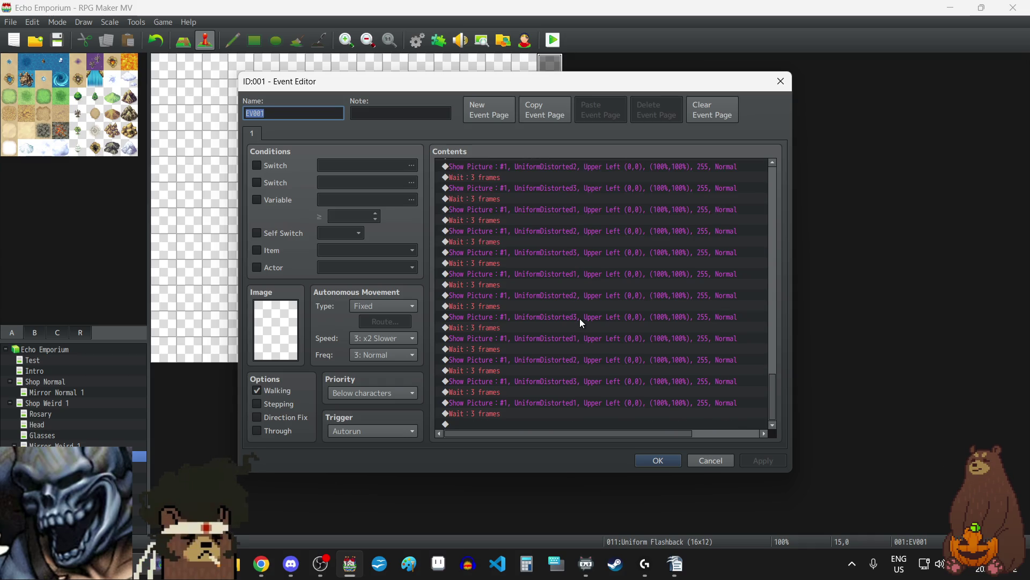
scroll(580, 318, up, 5)
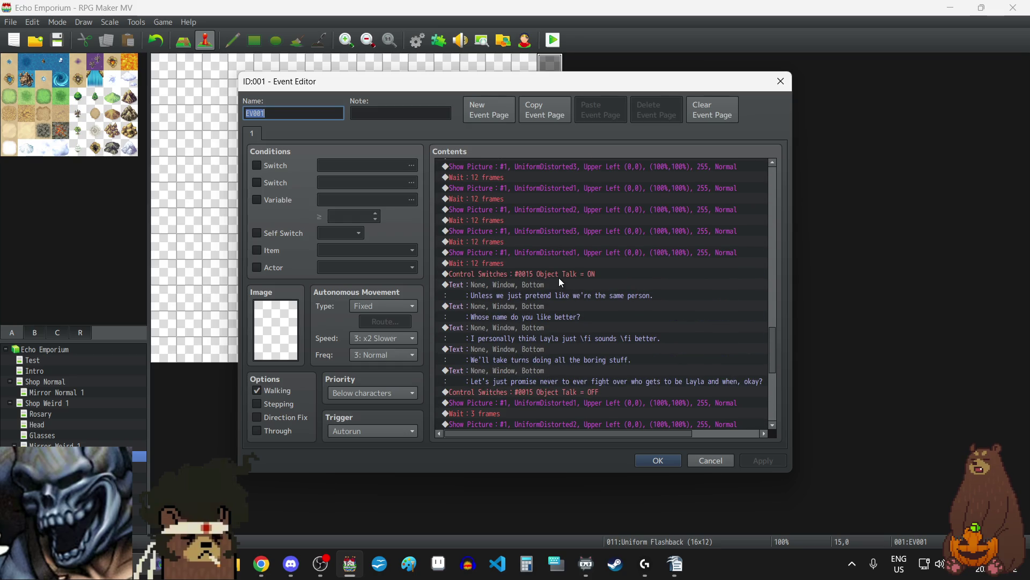
click(558, 274)
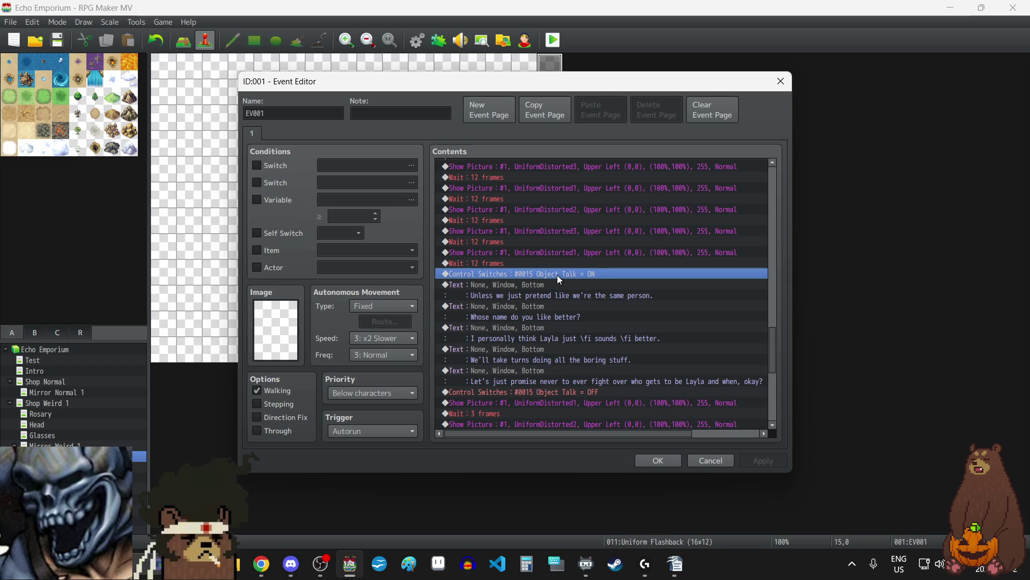
scroll(557, 275, down, 5)
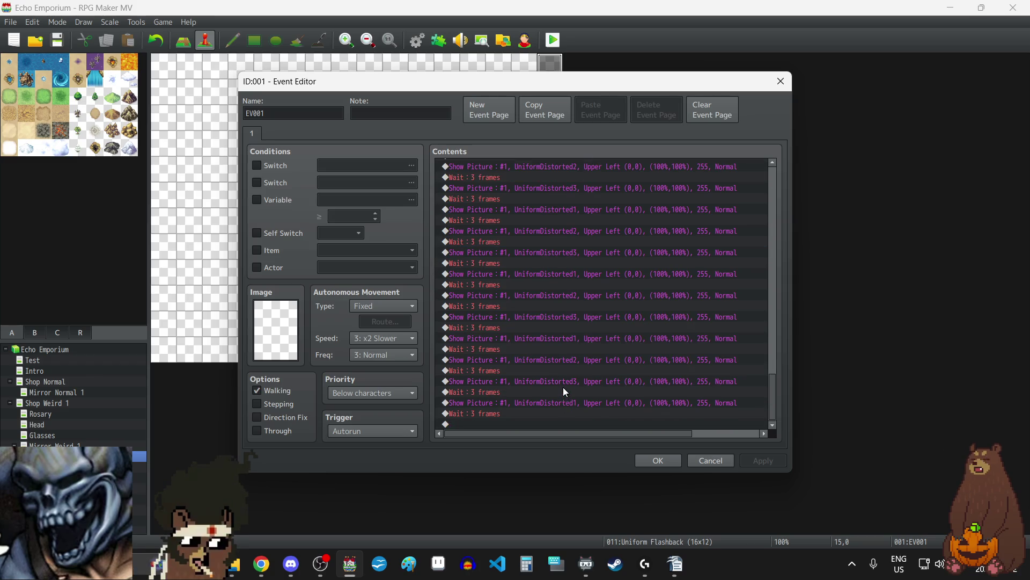
click(491, 423)
double_click(491, 423)
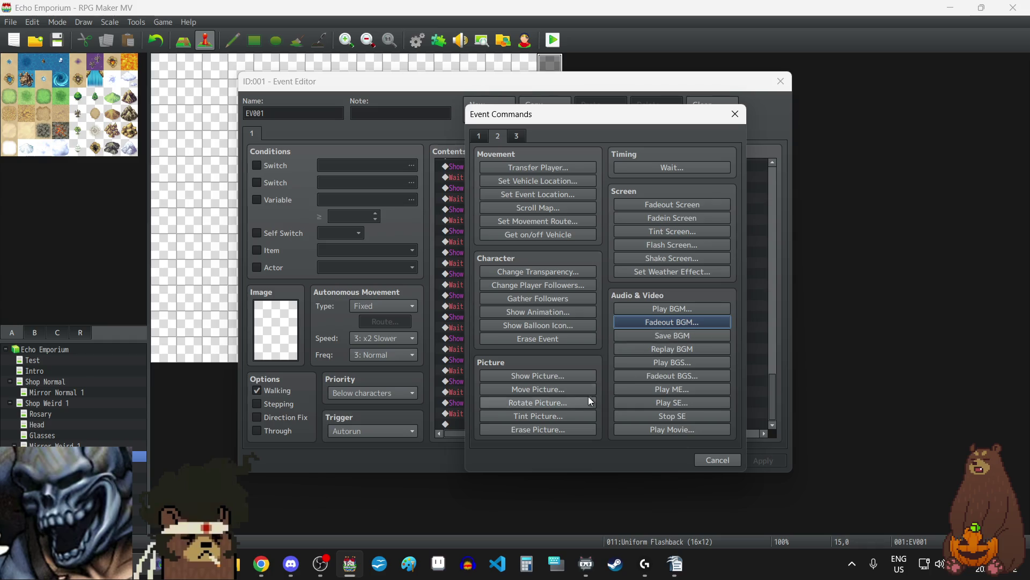
- Add Show Picture #2 using CrackedGlassOverlay at opacity 128 and apply it to EV001
click(556, 378)
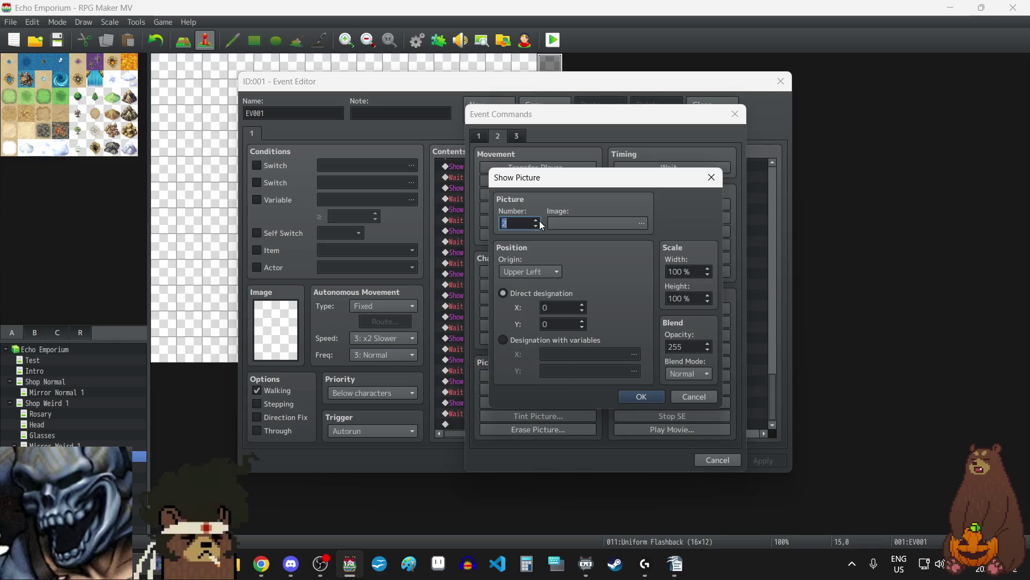
click(606, 224)
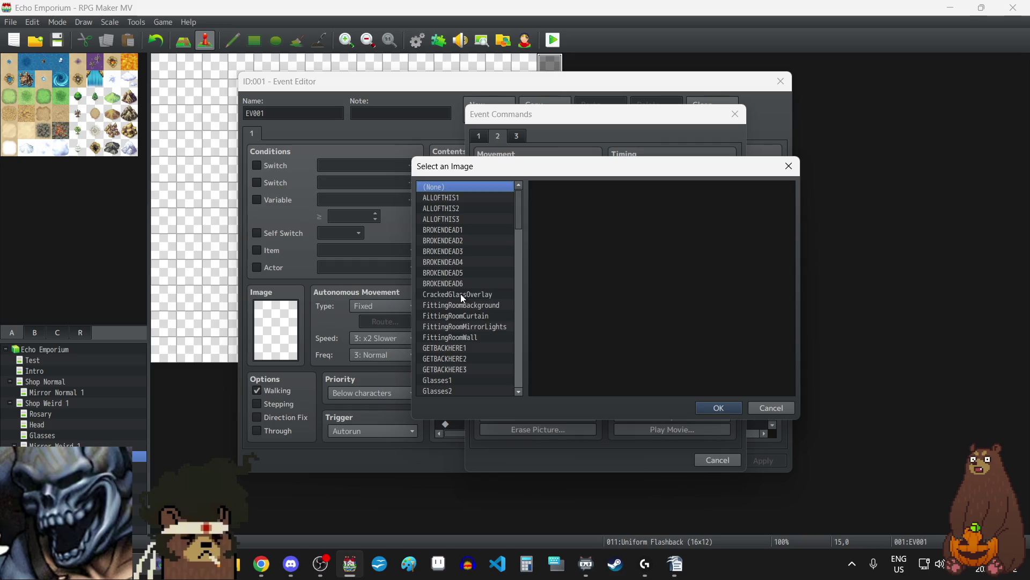
click(460, 294)
click(717, 407)
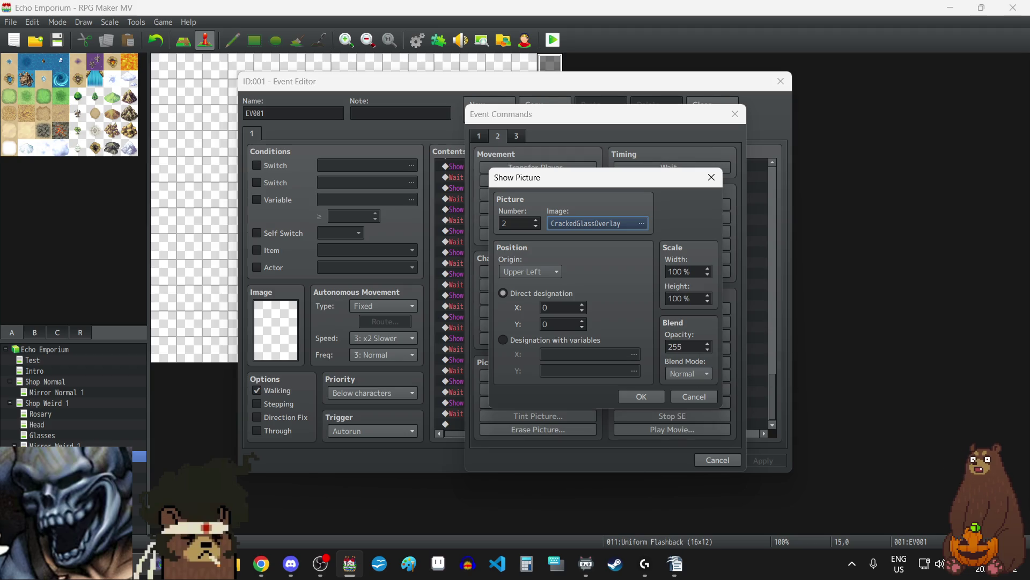
key(XF86Calculator)
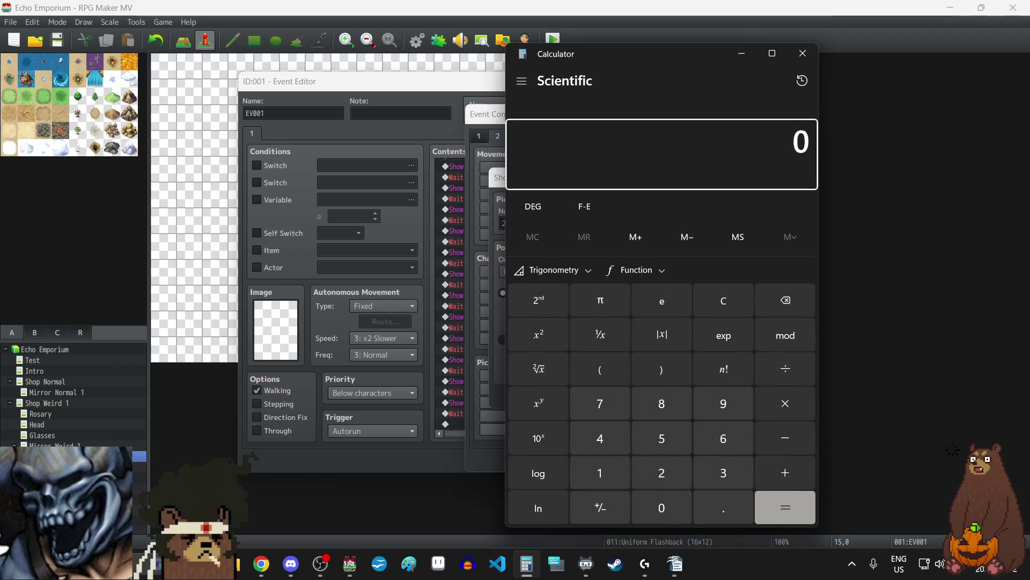
drag(662, 57, 0, 118)
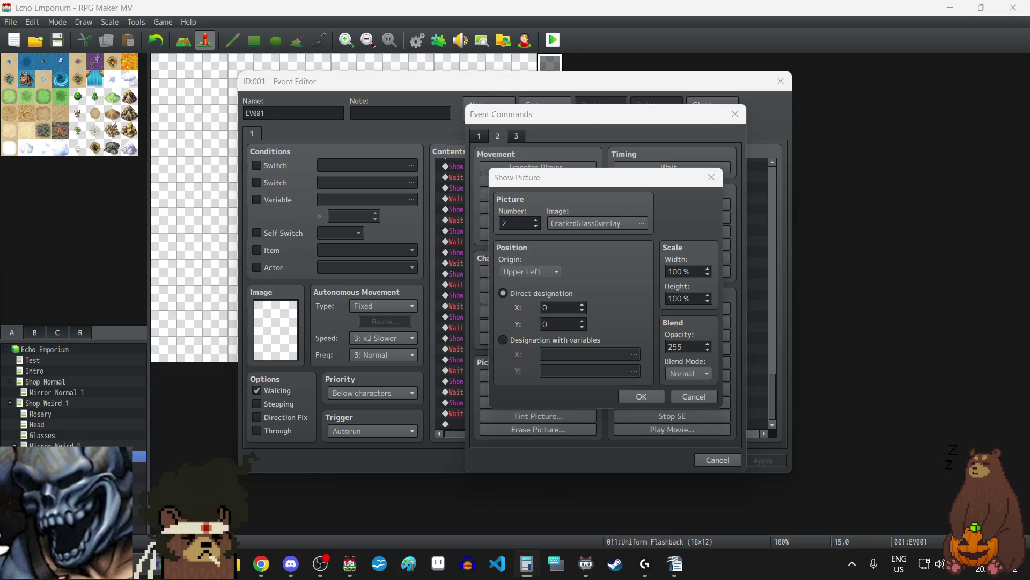
double_click(698, 347)
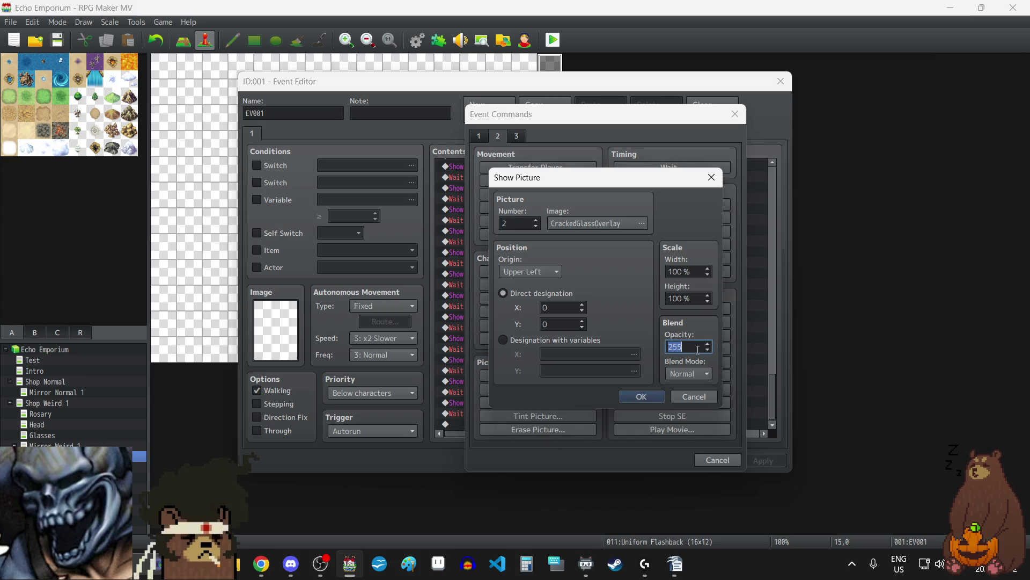
text(128)
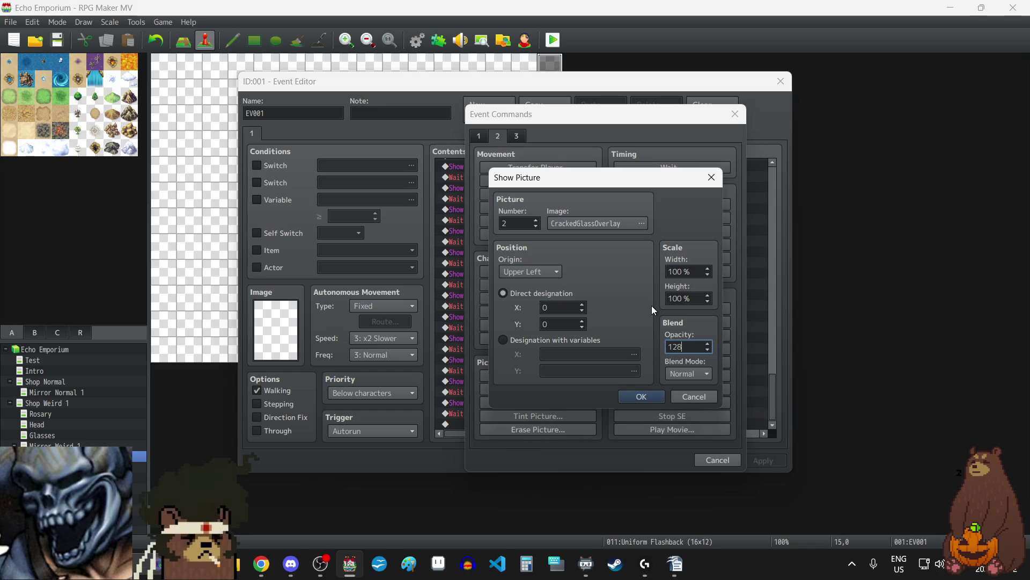
click(640, 398)
click(782, 463)
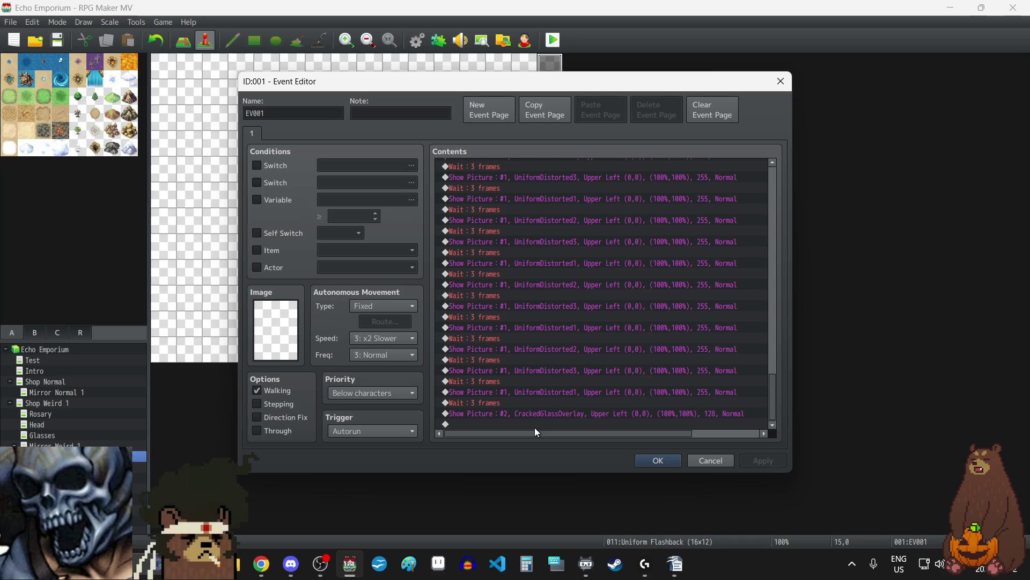
- Add a Play SE command with the Break sound at 25% volume, auditioning it
click(529, 411)
key(Insert)
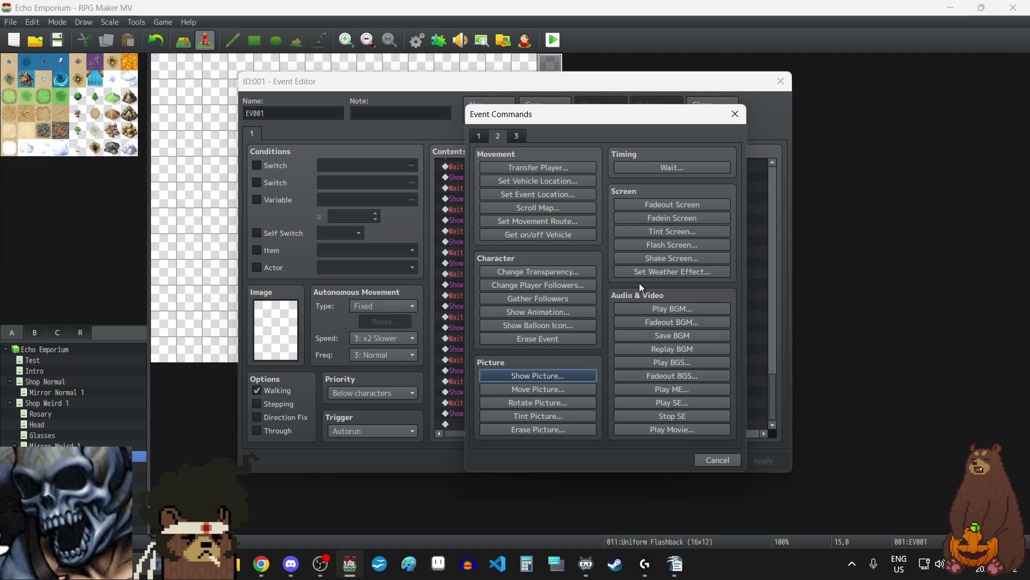
key(alt+Tab)
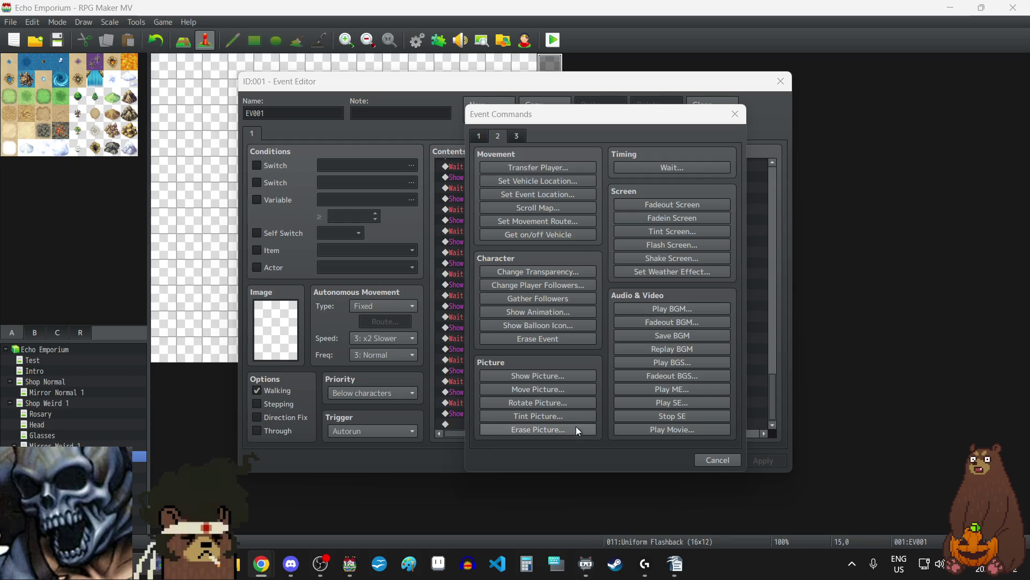
click(689, 401)
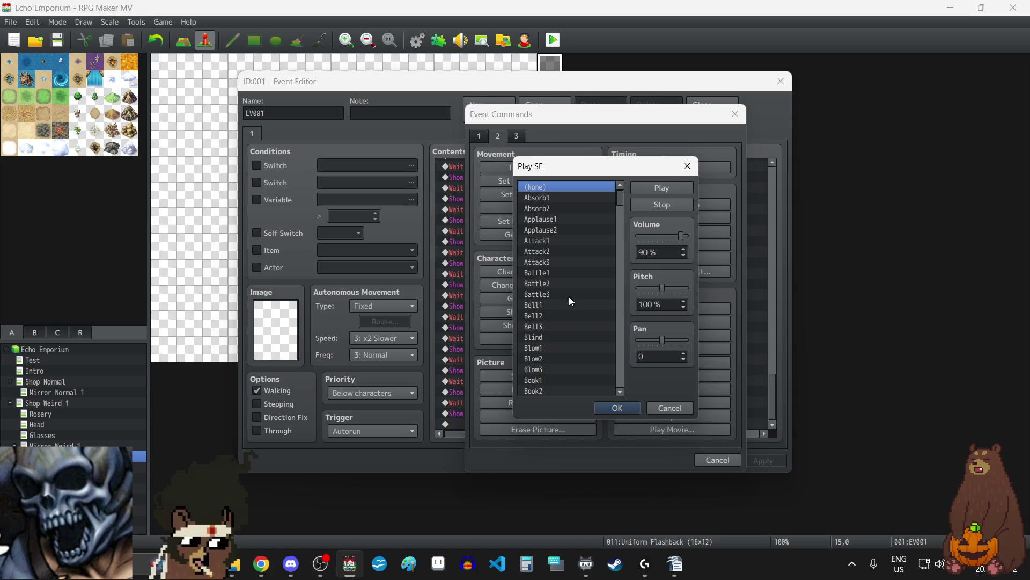
scroll(597, 268, down, 5)
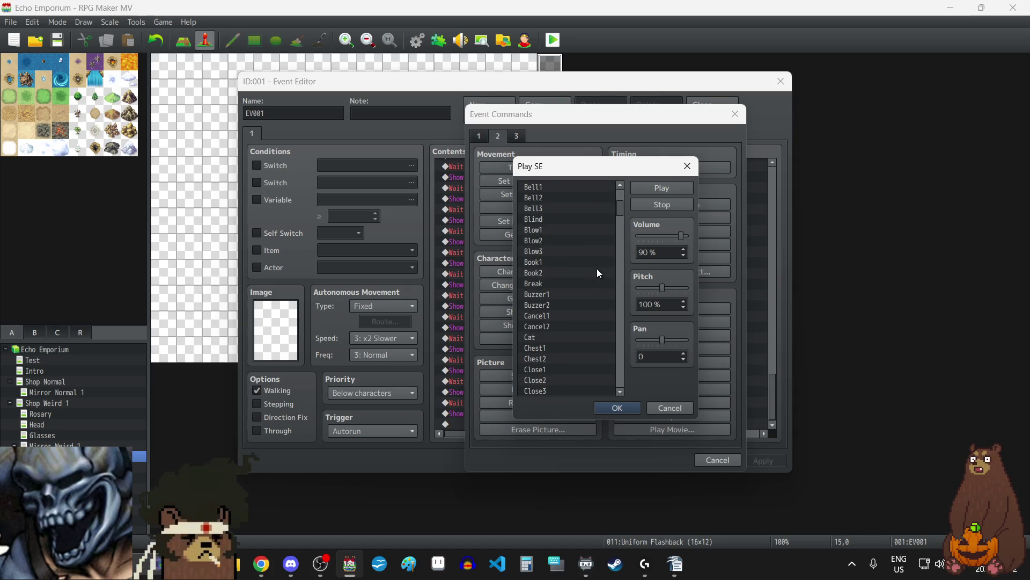
scroll(597, 268, up, 2)
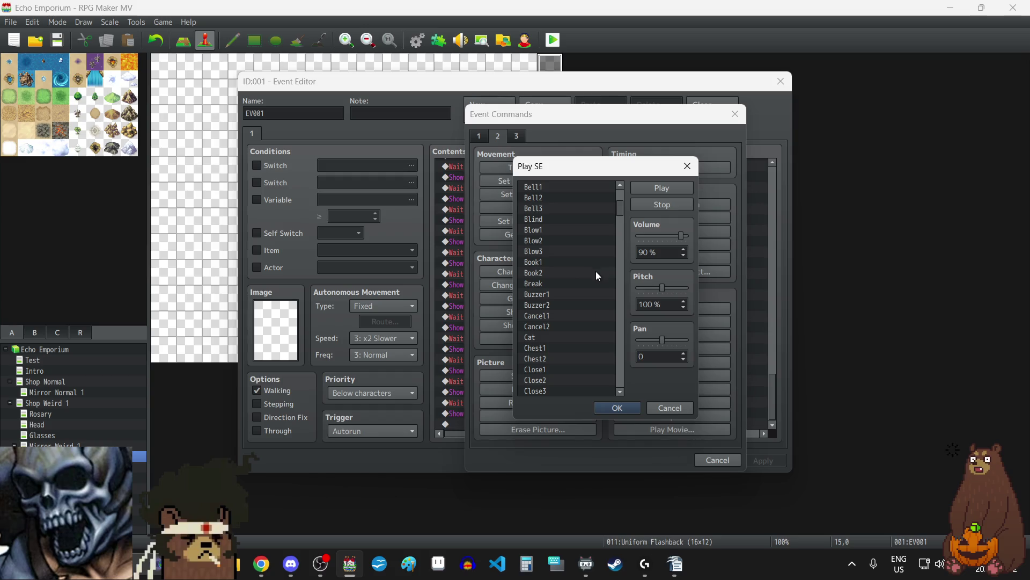
click(545, 282)
click(674, 191)
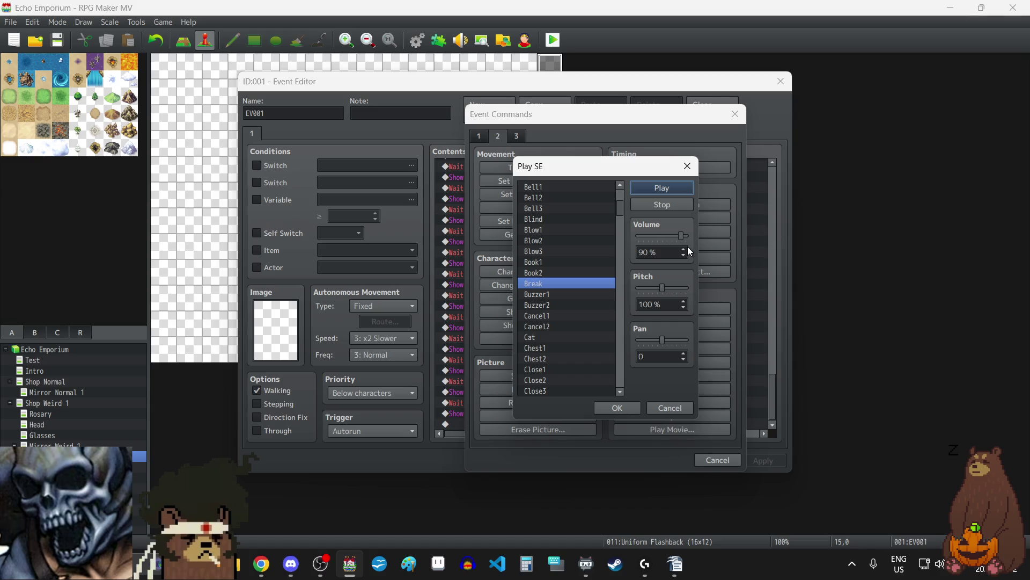
click(658, 201)
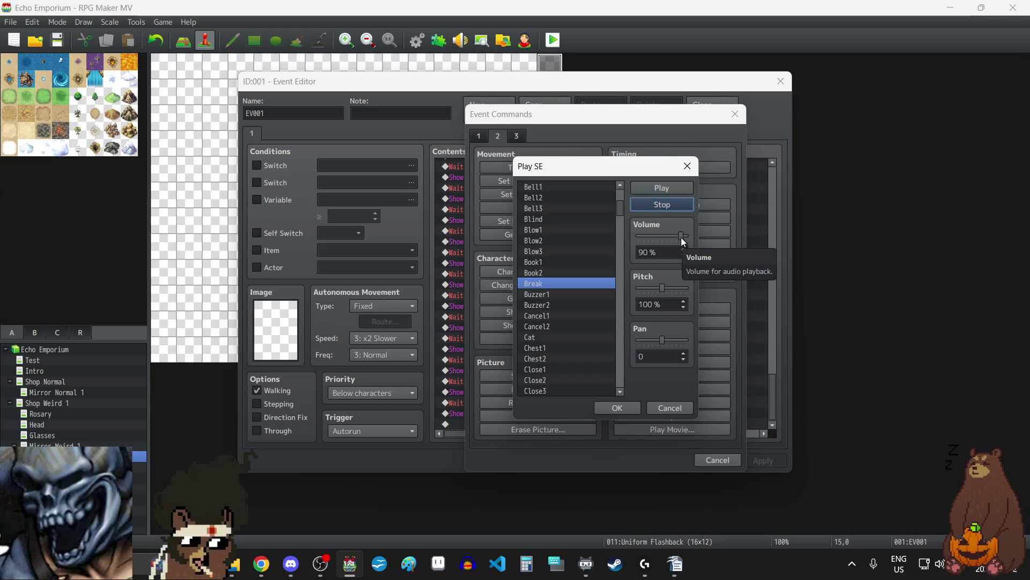
drag(681, 237, 655, 236)
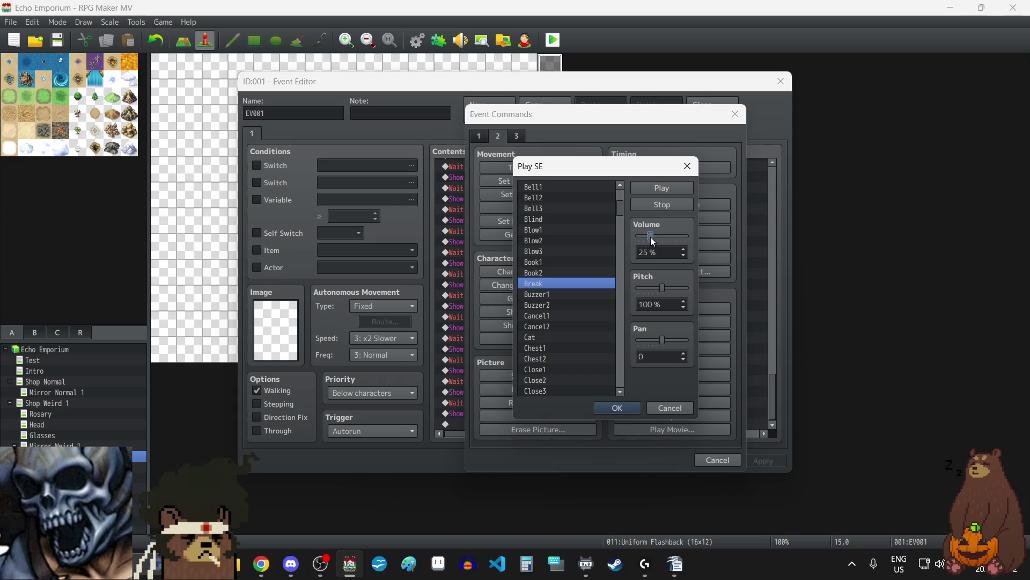
click(668, 187)
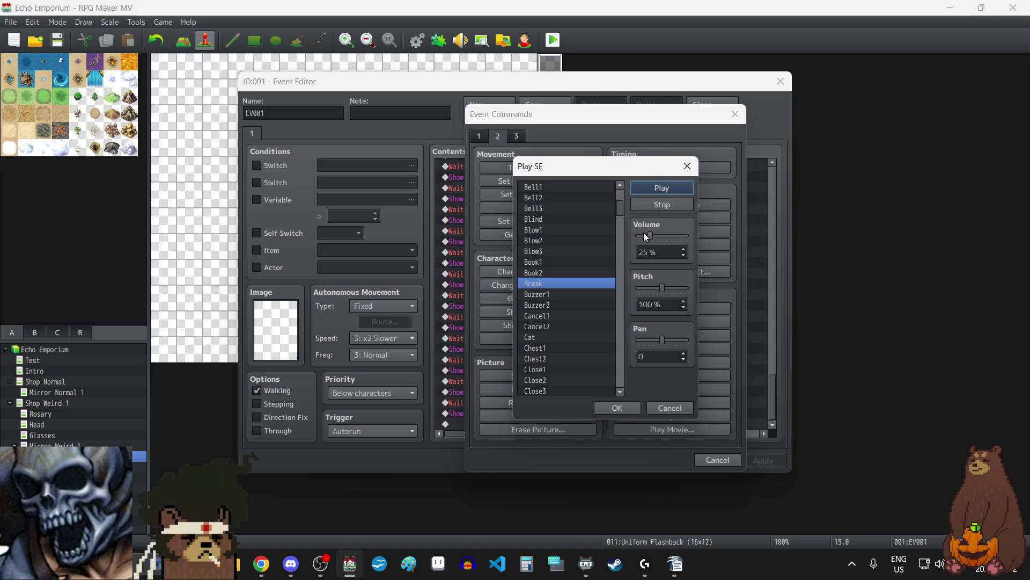
click(659, 206)
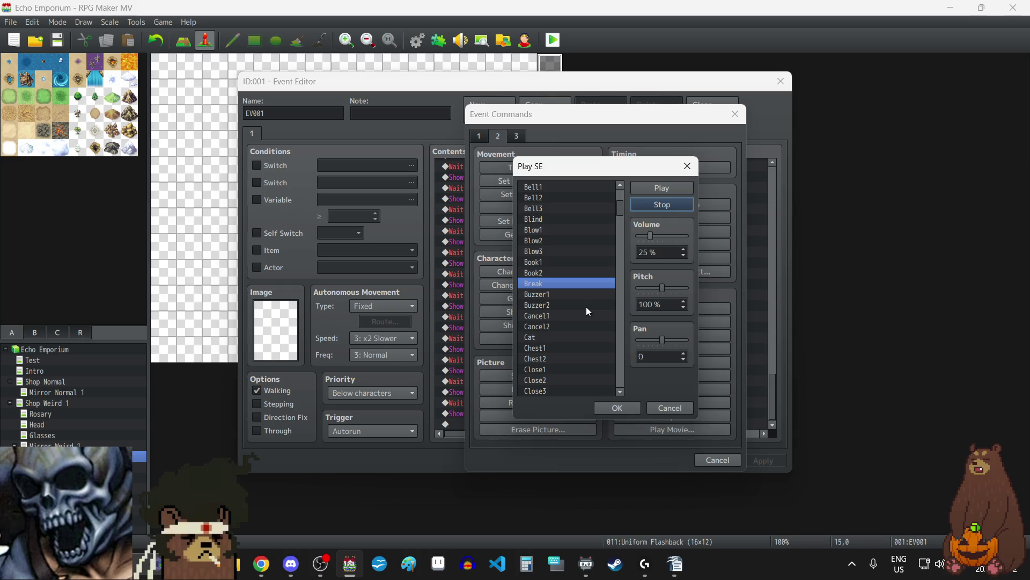
- Scroll down through the Play SE sound list
scroll(586, 307, down, 4)
scroll(586, 307, down, 3)
scroll(585, 308, down, 8)
scroll(584, 309, down, 5)
scroll(584, 306, down, 2)
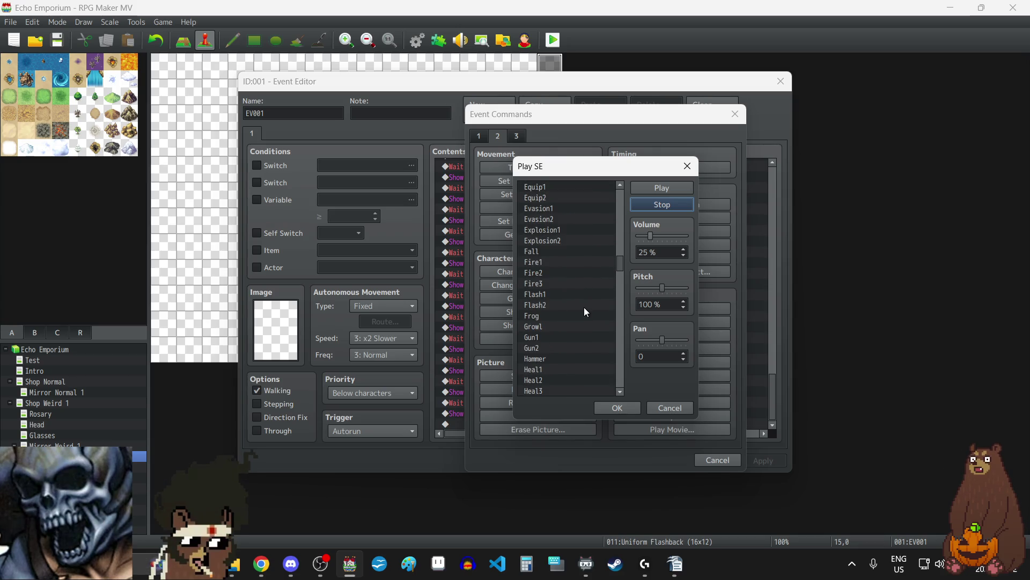
scroll(584, 307, down, 3)
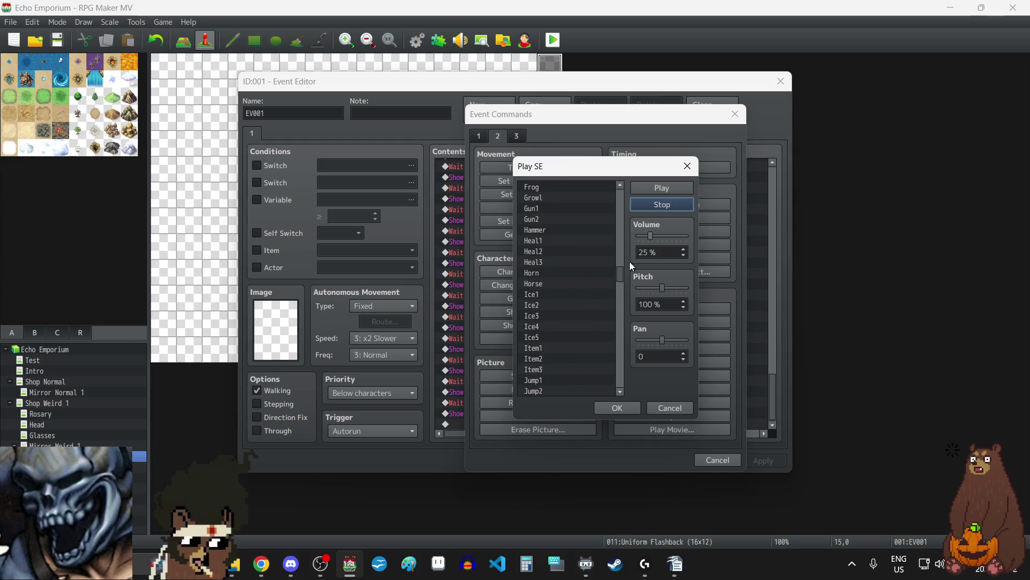
mouse_move(620, 270)
mouse_down()
mouse_move(621, 391)
mouse_move(615, 174)
mouse_up()
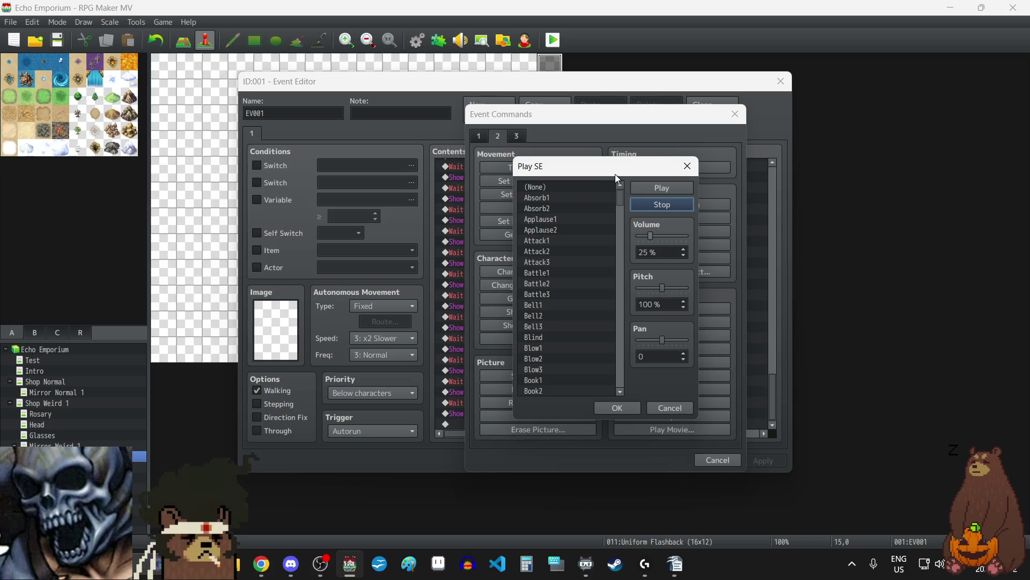
- Select the Sheep sound effect and audition it
scroll(592, 309, down, 4)
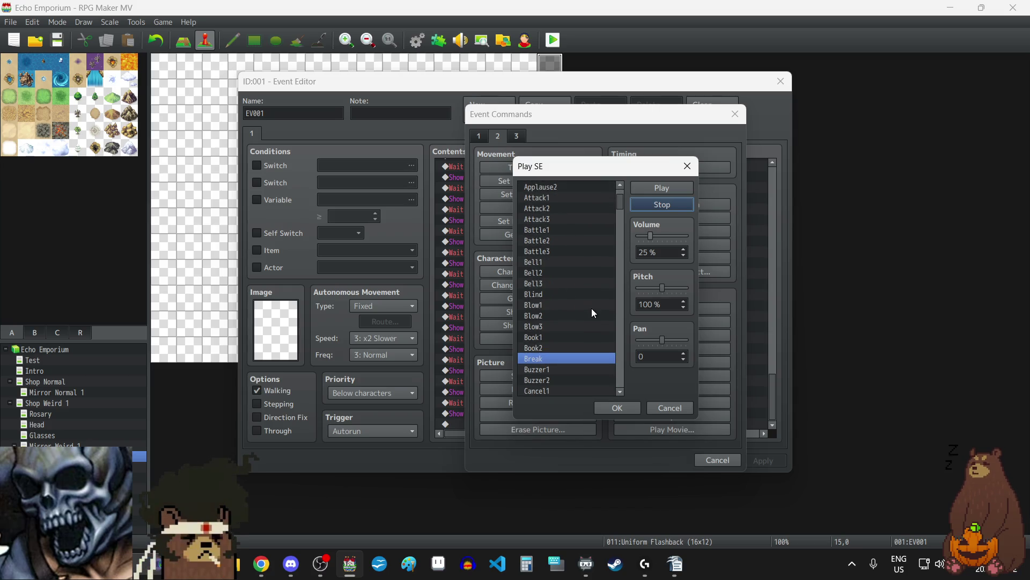
scroll(591, 309, down, 20)
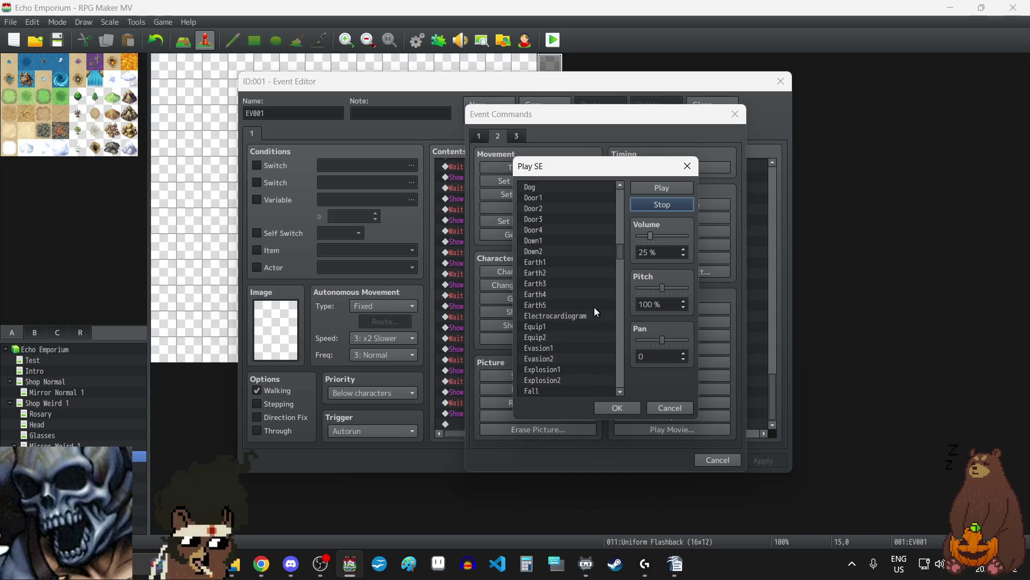
scroll(564, 339, down, 12)
scroll(564, 336, down, 2)
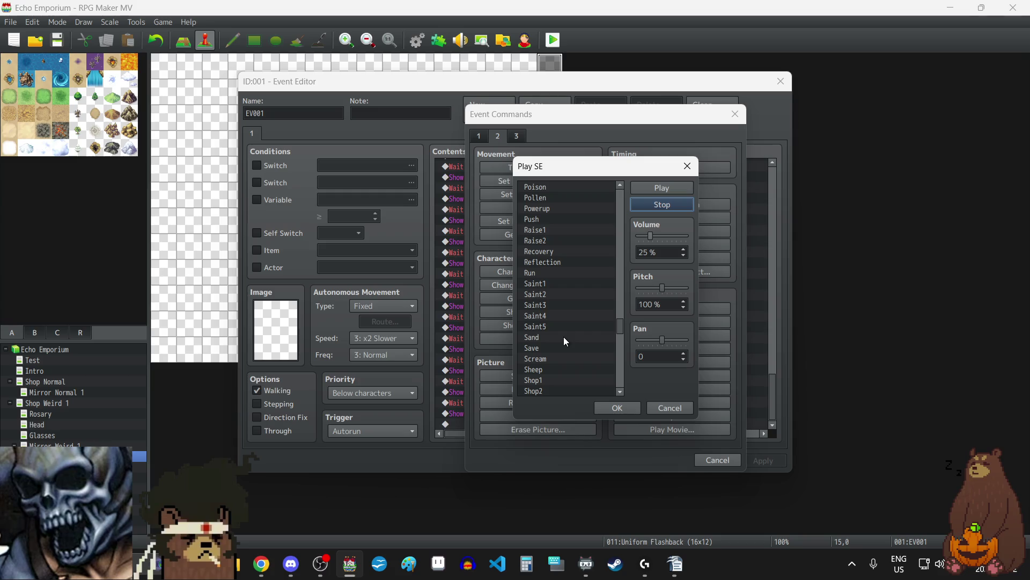
click(546, 369)
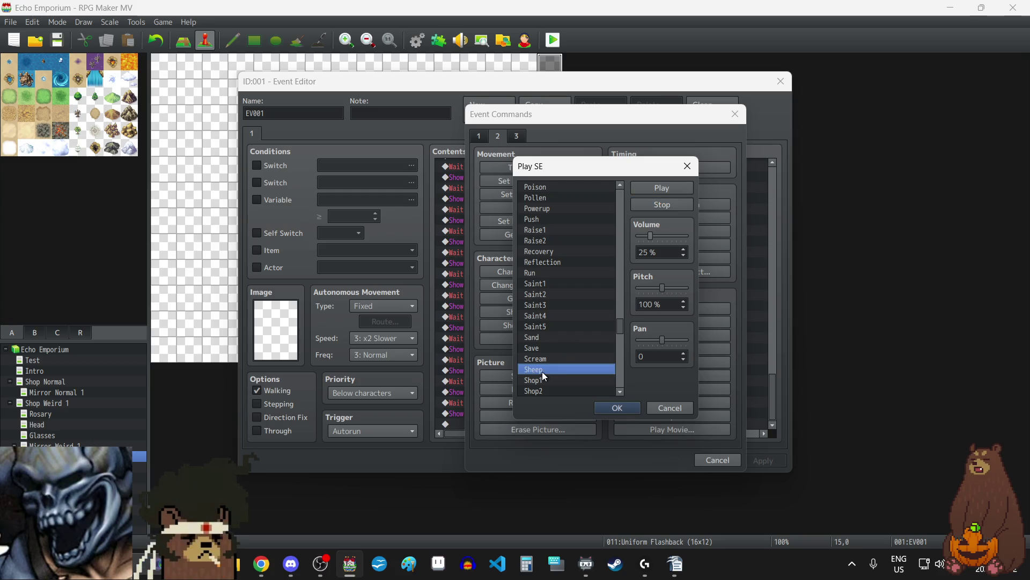
click(658, 204)
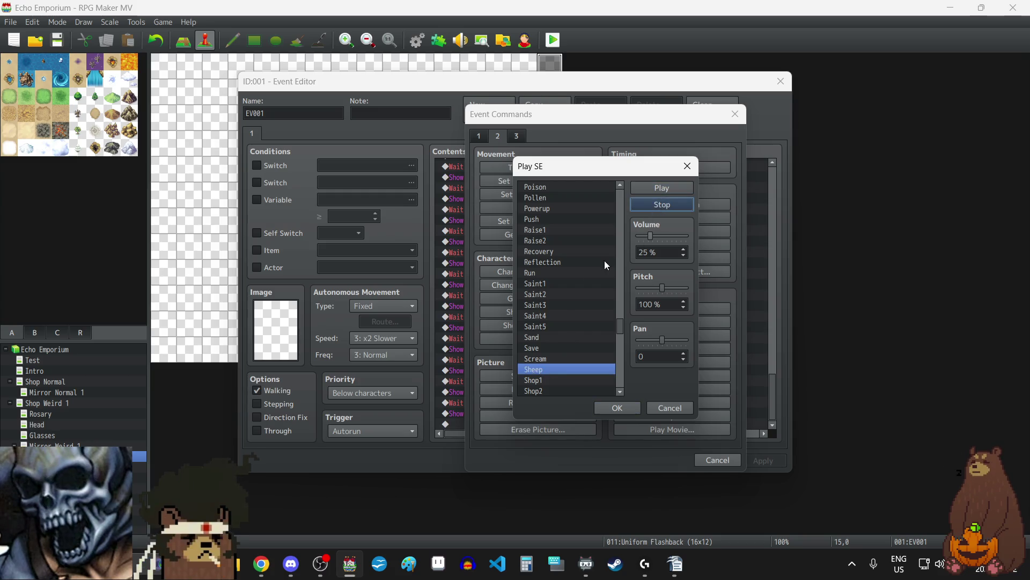
- Browse further through the sound effect list
scroll(562, 306, down, 2)
scroll(562, 306, down, 1)
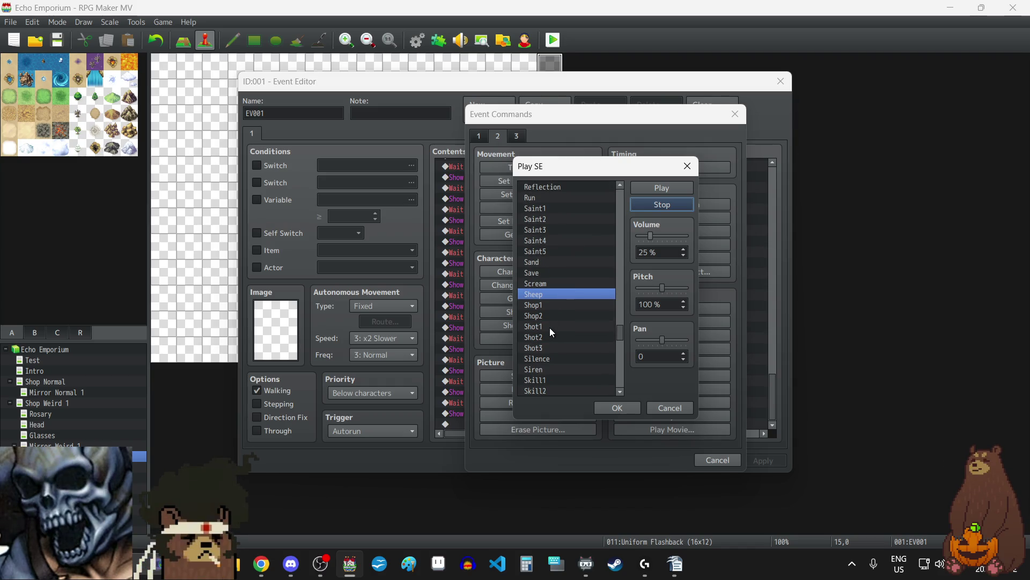
scroll(550, 327, down, 3)
scroll(549, 327, down, 2)
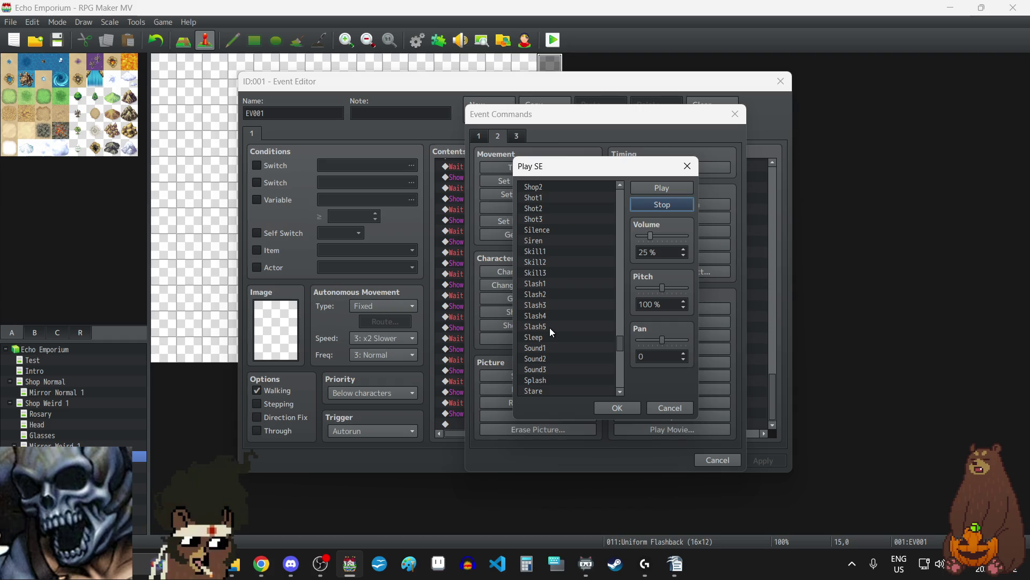
scroll(573, 295, down, 1)
scroll(573, 295, down, 4)
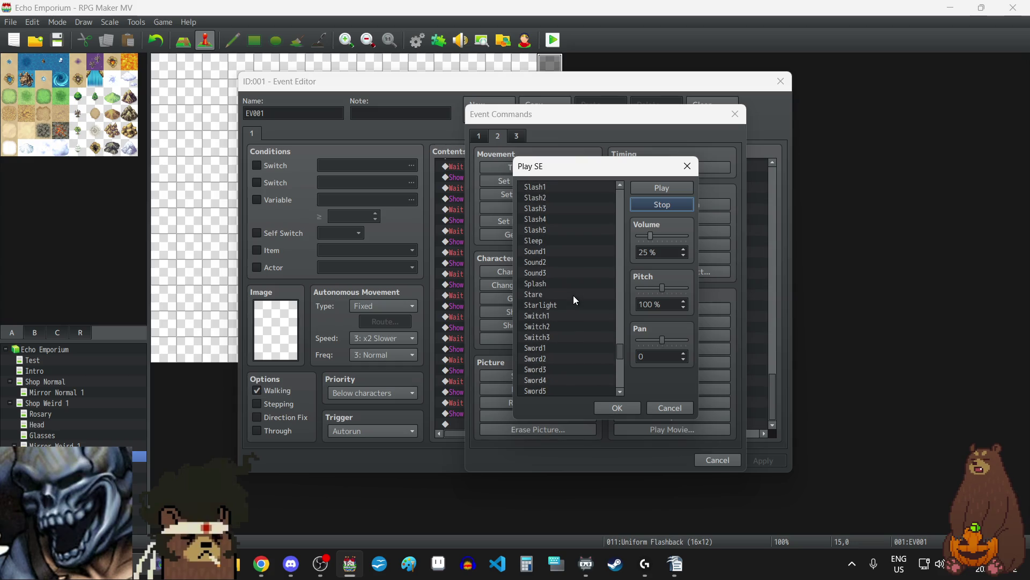
mouse_move(620, 354)
mouse_down()
mouse_move(620, 384)
mouse_move(619, 196)
mouse_up()
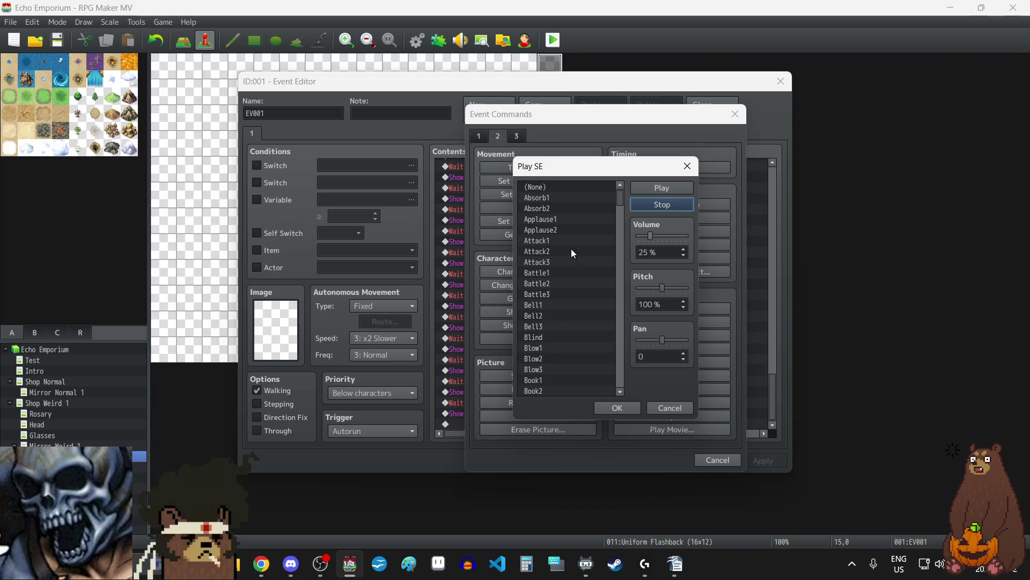
- Audition the Absorb1, Absorb2, Attack2 and Attack3 sound effects
click(551, 196)
click(674, 183)
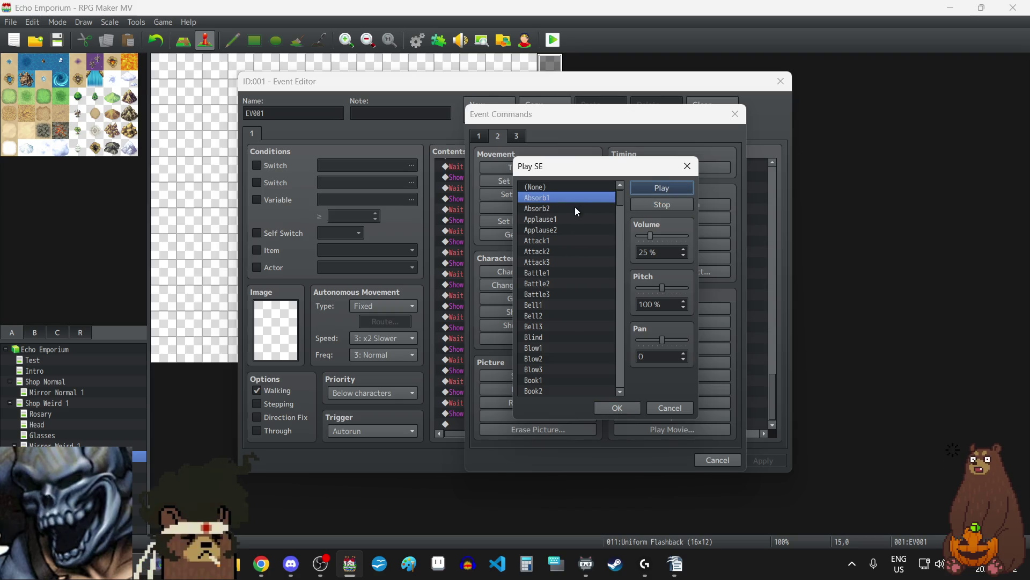
click(572, 208)
click(652, 183)
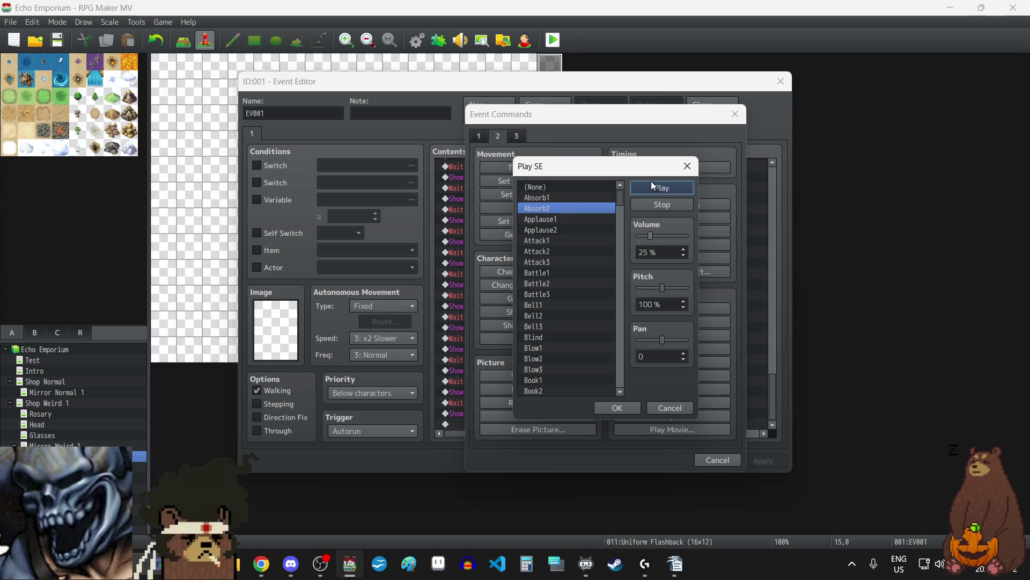
click(658, 207)
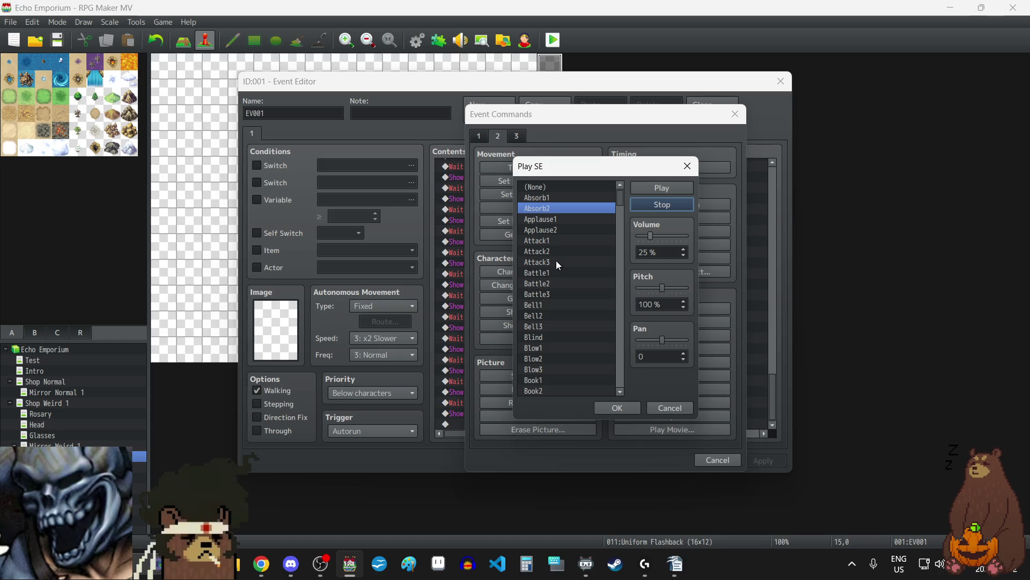
click(549, 240)
click(658, 189)
click(562, 252)
click(646, 188)
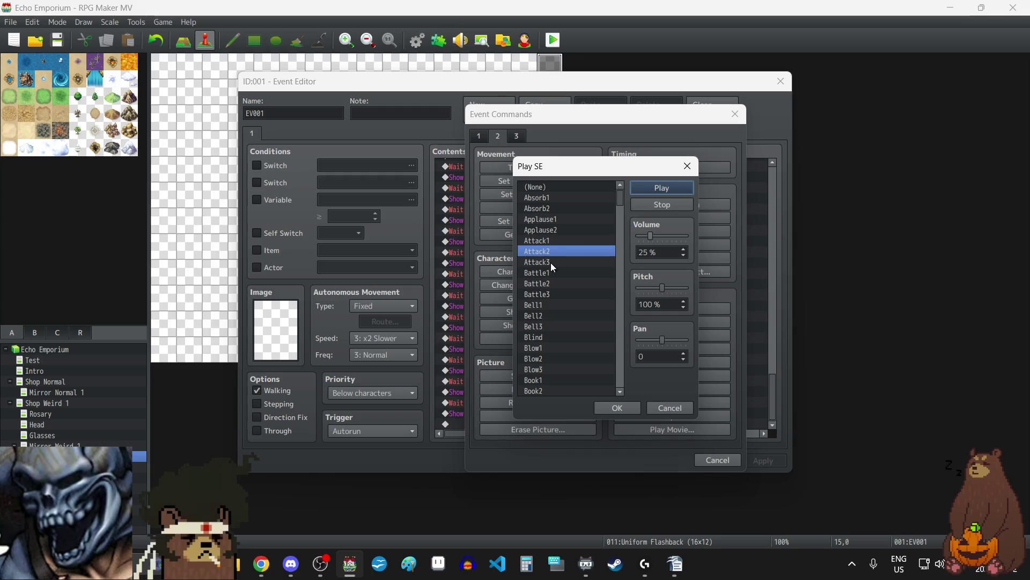
click(551, 262)
click(655, 191)
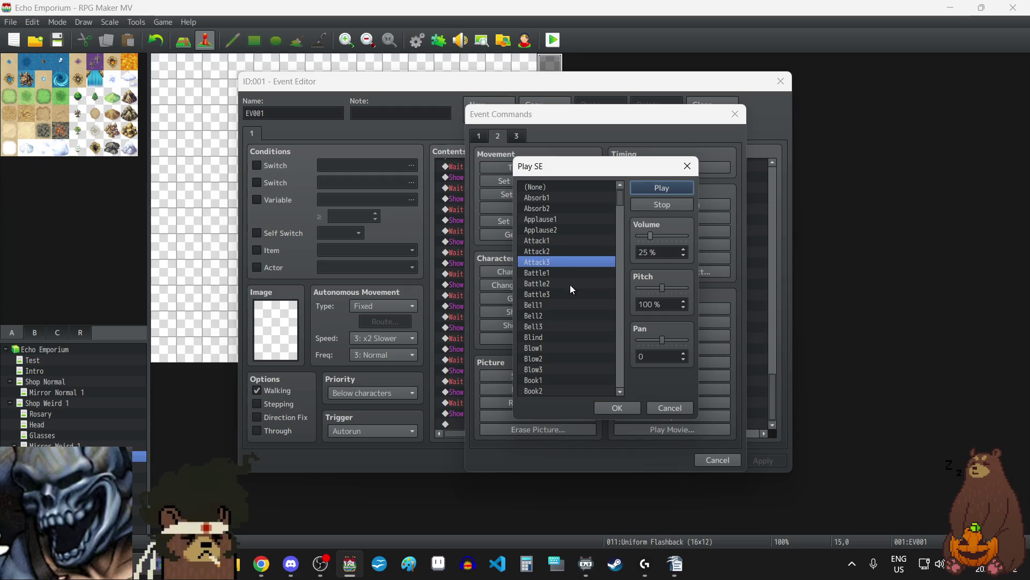
- Scroll down to the Coin sound effect and audition it
scroll(570, 284, down, 2)
scroll(570, 285, down, 2)
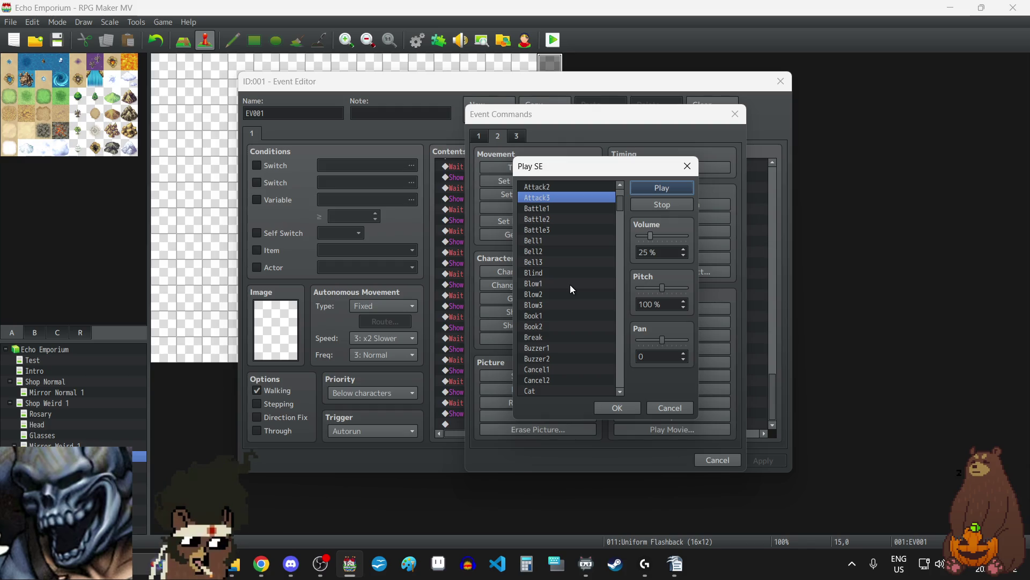
scroll(557, 261, down, 2)
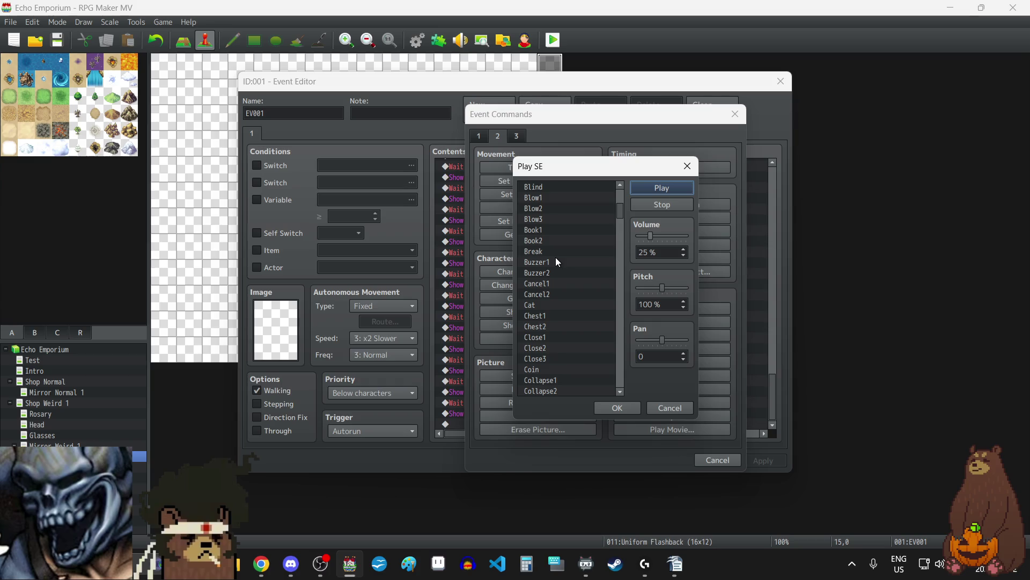
scroll(557, 261, down, 2)
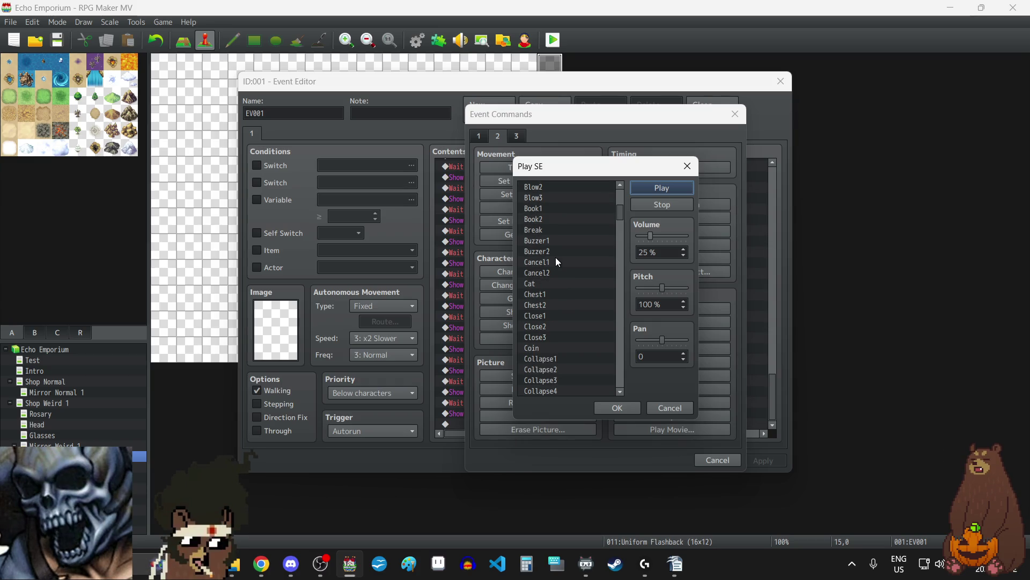
scroll(557, 261, down, 2)
scroll(556, 256, down, 1)
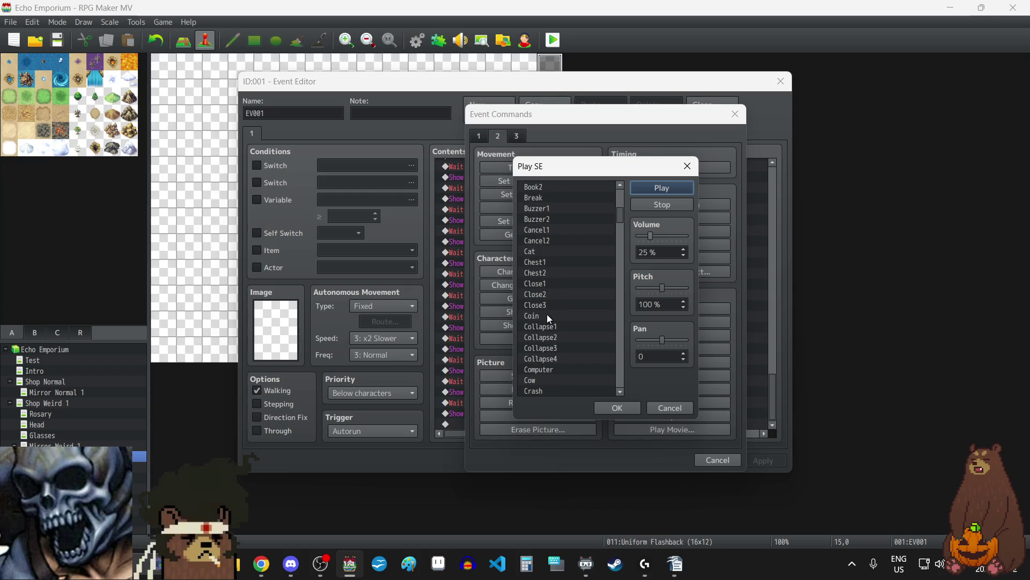
click(544, 315)
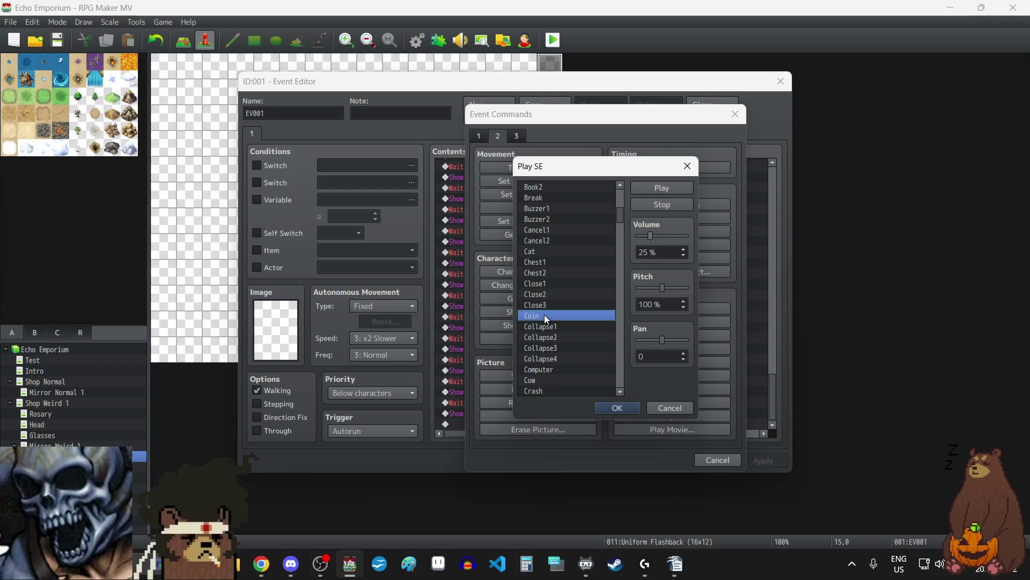
click(668, 191)
click(642, 208)
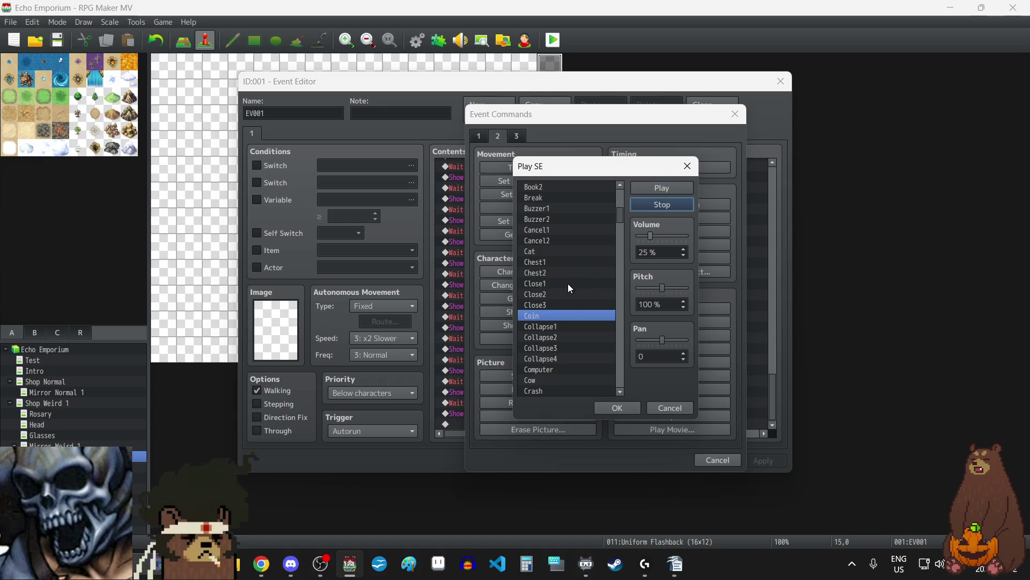
- Choose Crash as the event's sound effect and preview it
scroll(568, 285, down, 4)
scroll(568, 283, down, 2)
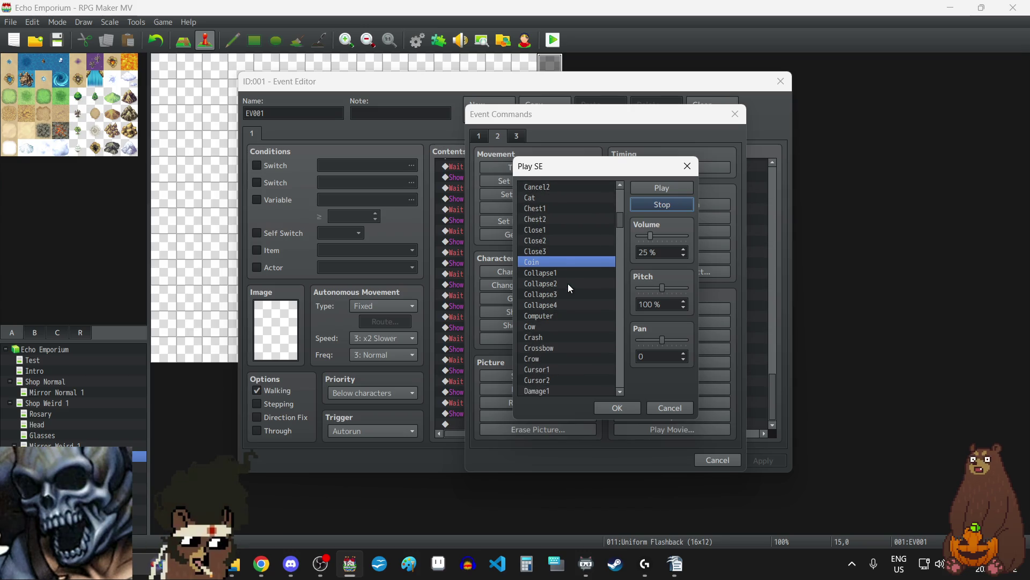
click(549, 326)
click(656, 188)
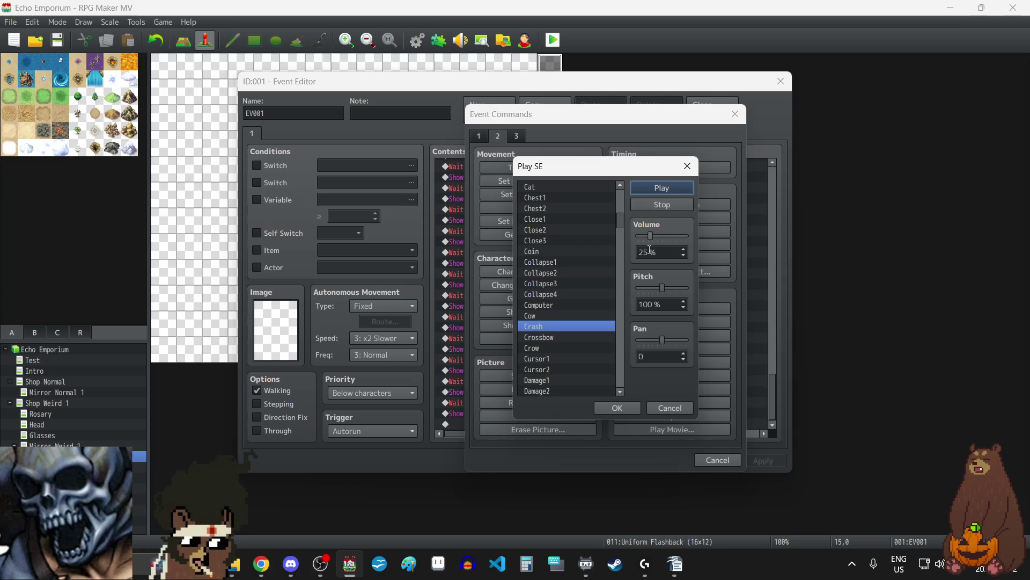
- Audition the Crash sound at 150% pitch and 15% volume, then reset volume to 25%
drag(662, 288, 707, 286)
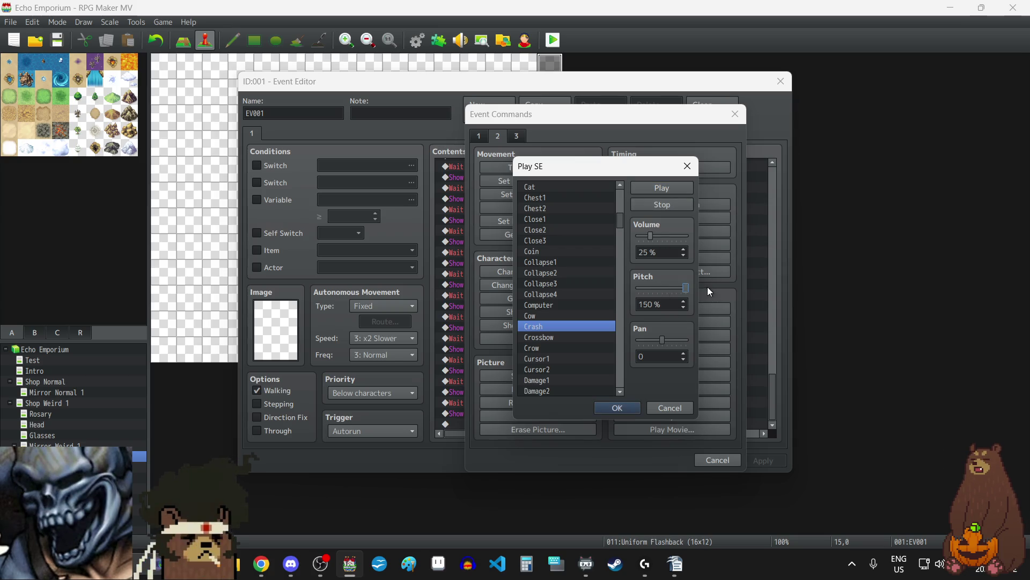
click(678, 185)
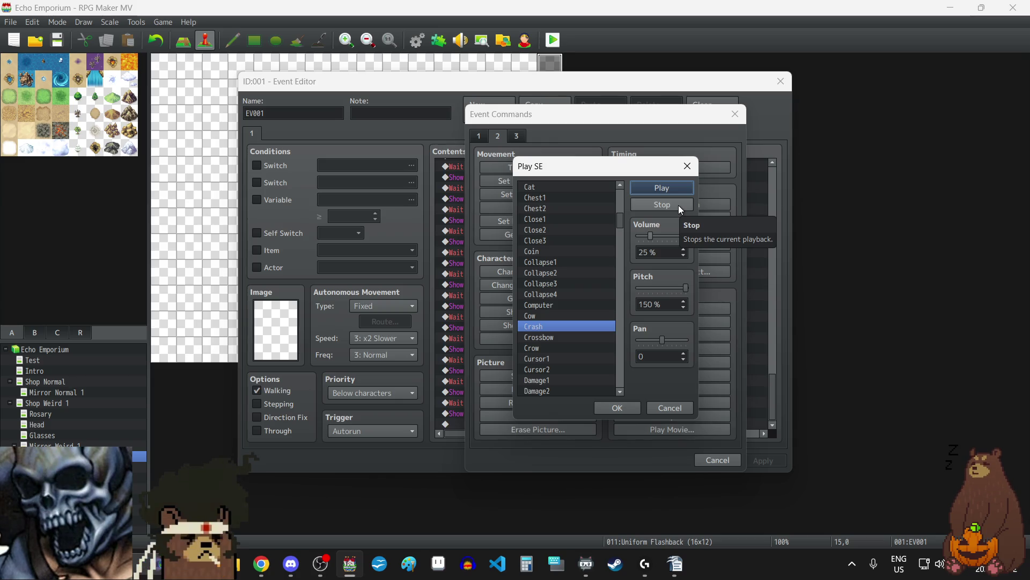
click(684, 254)
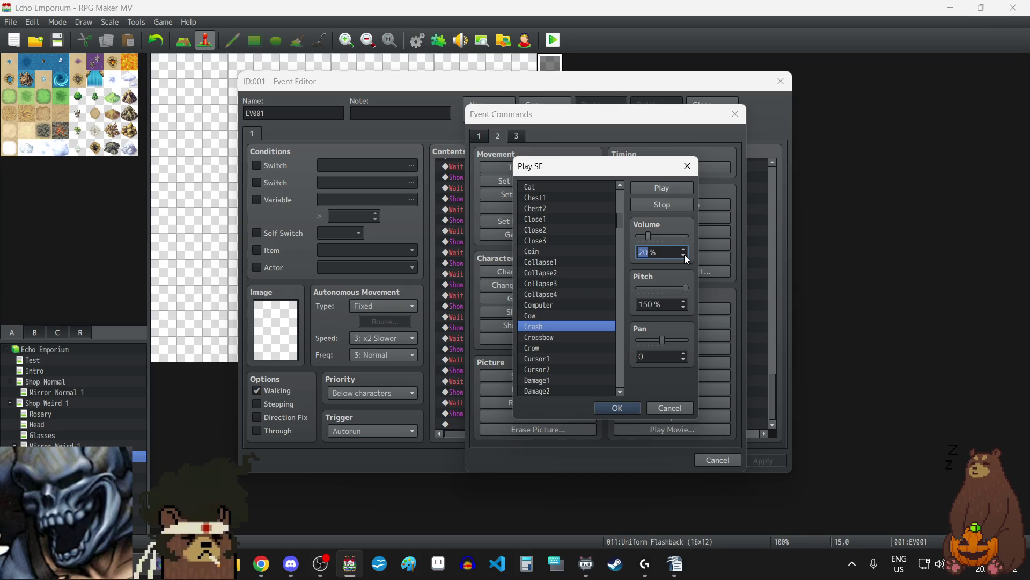
click(684, 254)
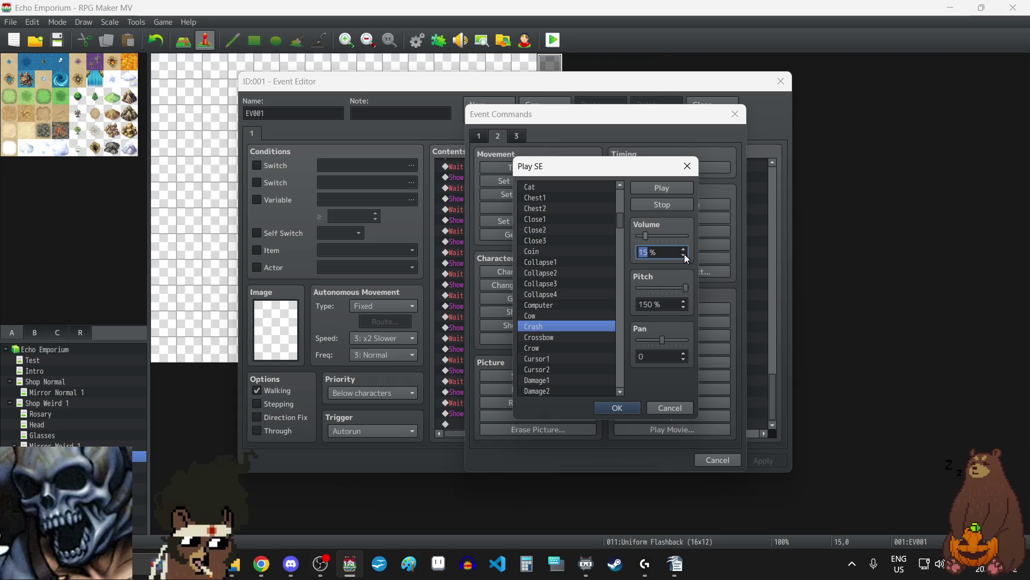
click(645, 188)
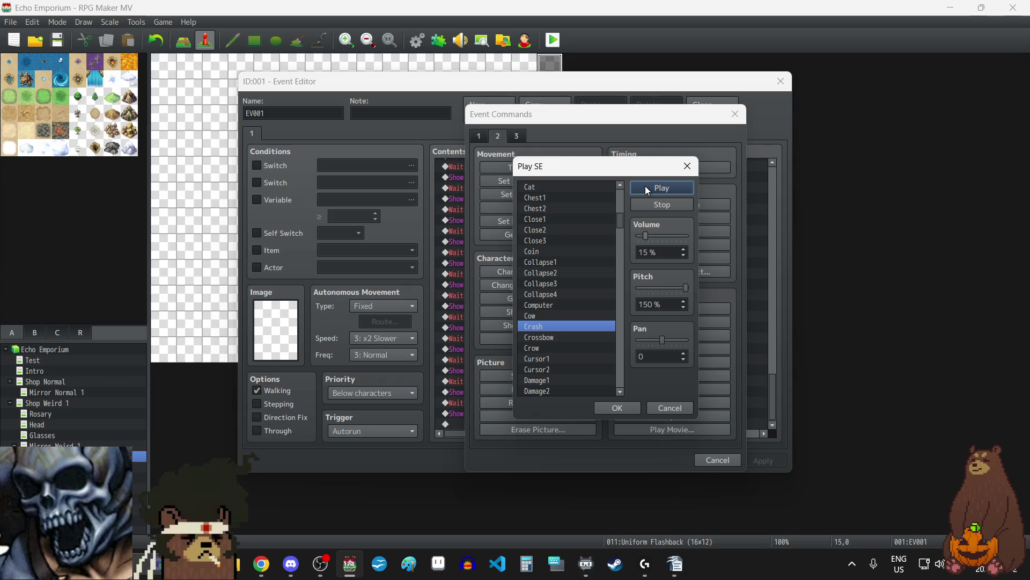
click(660, 207)
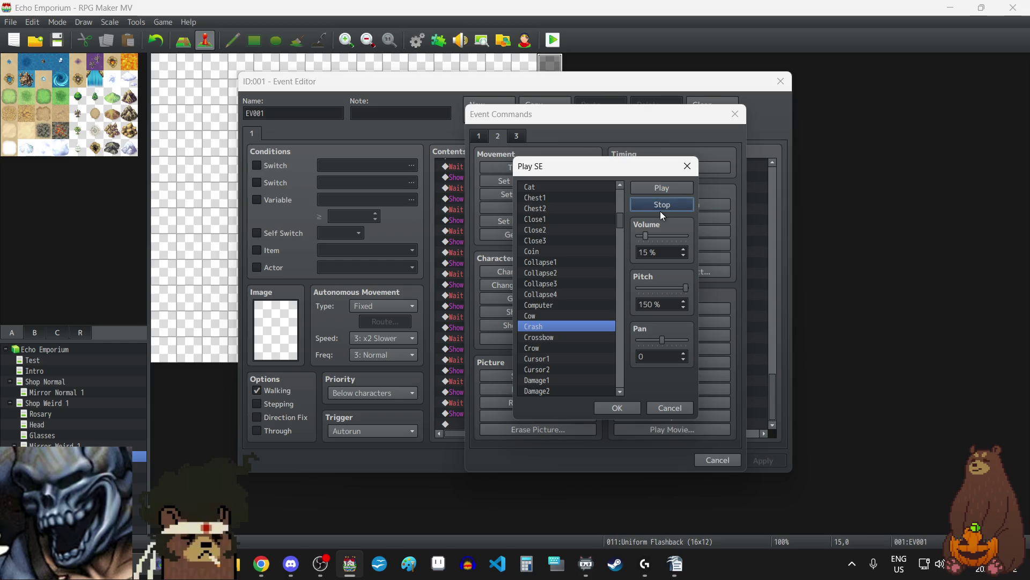
drag(647, 237, 652, 236)
- Insert the Crash Play SE command, delete it again, then apply and close EV001's editor
click(629, 408)
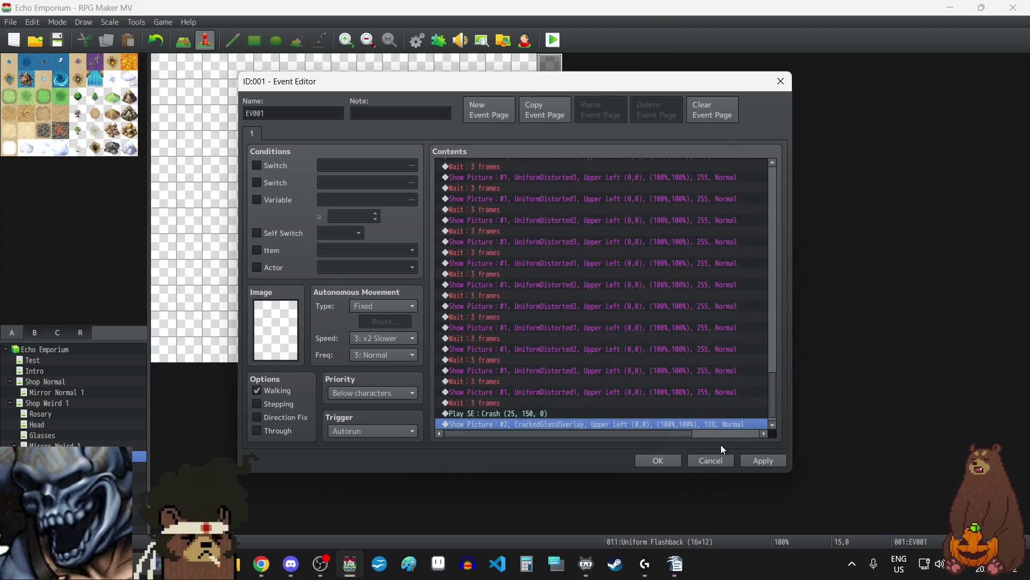
click(521, 407)
key(Delete)
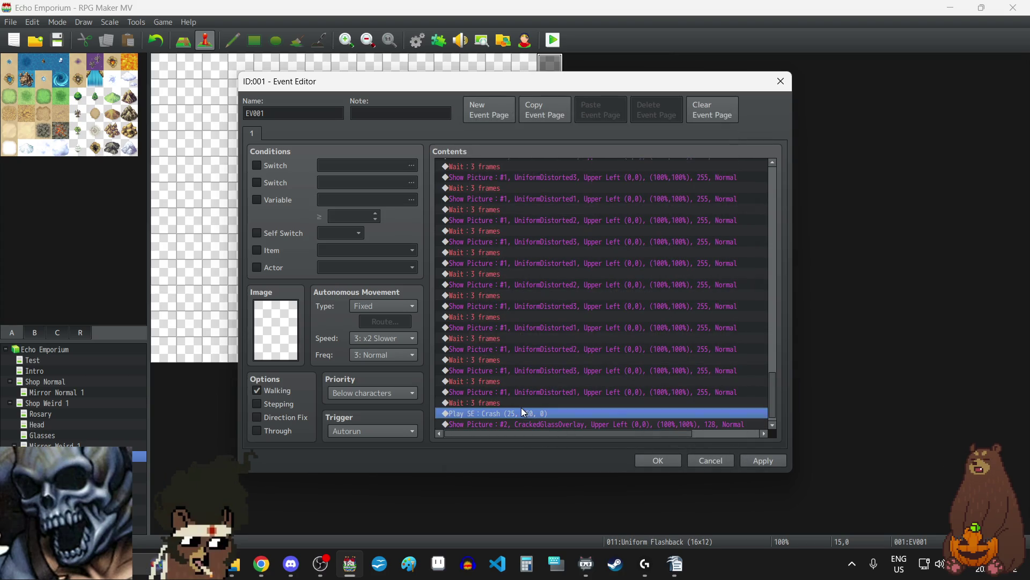
click(779, 465)
click(664, 461)
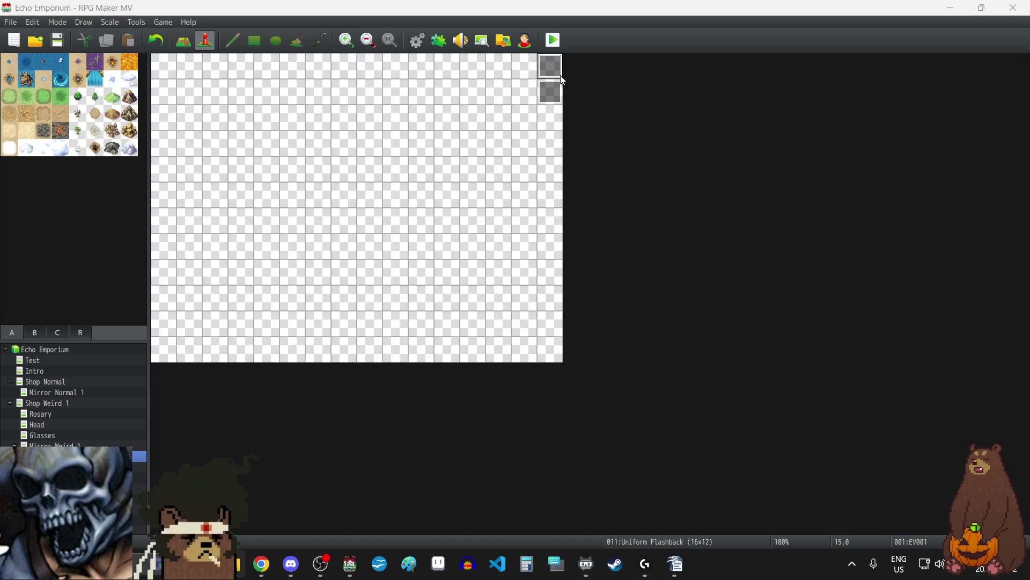
- Reopen EV001 from its map tile and scroll its Contents list to the end
double_click(550, 66)
scroll(569, 335, down, 10)
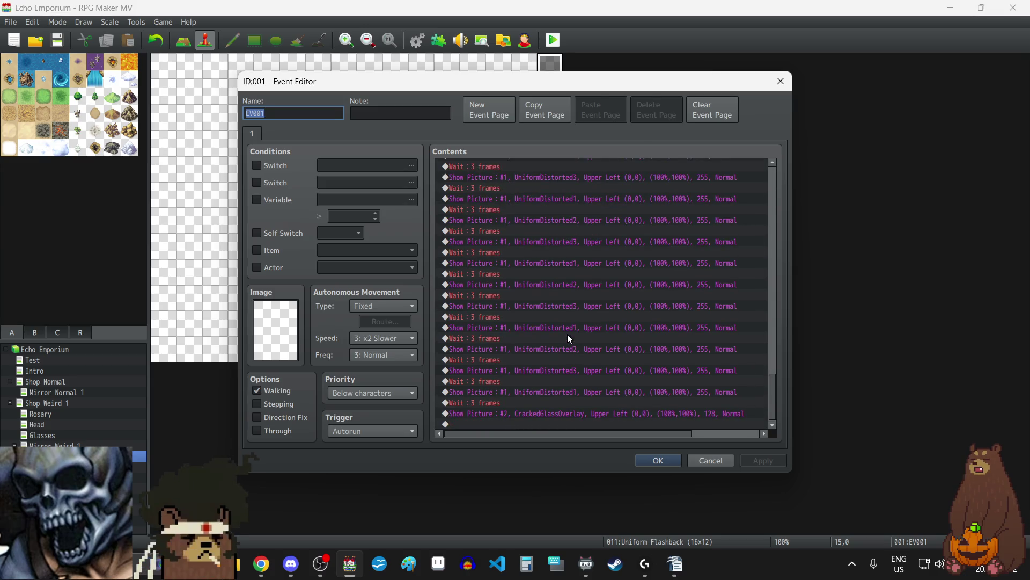
- Start a Play SE command at the event's end with 25% volume and preview SFX_ALARM
double_click(566, 424)
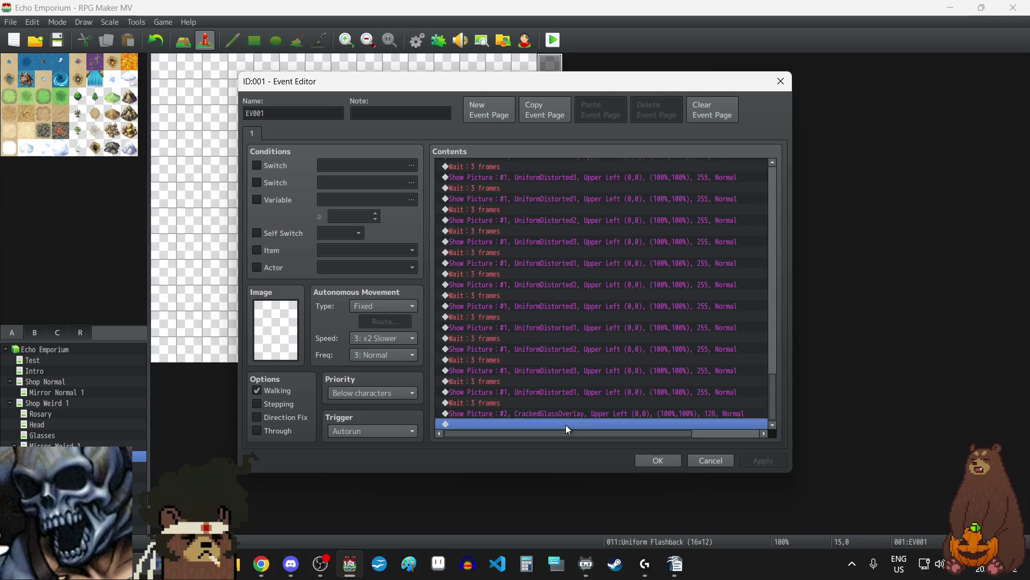
click(682, 403)
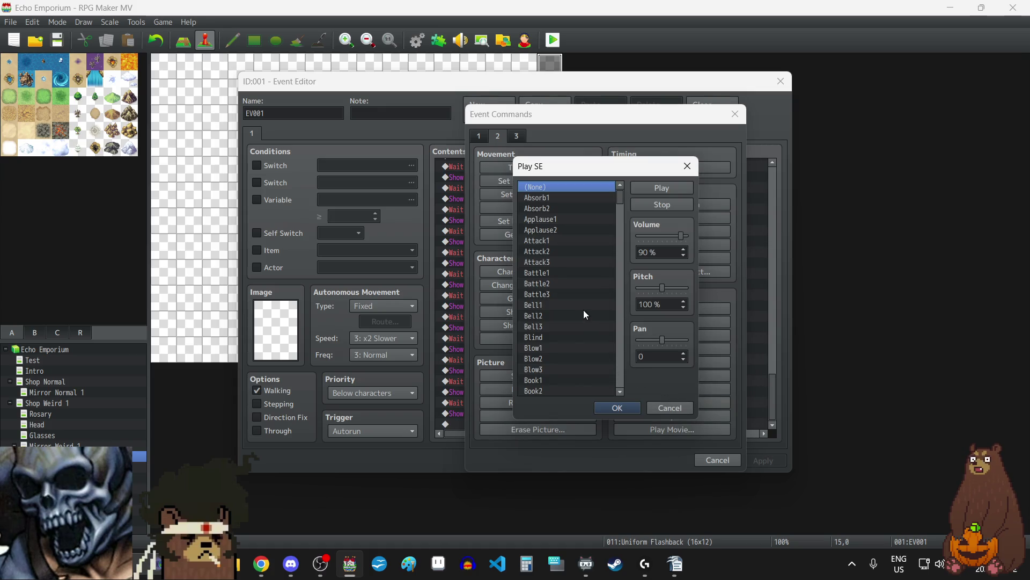
scroll(584, 310, down, 20)
scroll(584, 310, up, 10)
click(561, 315)
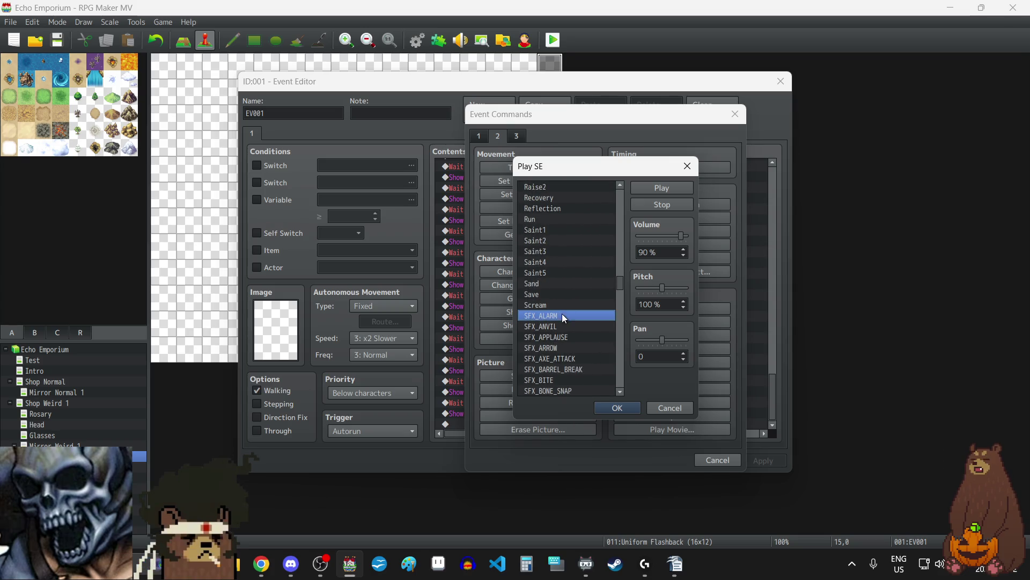
drag(681, 237, 651, 237)
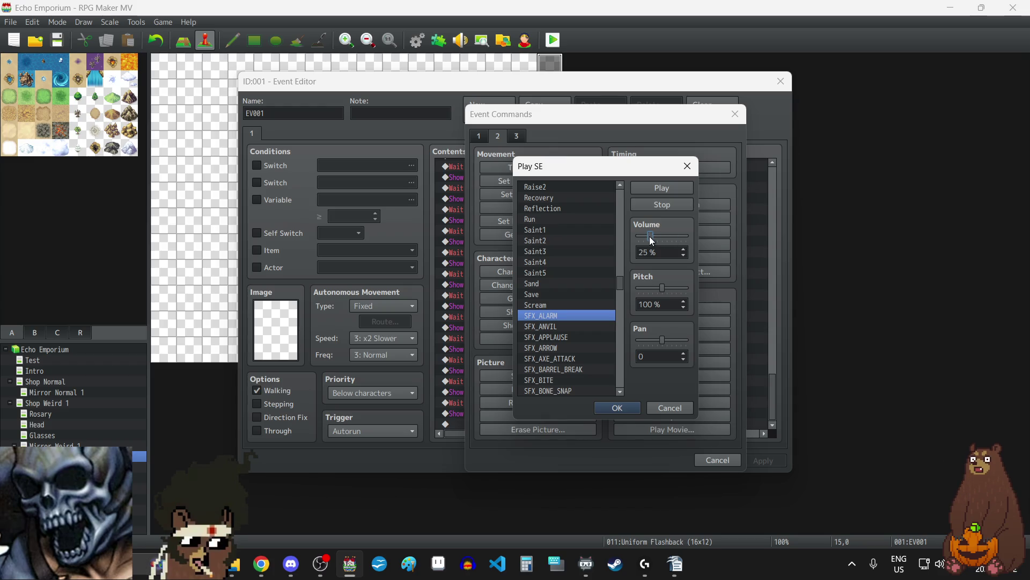
click(670, 189)
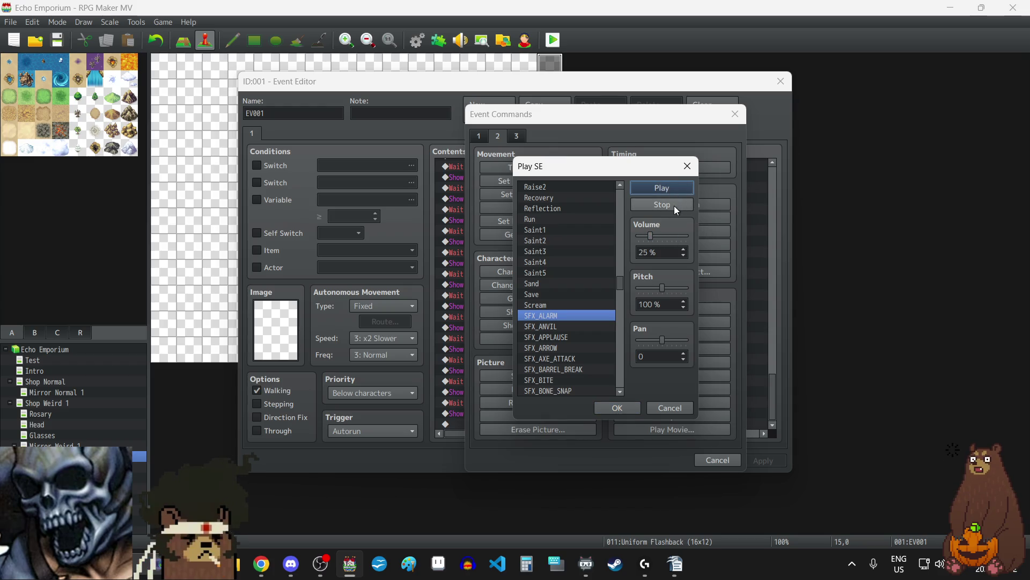
- Audition the SFX_ANVIL sound effect
click(549, 325)
click(661, 187)
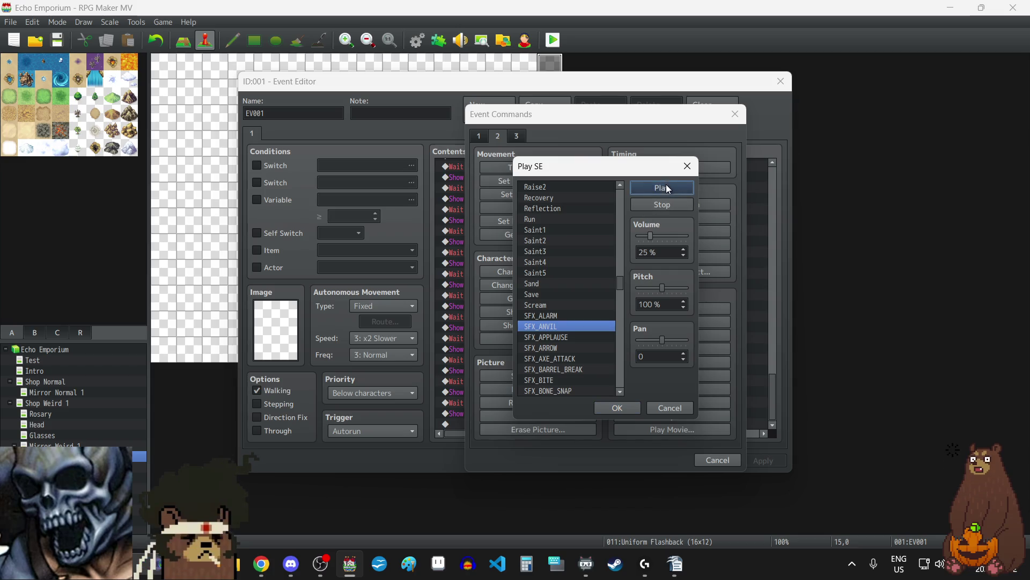
click(661, 204)
scroll(566, 292, down, 3)
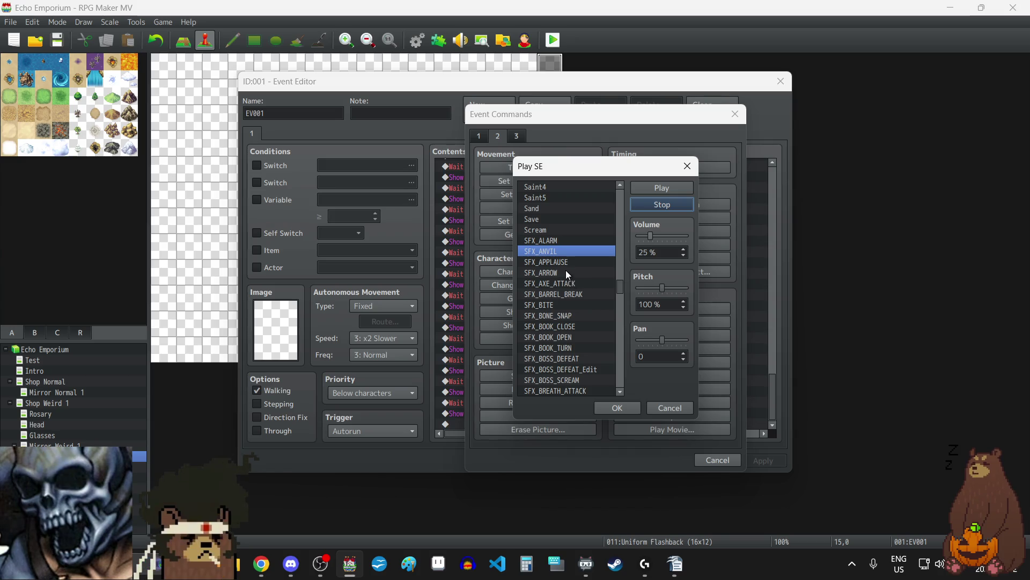
scroll(568, 274, down, 1)
scroll(565, 270, down, 1)
- Audition SFX_BARREL_BREAK and SFX_BONE_SNAP, then select SFX_CASH
click(565, 271)
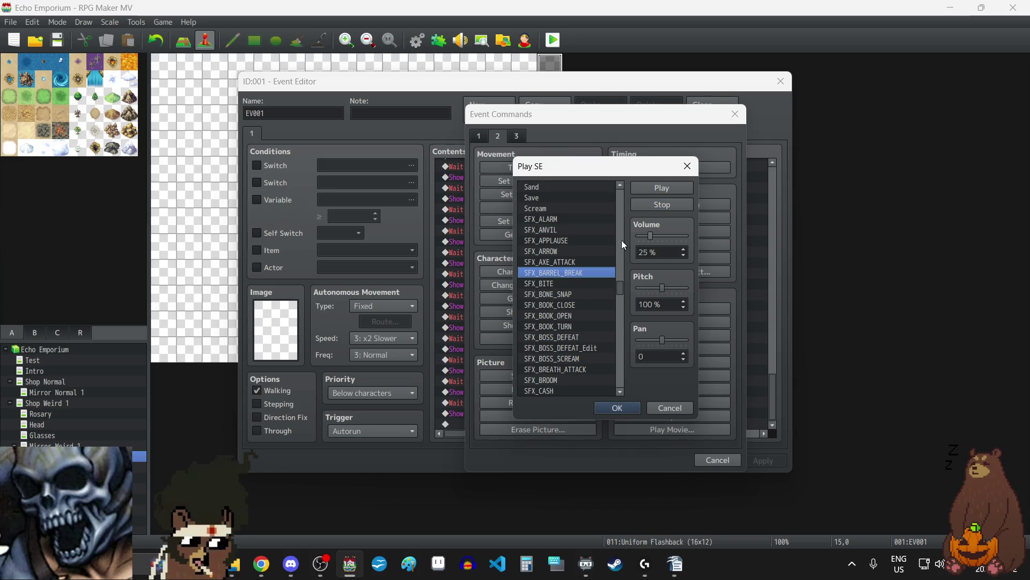
click(661, 188)
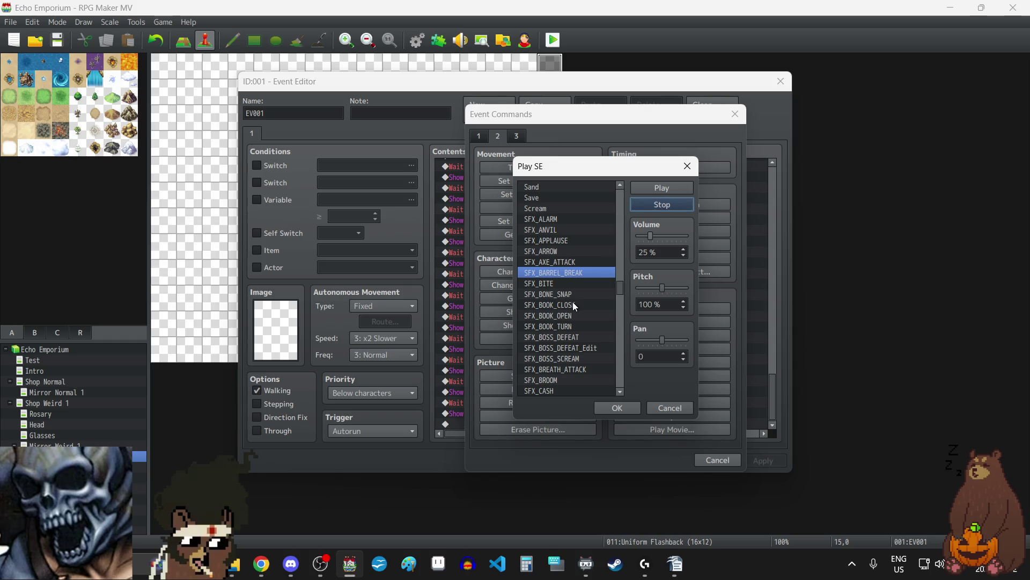
click(565, 294)
click(655, 189)
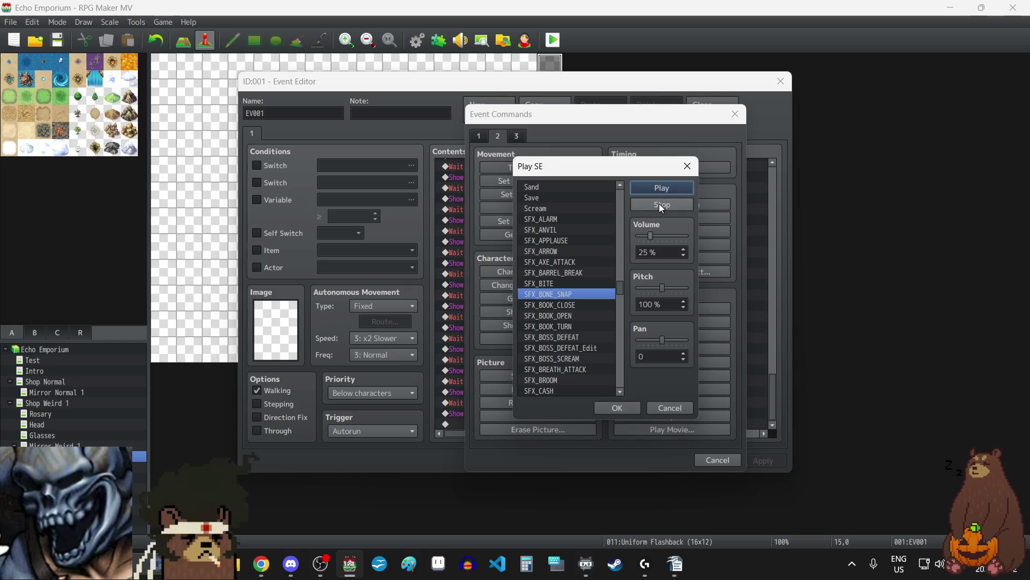
click(658, 204)
scroll(571, 309, down, 2)
scroll(571, 309, down, 4)
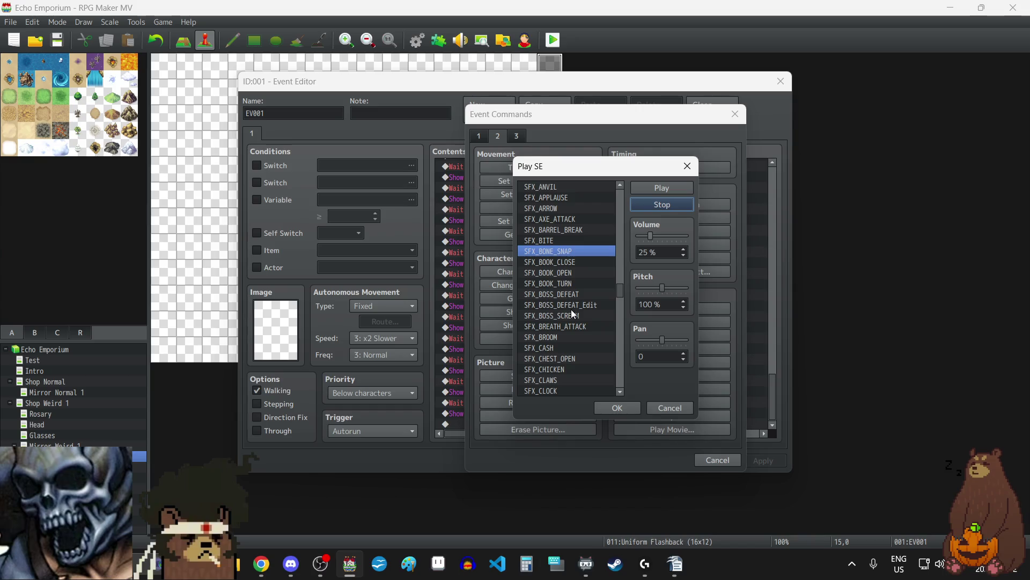
scroll(571, 309, down, 3)
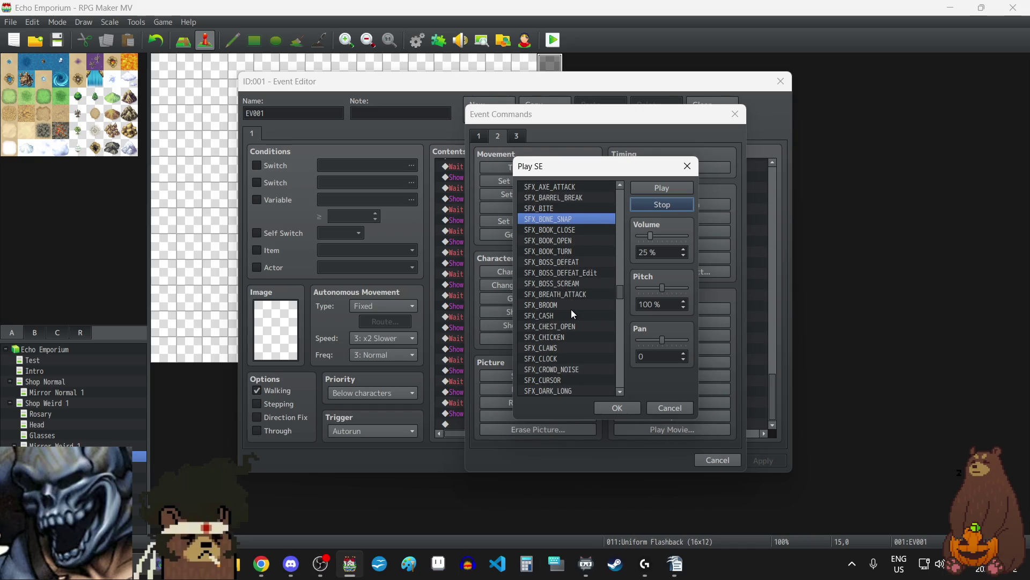
click(568, 293)
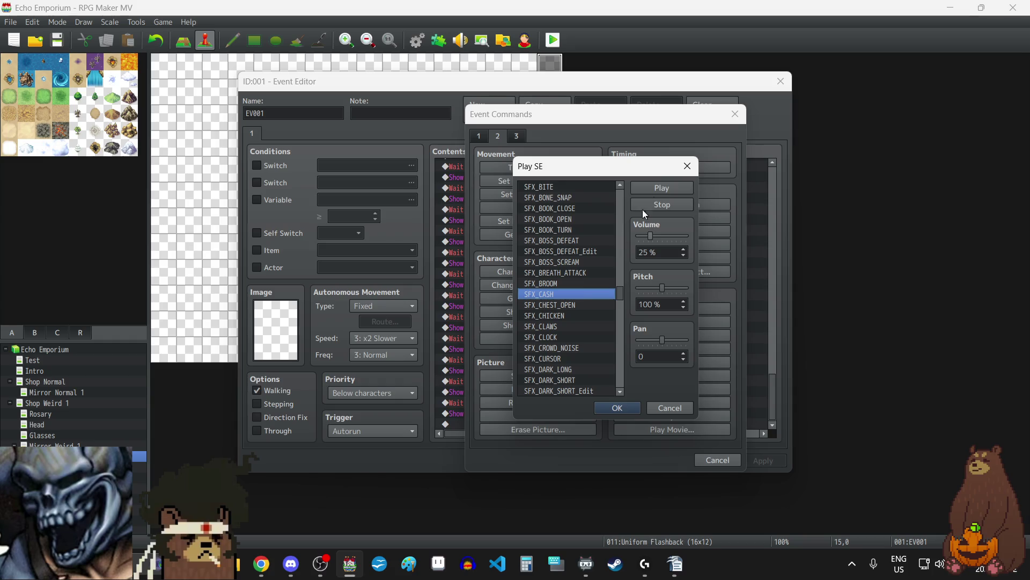
click(663, 207)
scroll(570, 302, down, 2)
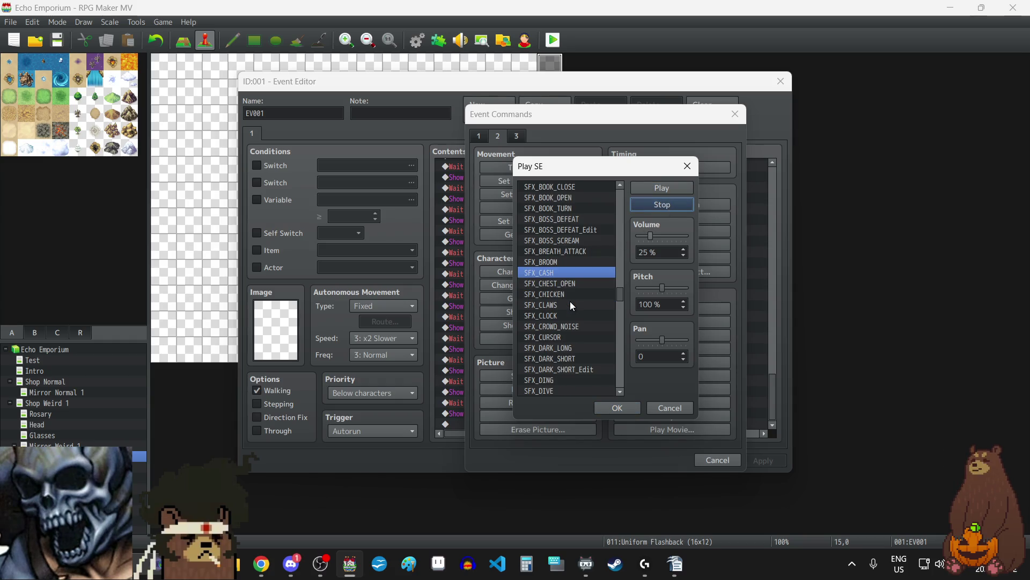
scroll(570, 301, down, 2)
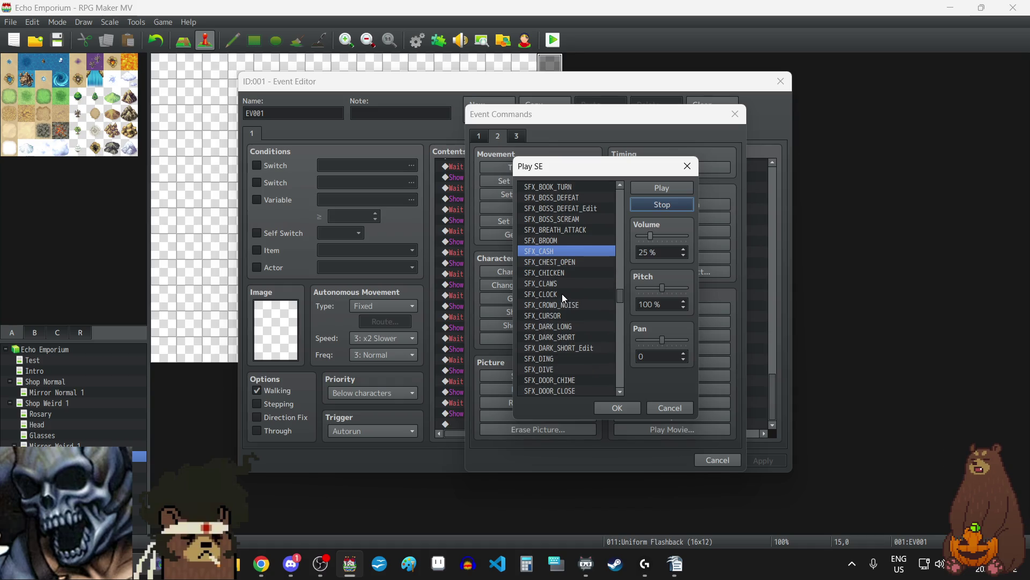
click(562, 294)
click(663, 191)
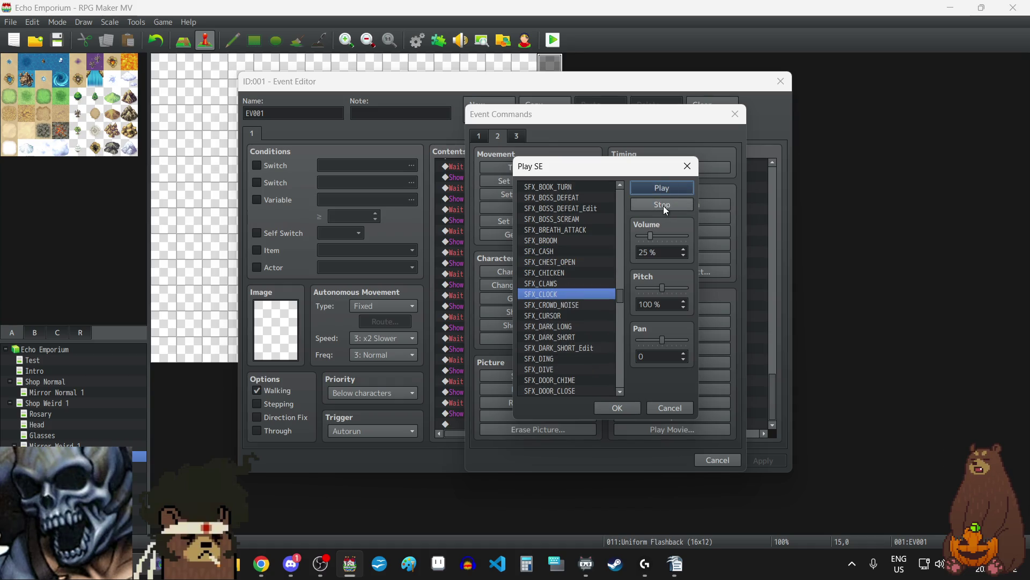
click(663, 205)
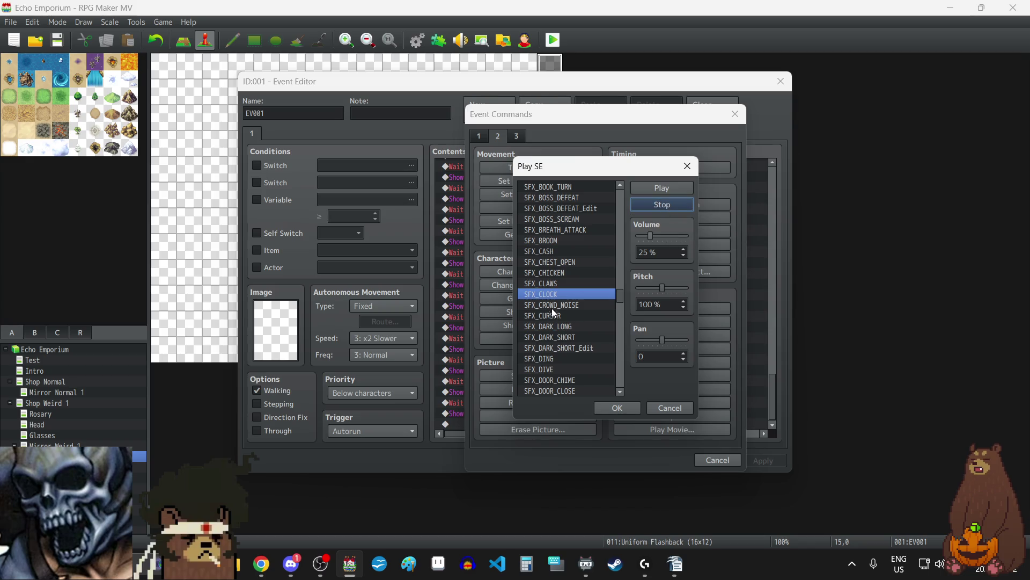
click(552, 305)
click(655, 192)
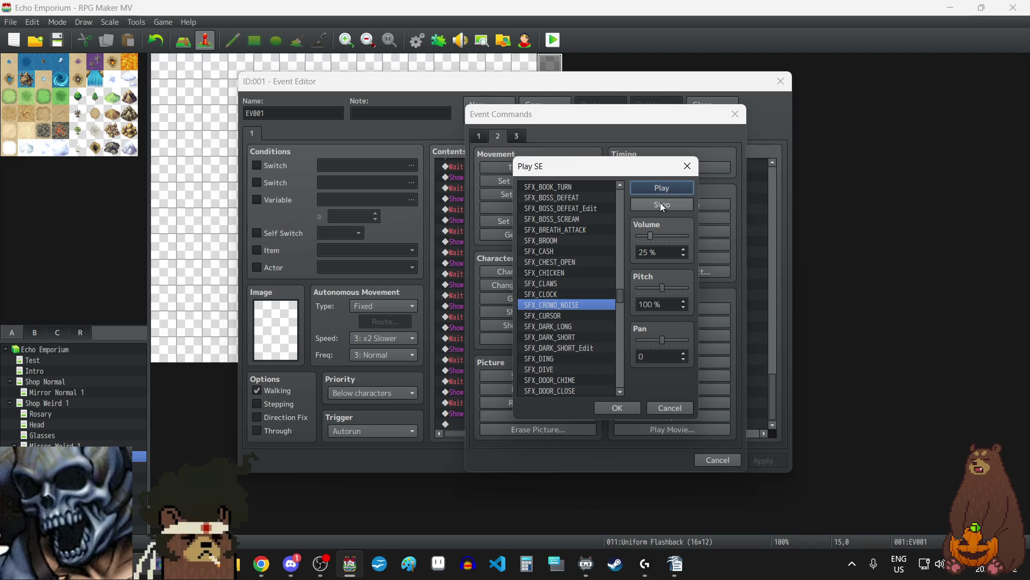
click(661, 204)
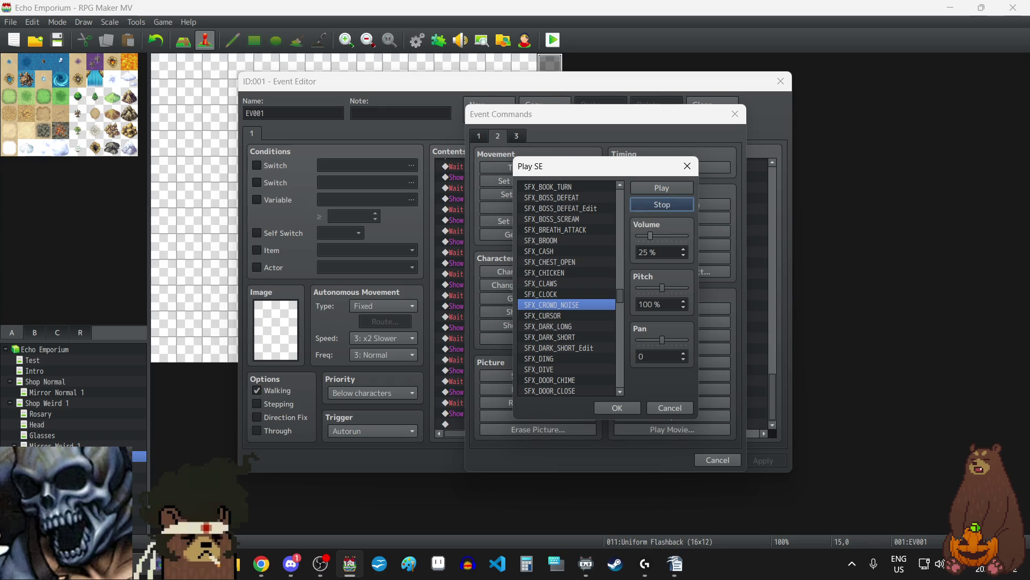
key(alt+Tab)
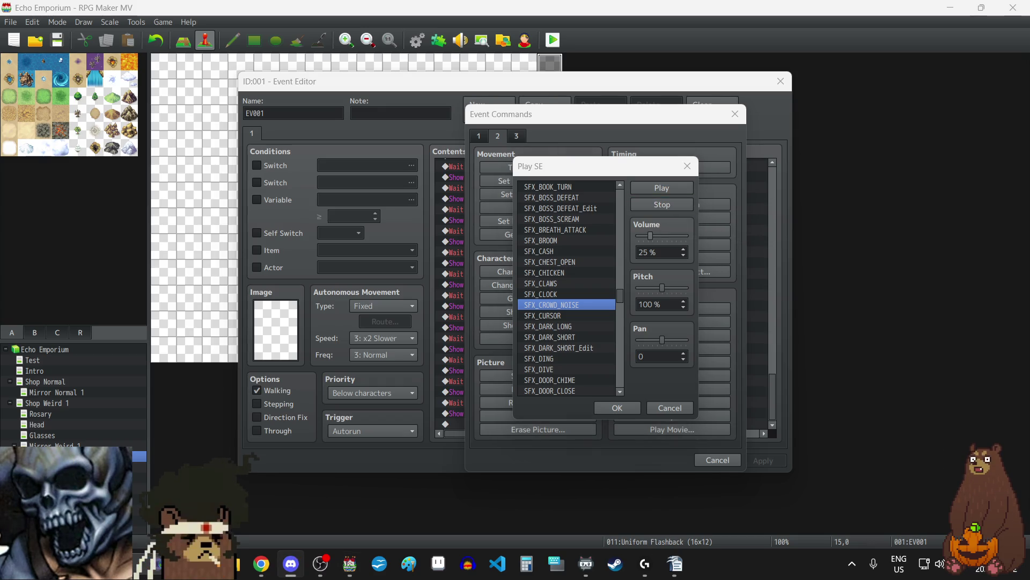
key(alt+Tab)
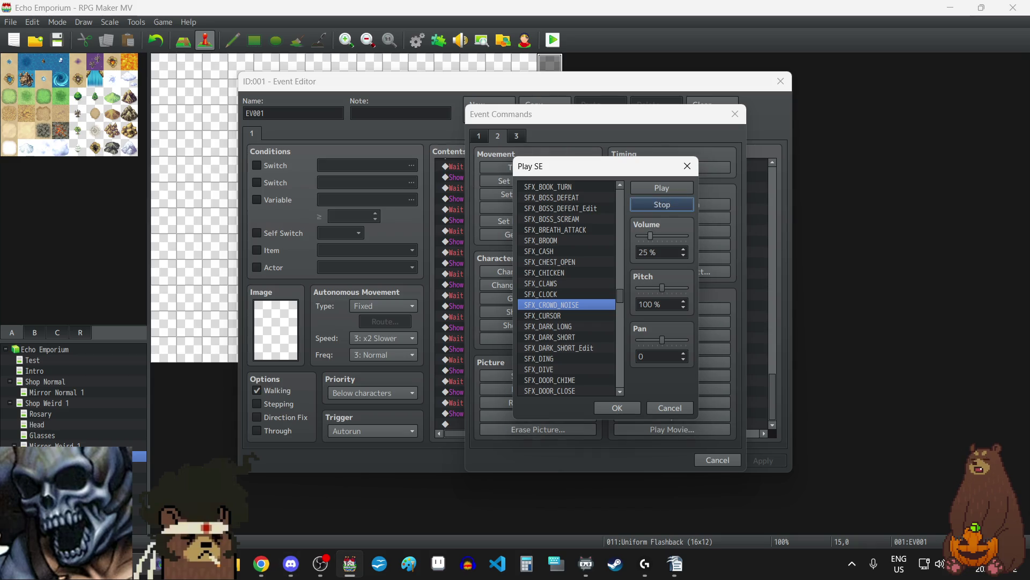
click(577, 314)
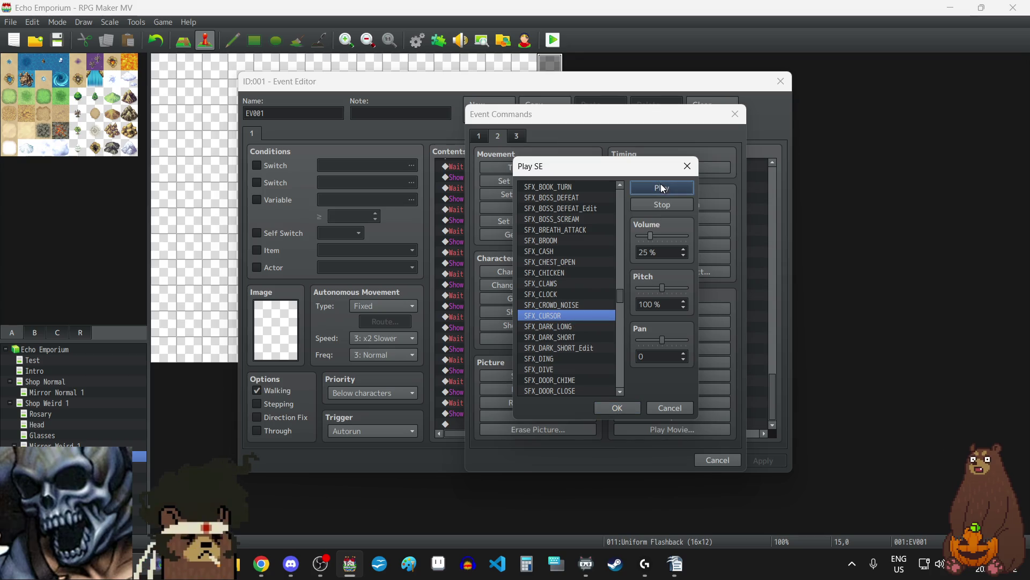
click(665, 203)
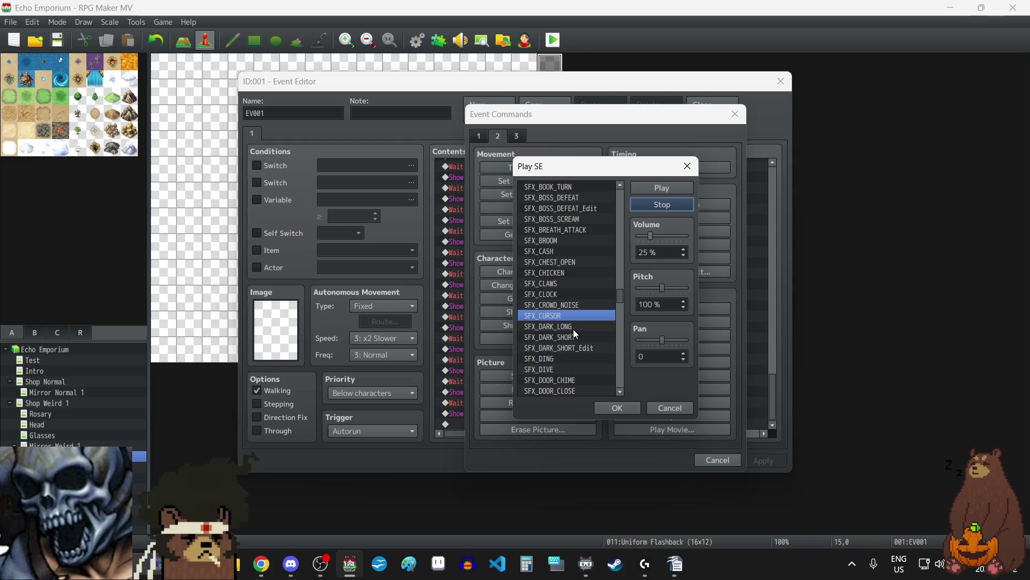
scroll(573, 332, down, 2)
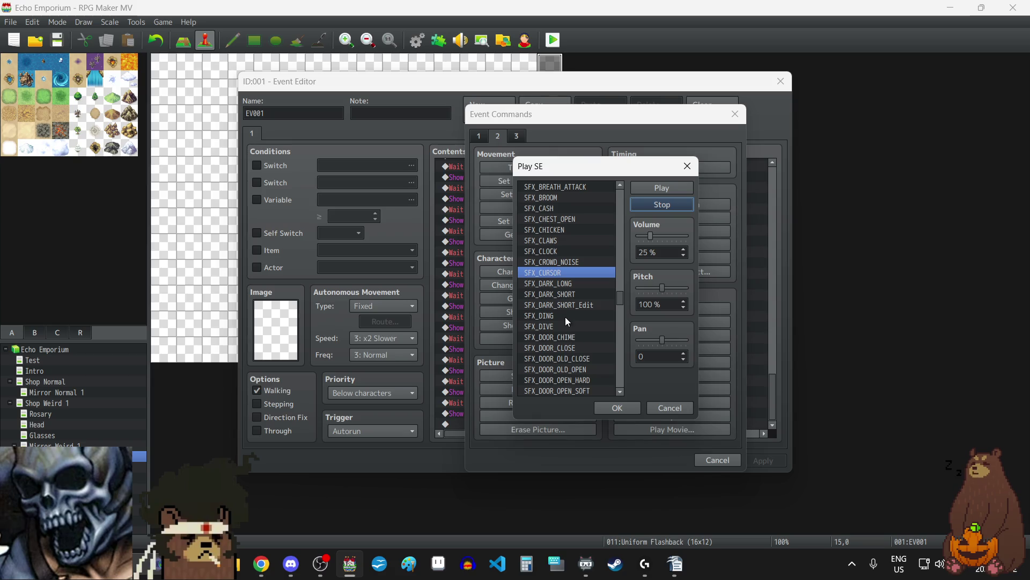
click(565, 315)
click(665, 190)
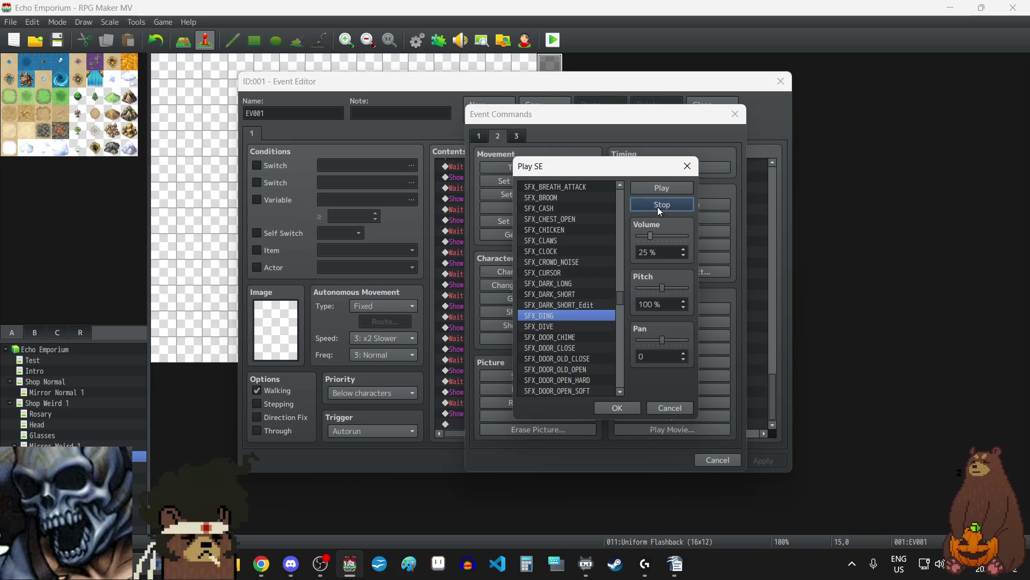
click(561, 331)
scroll(563, 323, down, 1)
click(665, 189)
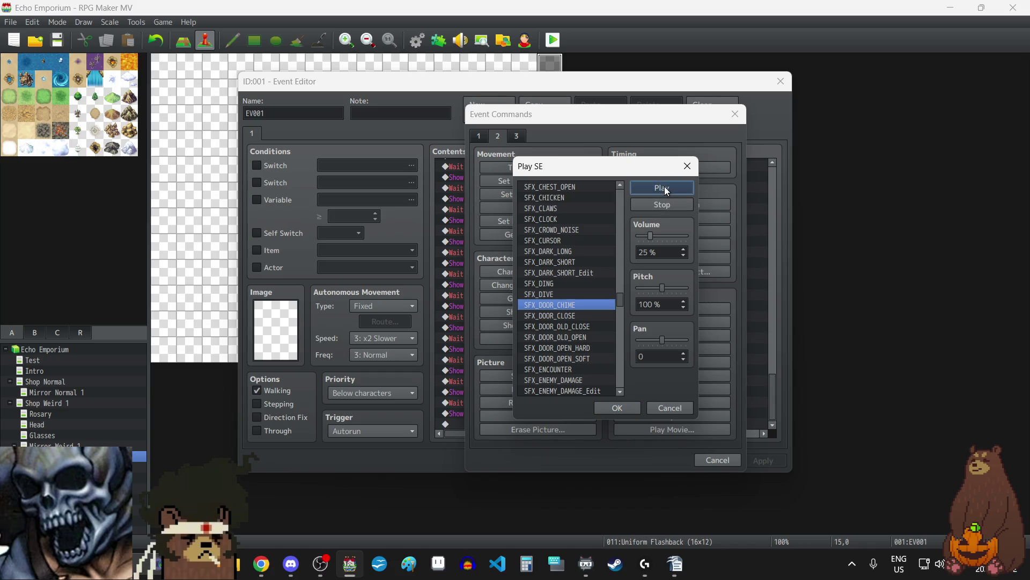
click(665, 204)
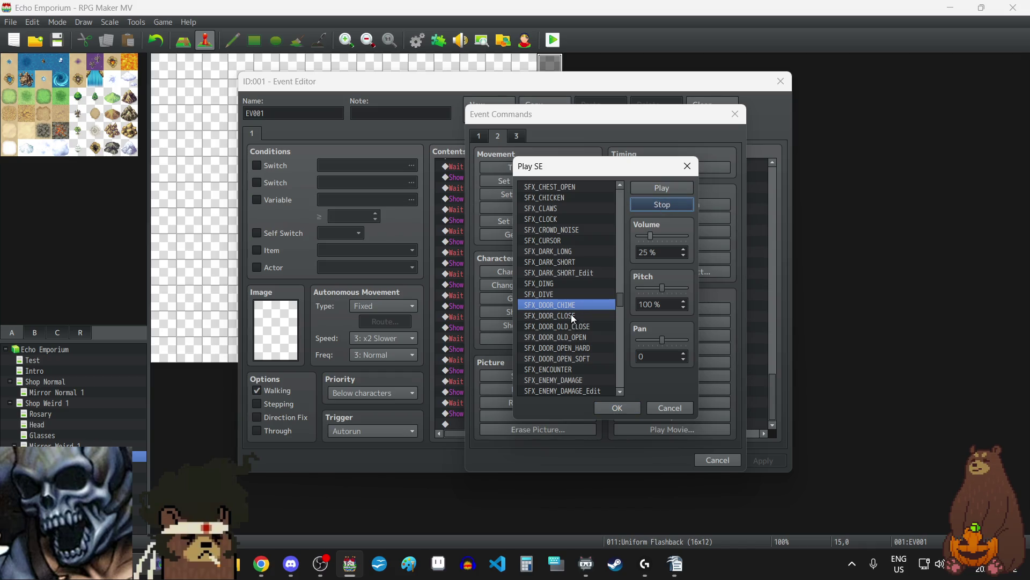
scroll(572, 316, down, 3)
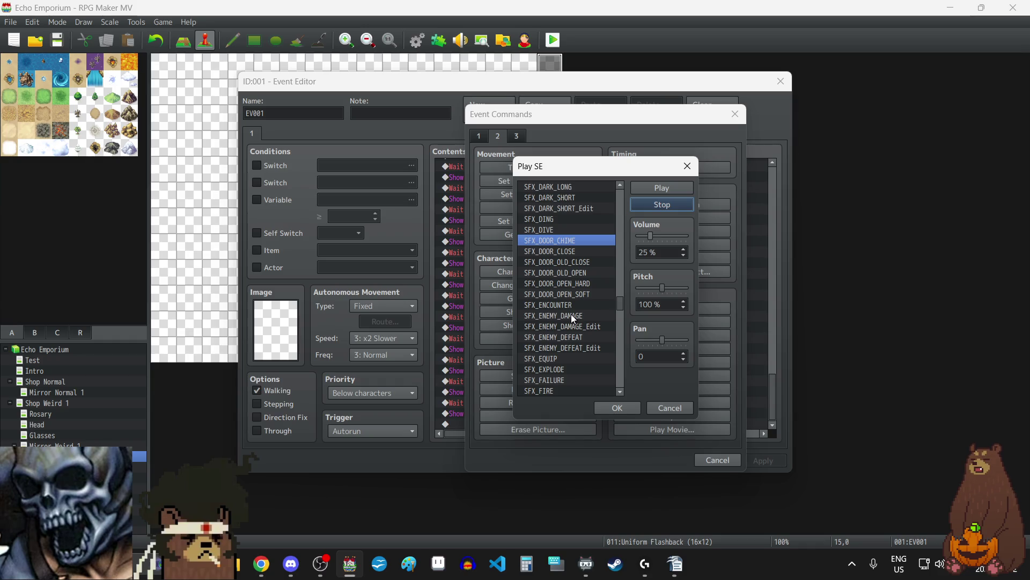
scroll(571, 314, down, 1)
scroll(571, 314, down, 1)
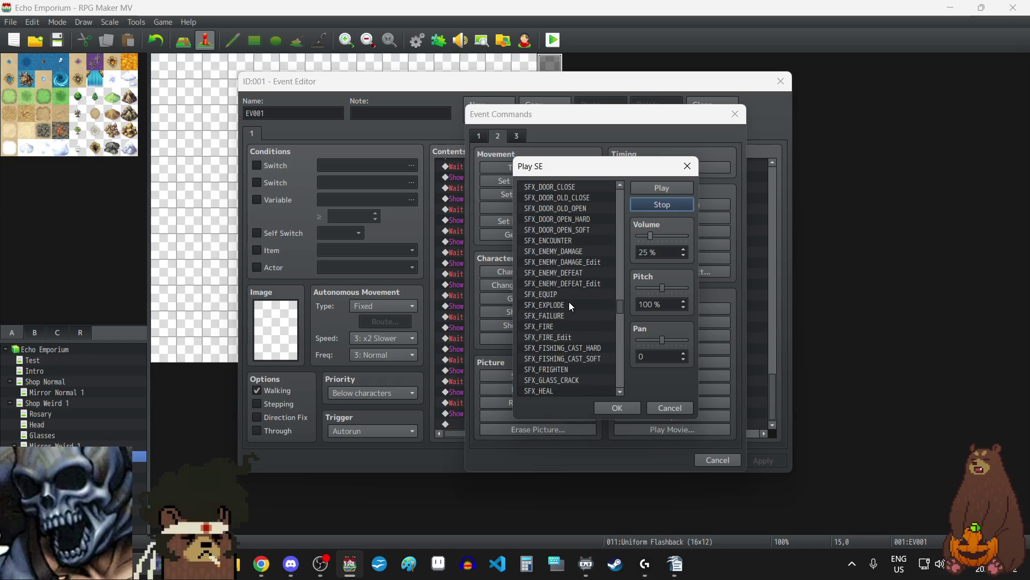
- Audition the SFX_EQUIP and SFX_FRIGHTEN sound effects
click(569, 295)
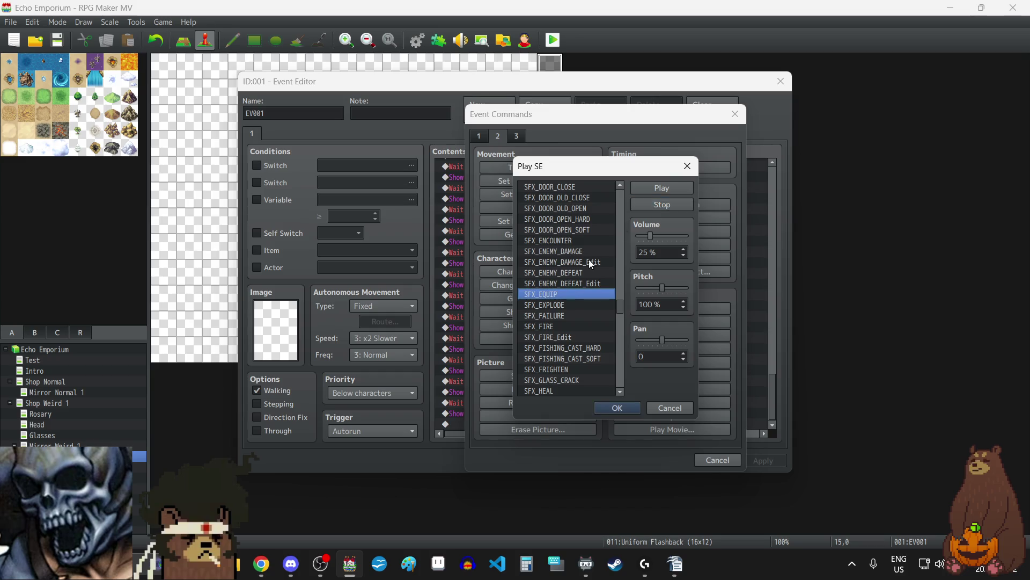
click(660, 206)
scroll(580, 294, down, 2)
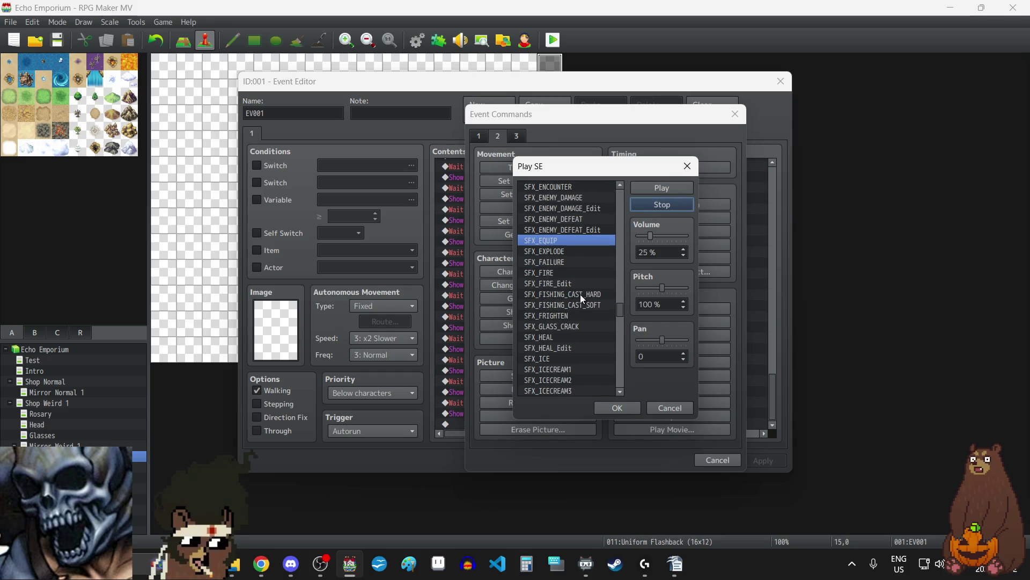
scroll(580, 294, down, 2)
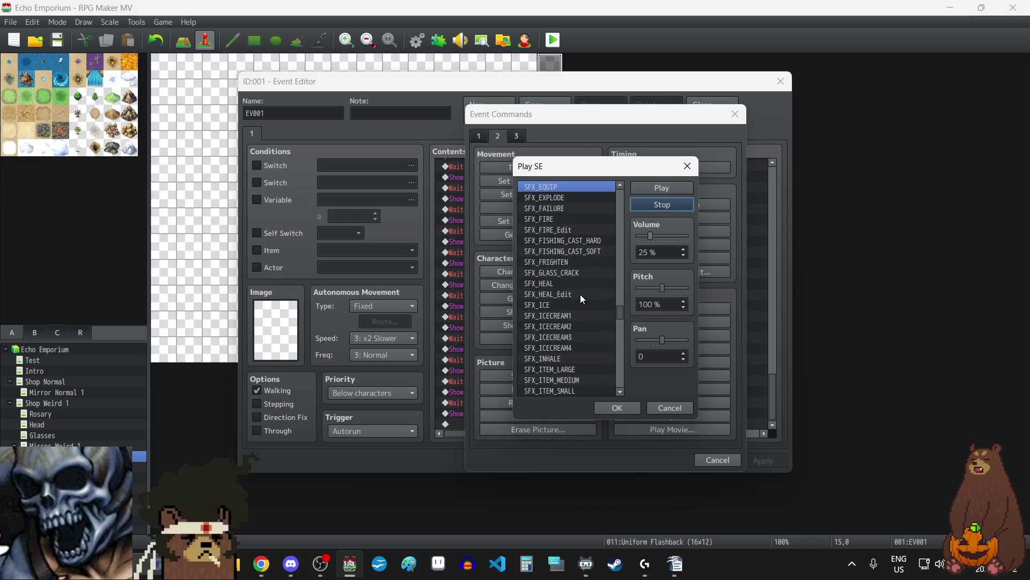
click(567, 262)
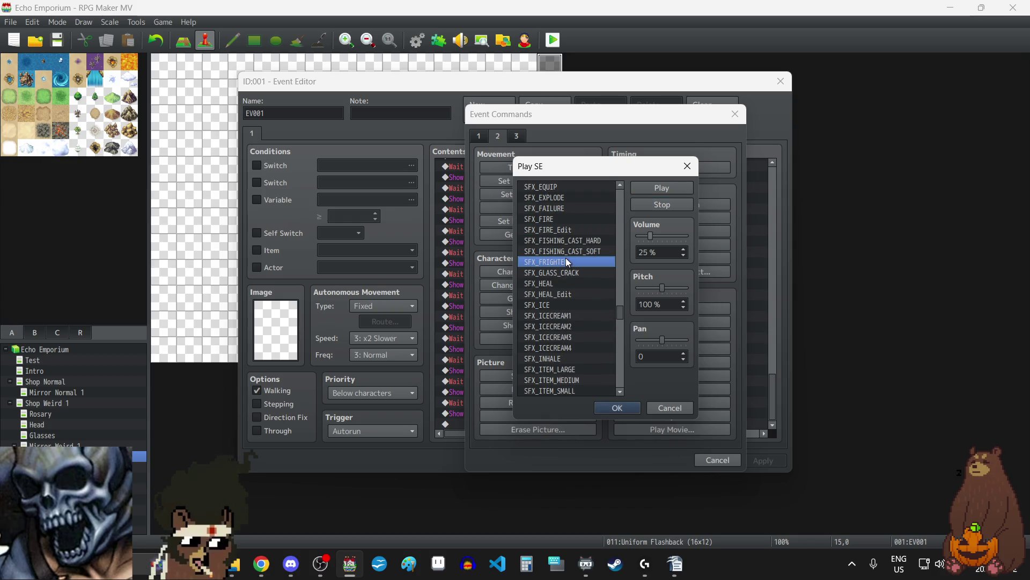
click(671, 188)
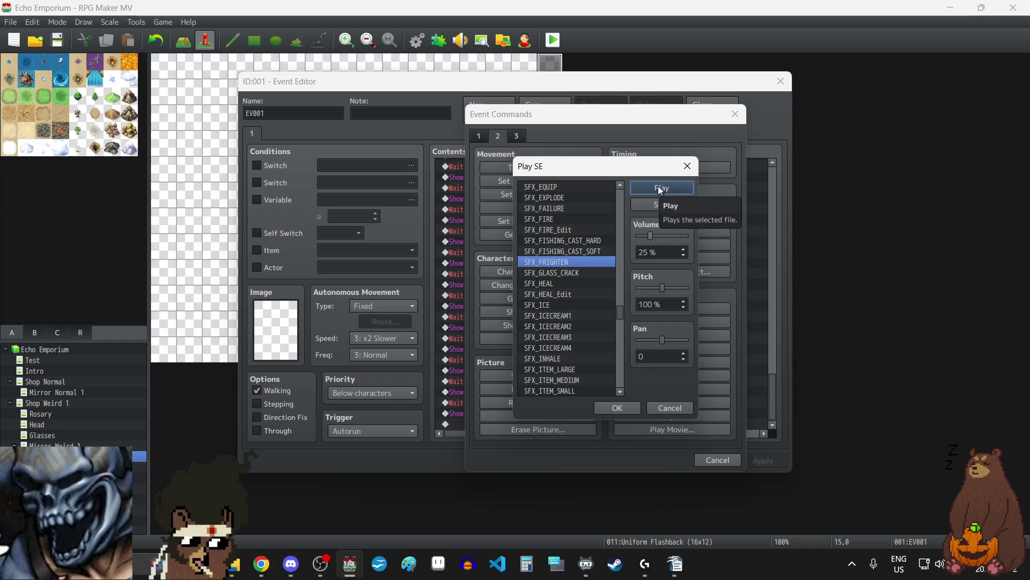
click(660, 190)
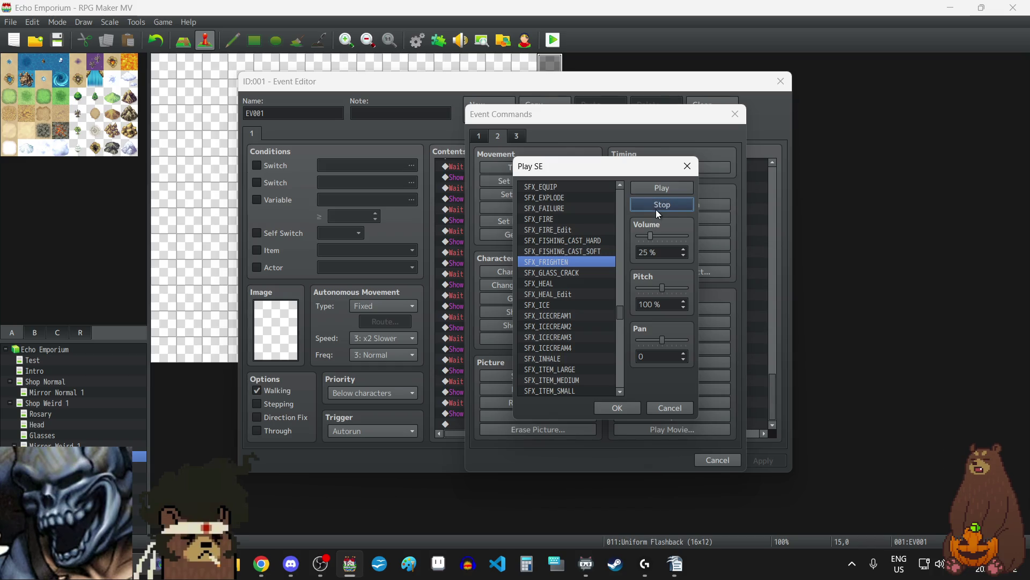
- Preview SFX_GLASS_CRACK at different pitches, including 150%, 50% and 80%
click(555, 272)
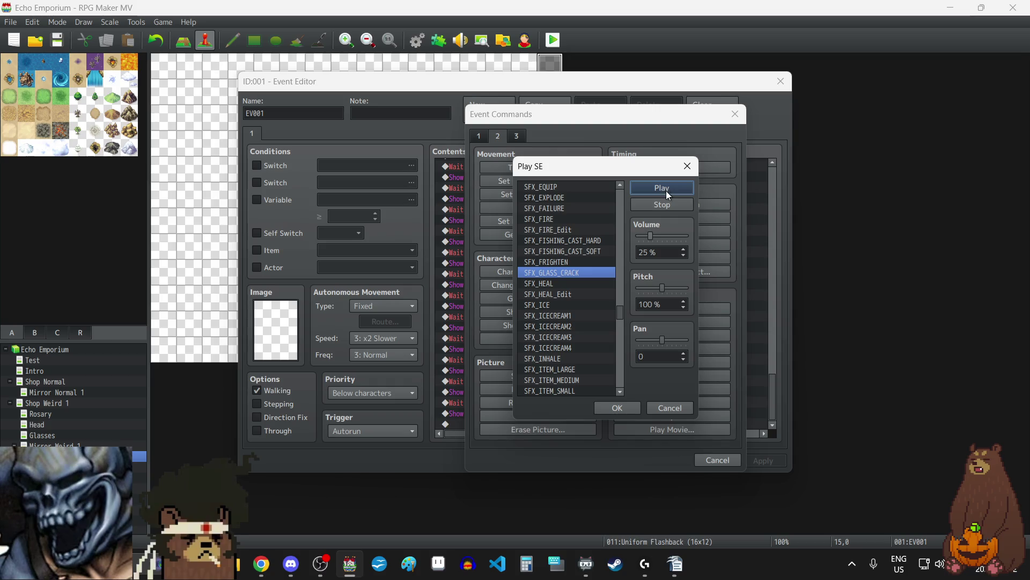
mouse_move(663, 288)
mouse_down()
mouse_move(699, 288)
mouse_move(633, 291)
mouse_up()
click(671, 188)
click(673, 184)
drag(640, 291, 664, 292)
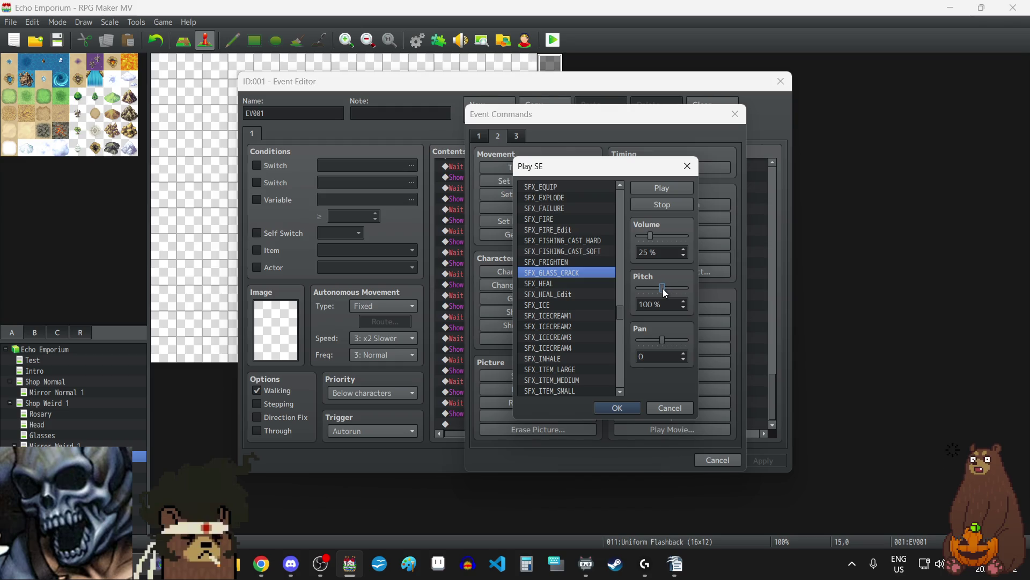
click(669, 192)
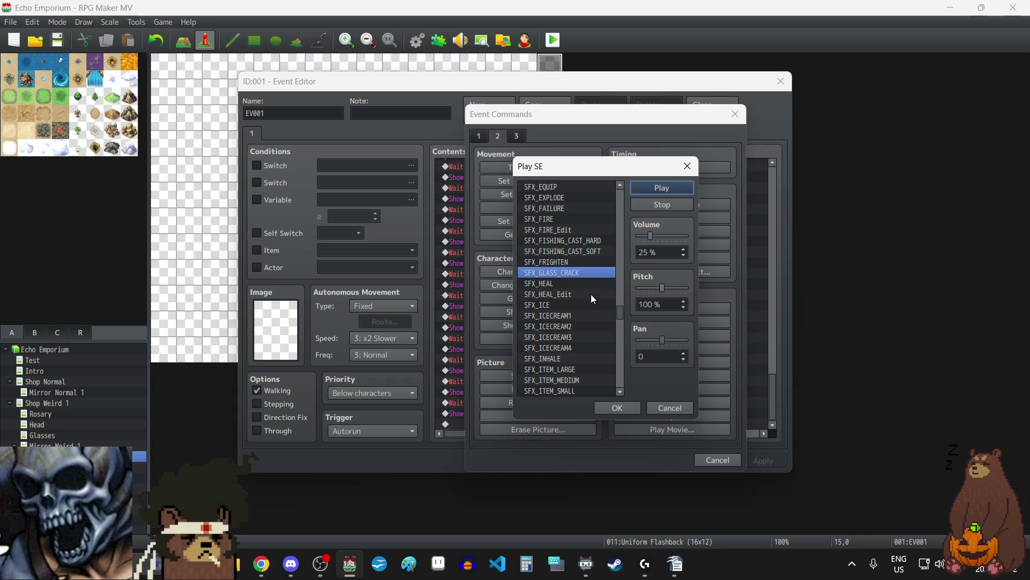
- Try SFX_POT_BREAK, SFX_PLAYER_DAMAGE and preview SFX_PLAYER_DEFEAT
scroll(591, 295, down, 2)
scroll(591, 294, down, 3)
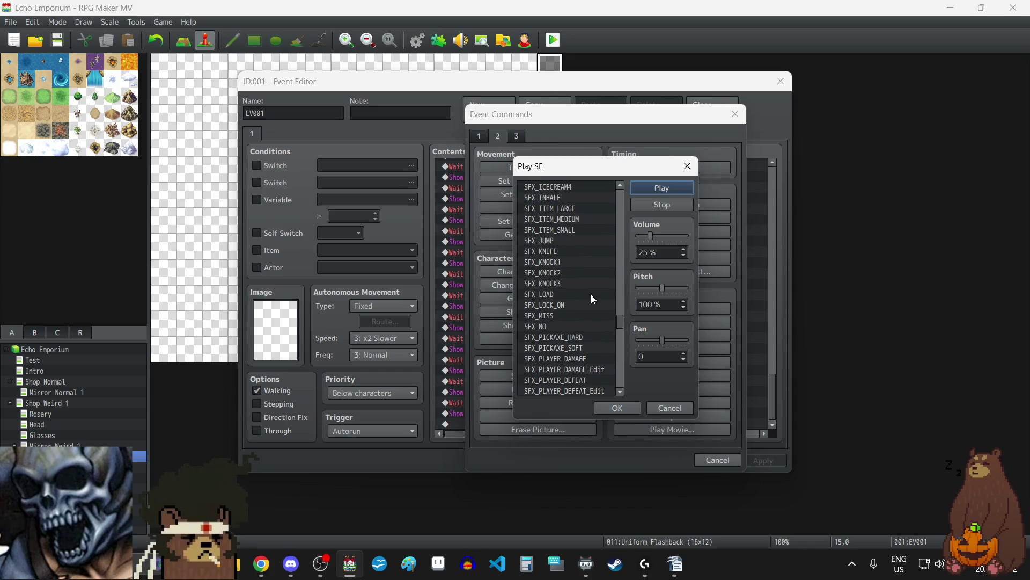
scroll(590, 294, down, 2)
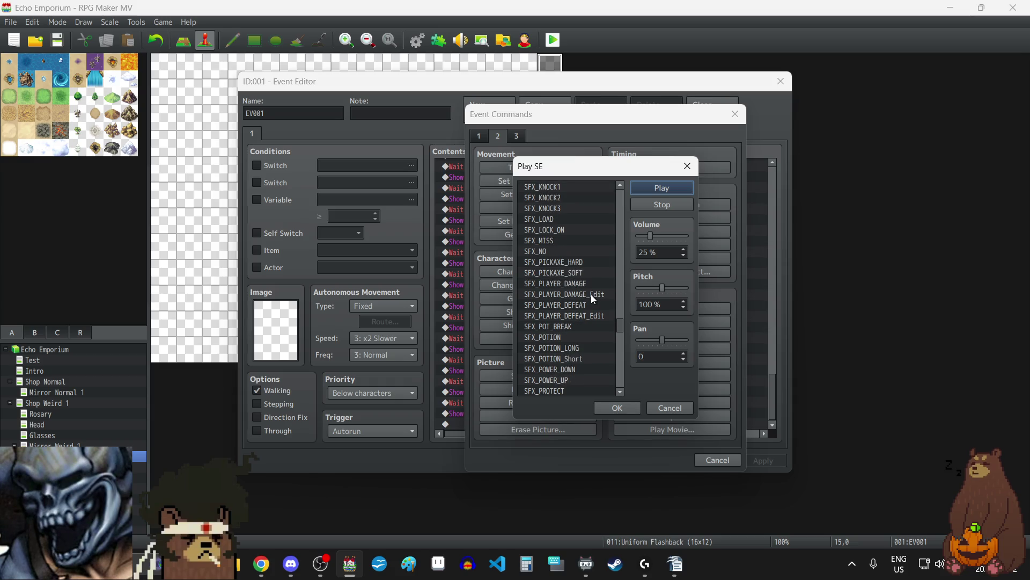
click(563, 330)
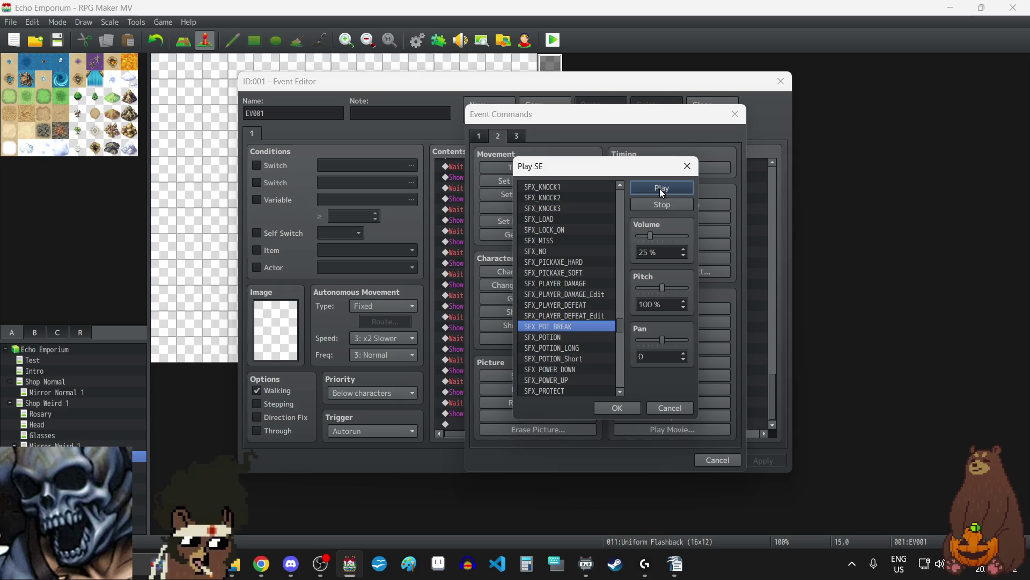
click(581, 284)
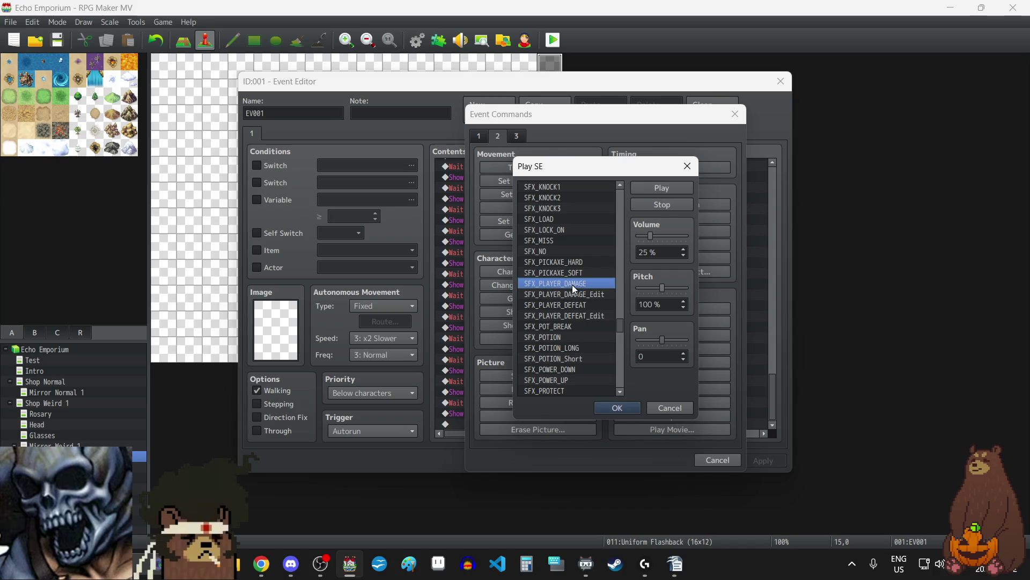
click(577, 305)
click(644, 190)
- Audition the SFX_PROTECT sound effect
scroll(575, 317, down, 2)
scroll(575, 316, down, 1)
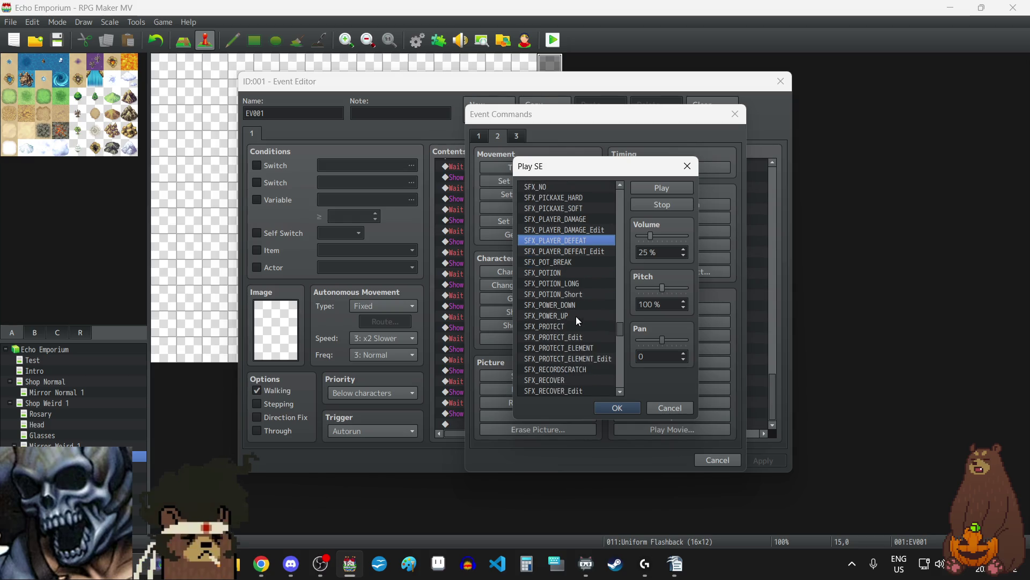
scroll(577, 320, down, 3)
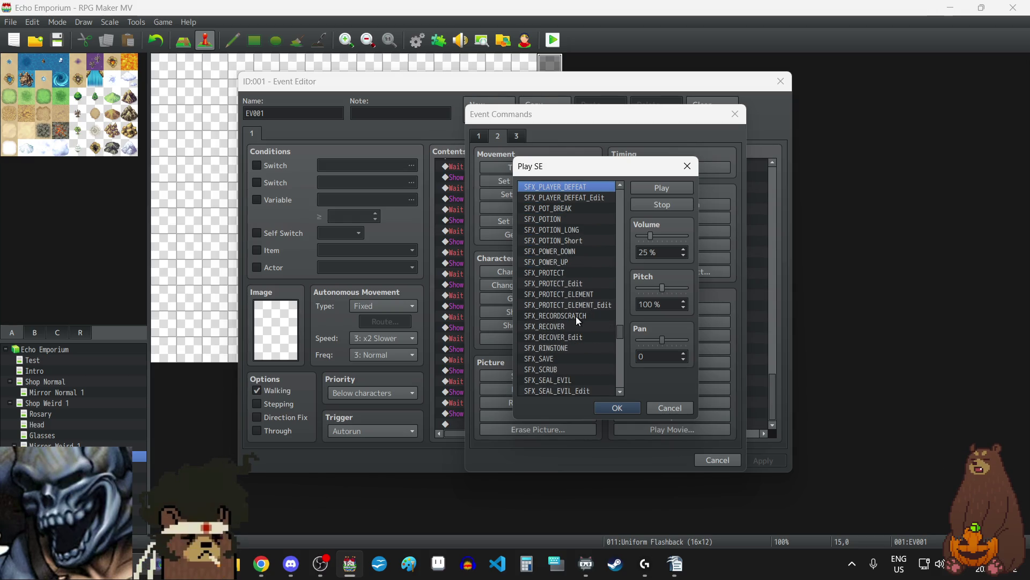
click(576, 271)
click(661, 186)
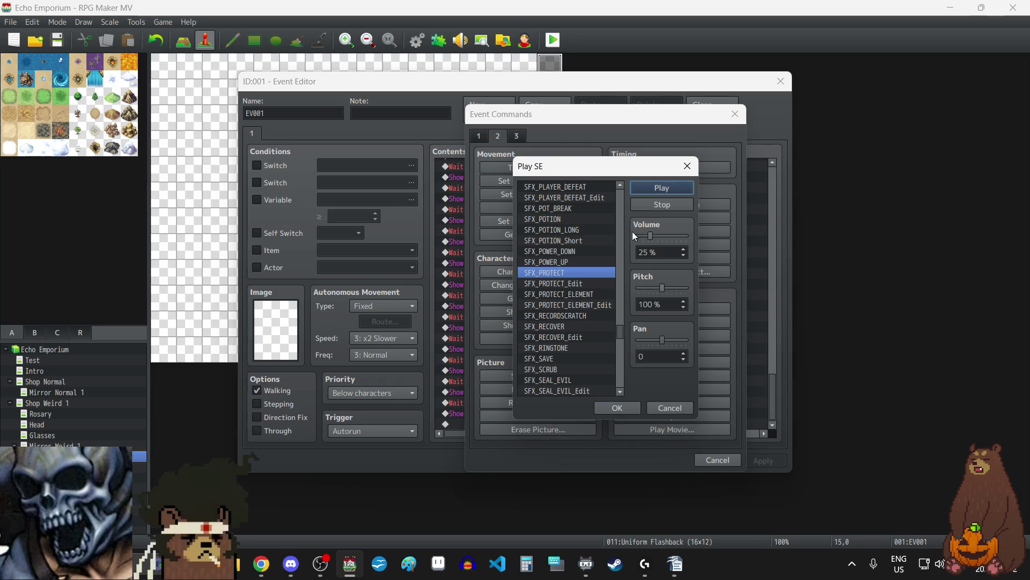
click(655, 203)
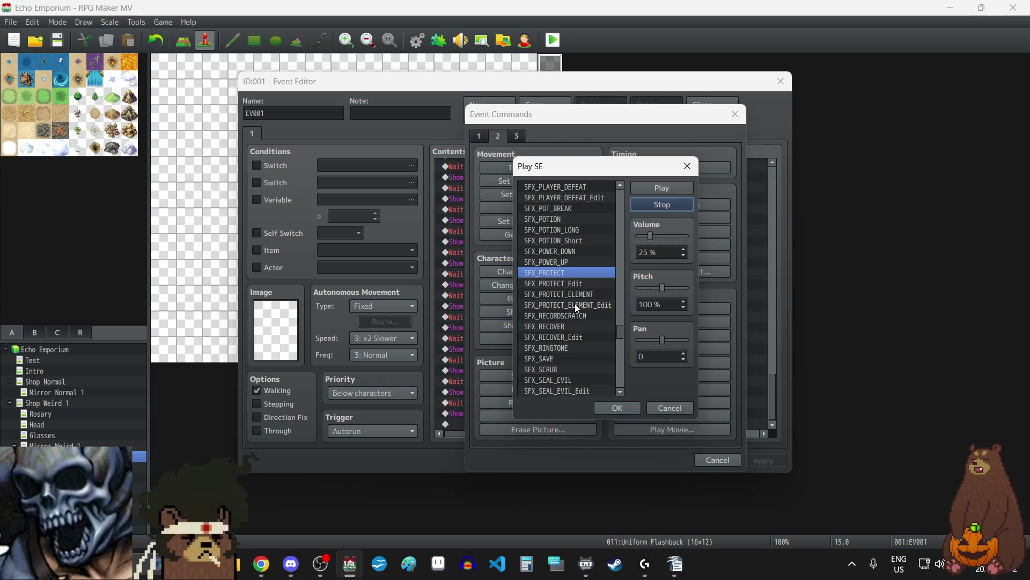
- Preview SFX_SAVE and select SFX_SHOVEL
scroll(575, 304, down, 2)
scroll(575, 304, down, 1)
click(563, 291)
click(665, 190)
scroll(577, 317, down, 2)
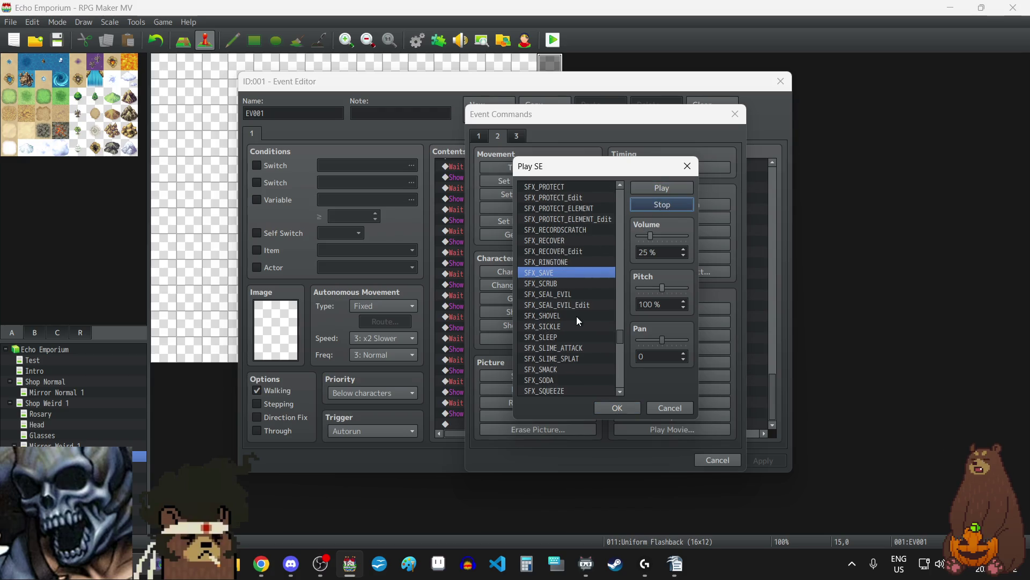
click(563, 295)
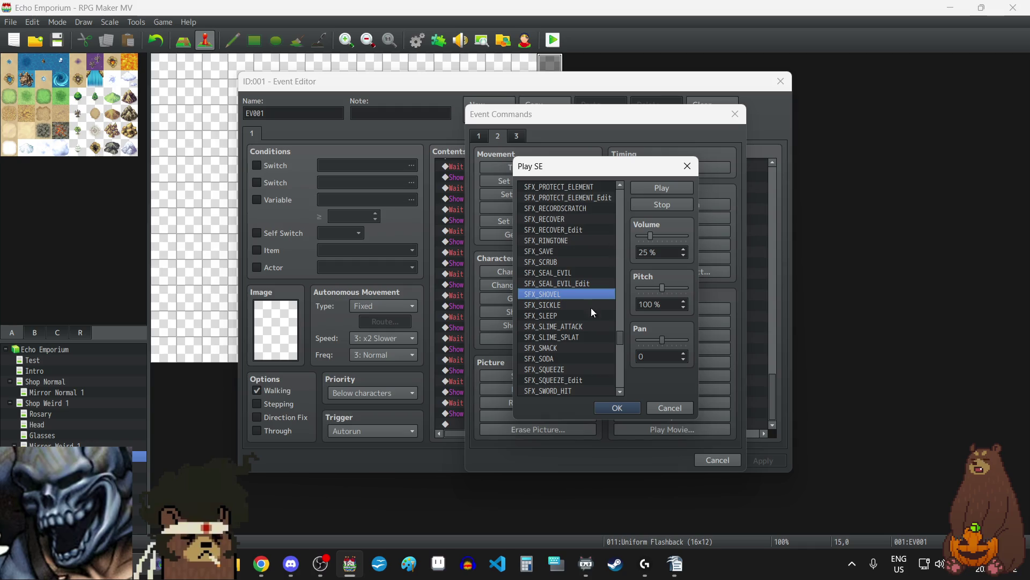
- Audition the SFX_WING_FLAP sound effect near the end of the list
scroll(566, 344, down, 1)
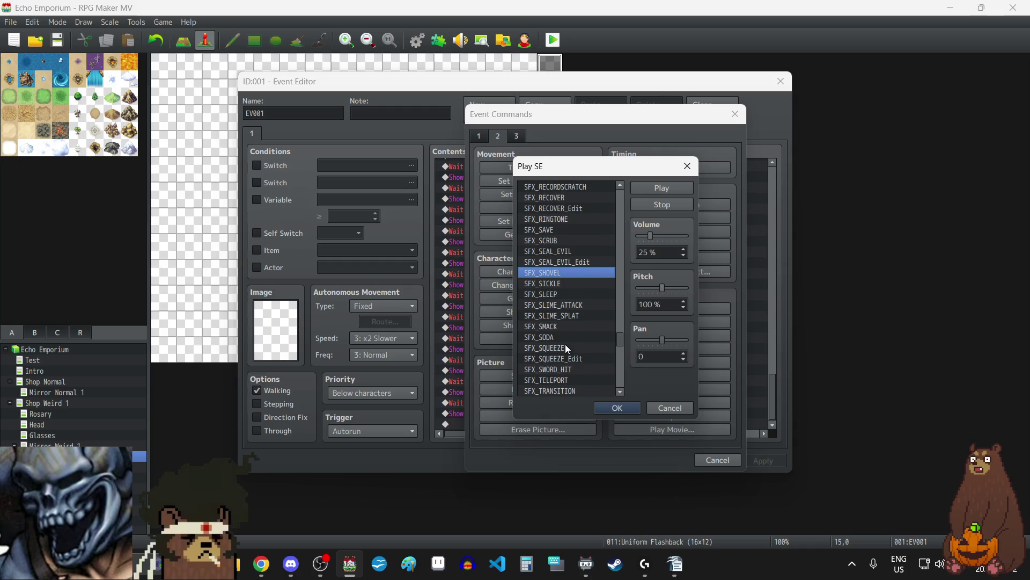
scroll(575, 332, down, 1)
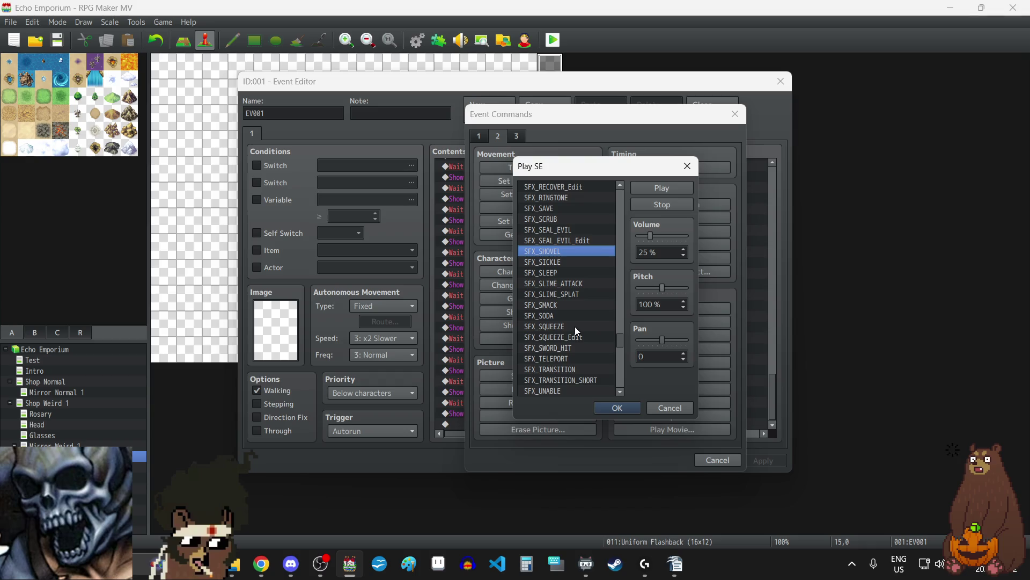
scroll(572, 347, down, 2)
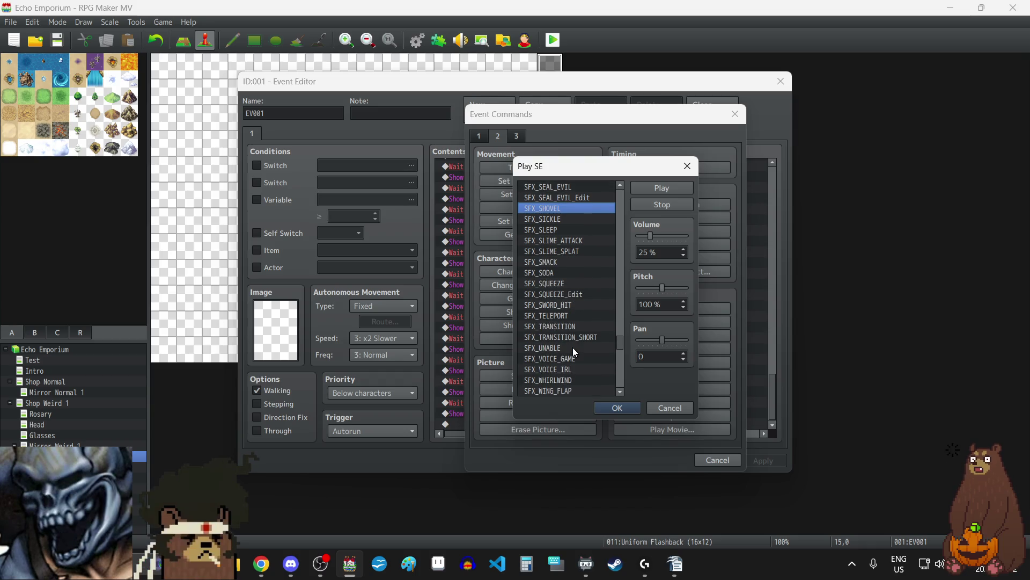
scroll(572, 347, down, 1)
scroll(572, 346, down, 1)
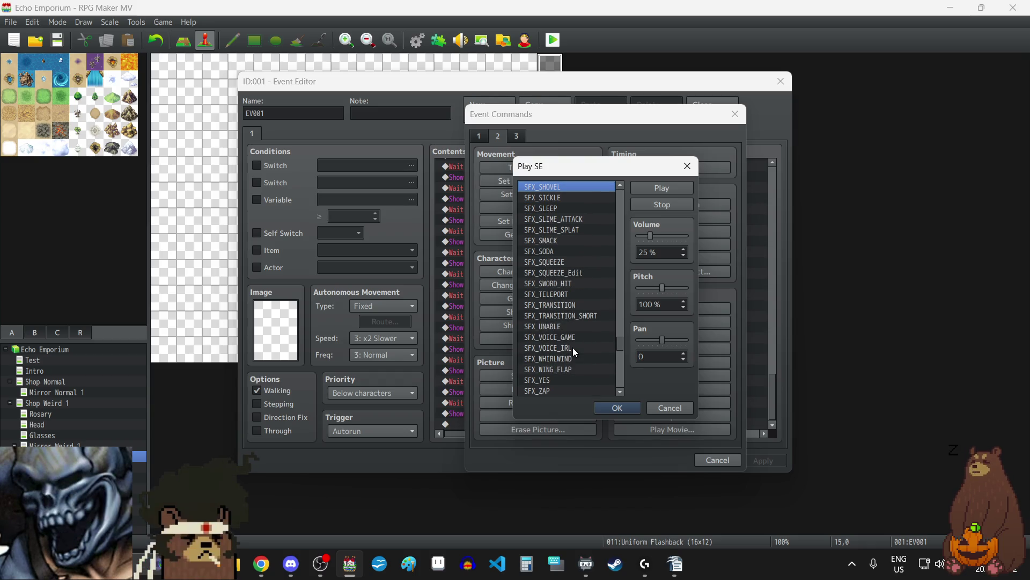
scroll(572, 346, down, 1)
click(572, 347)
click(665, 189)
click(646, 202)
- Choose SFX_GLASS_CRACK, preview it, and add it to the event at 25% volume
scroll(596, 293, up, 5)
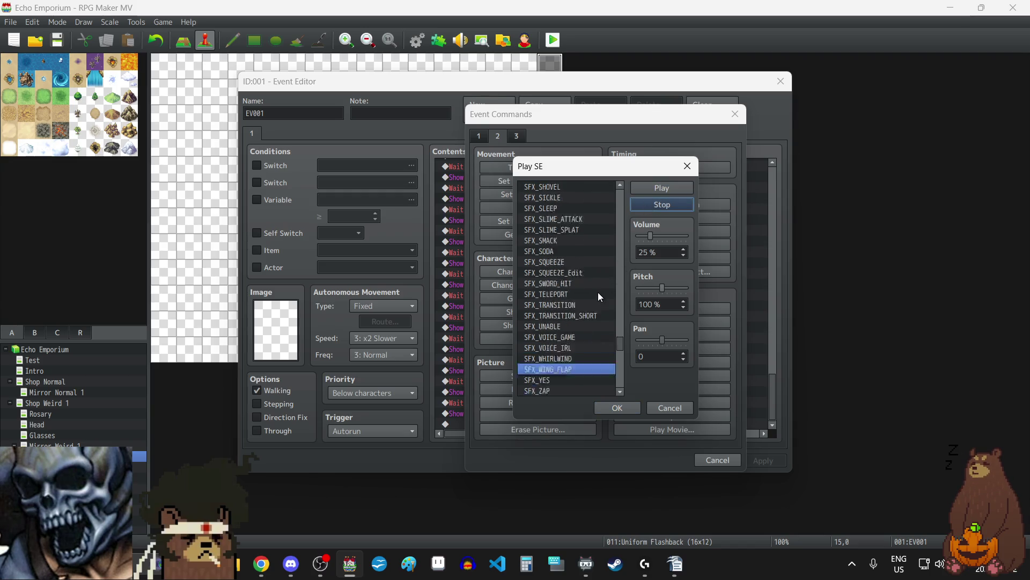
scroll(589, 290, up, 15)
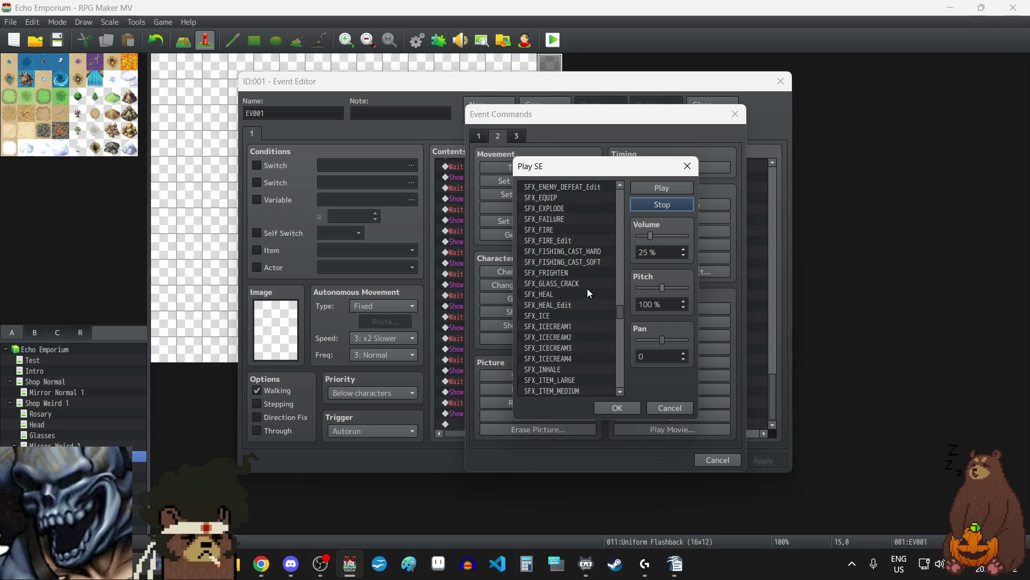
scroll(587, 287, down, 3)
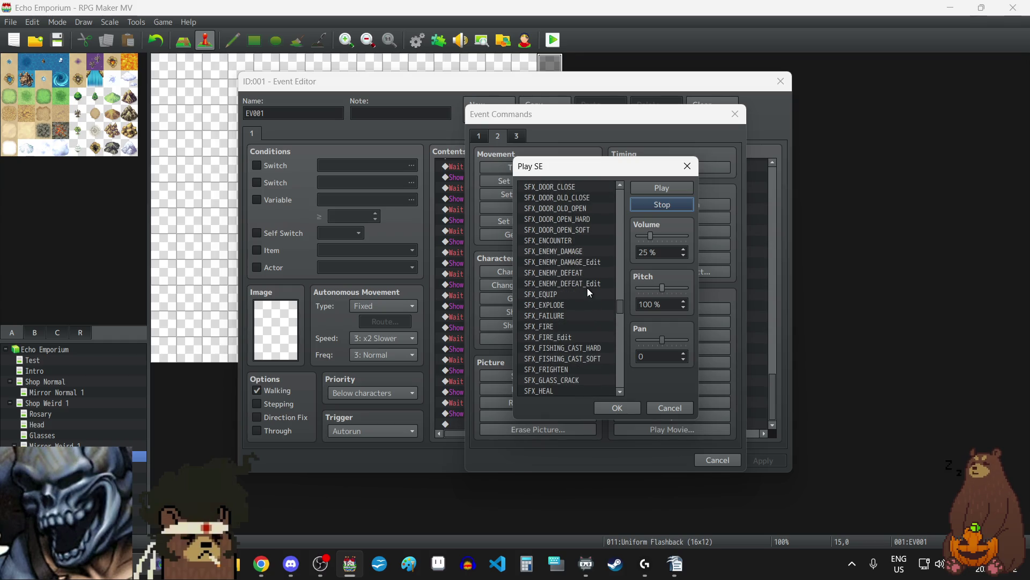
click(566, 338)
click(661, 186)
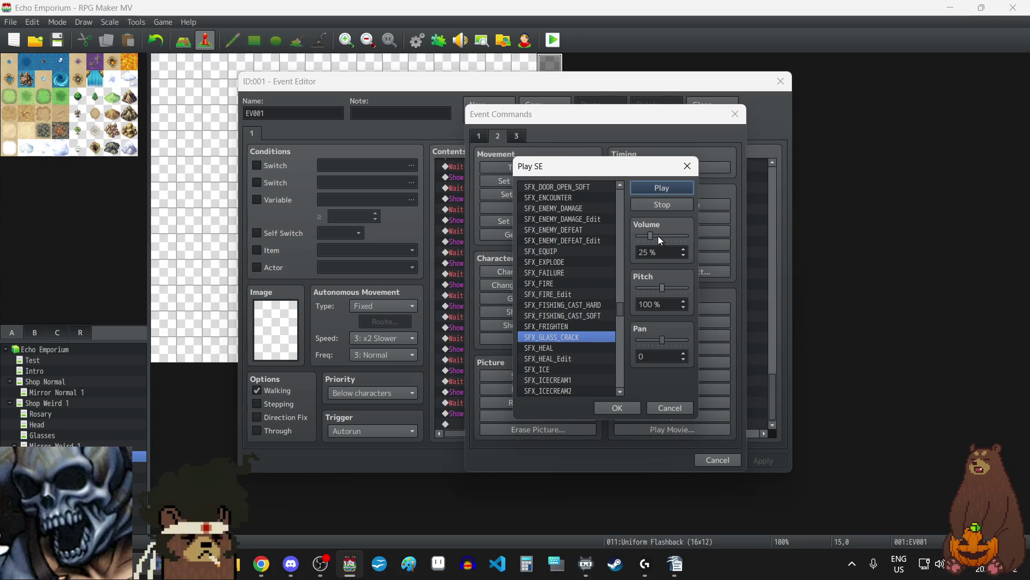
click(667, 203)
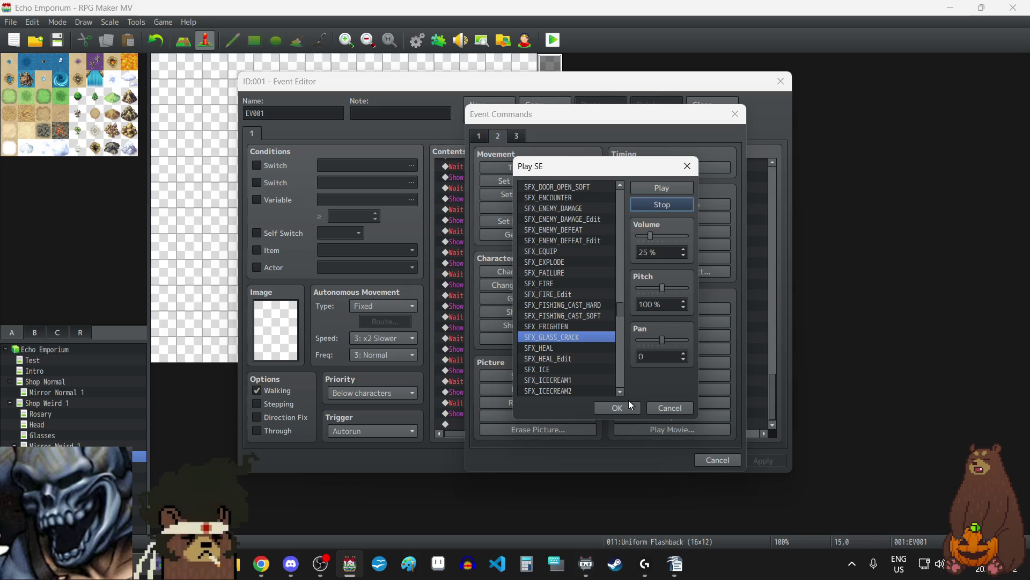
click(629, 404)
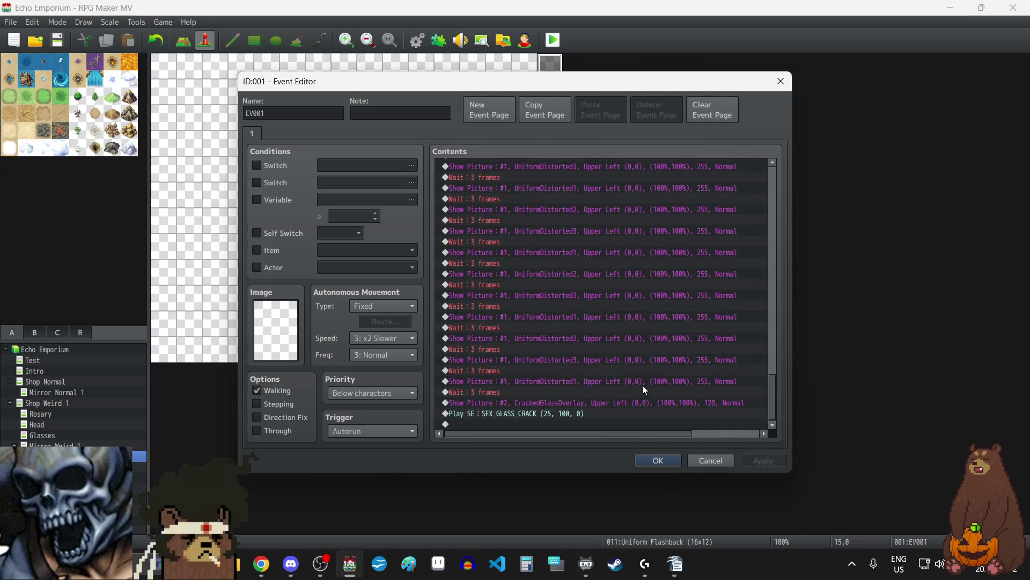
- Change the SFX_GLASS_CRACK command's pan to -40, preview it, and apply to EV001
click(576, 417)
double_click(575, 416)
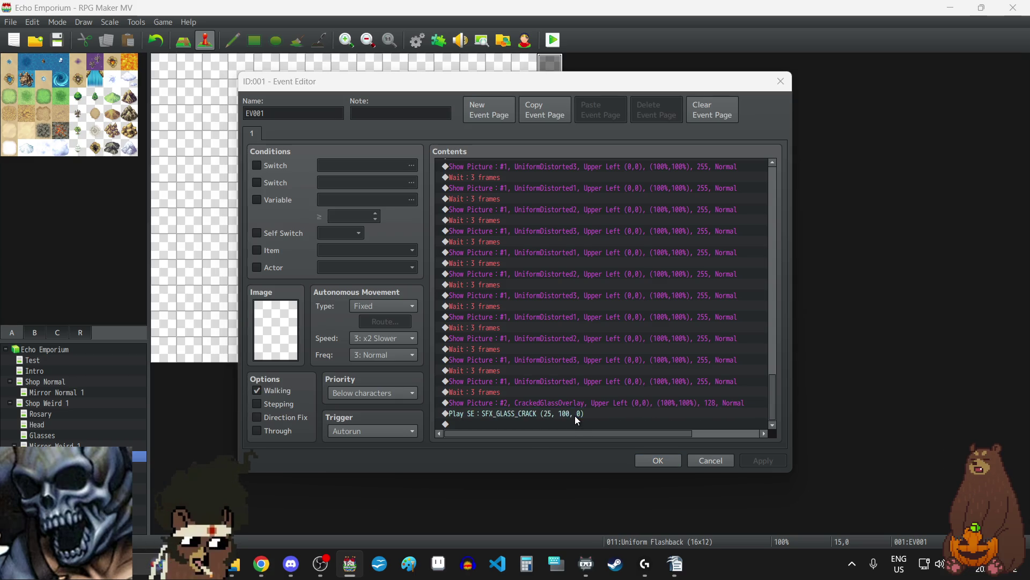
click(683, 360)
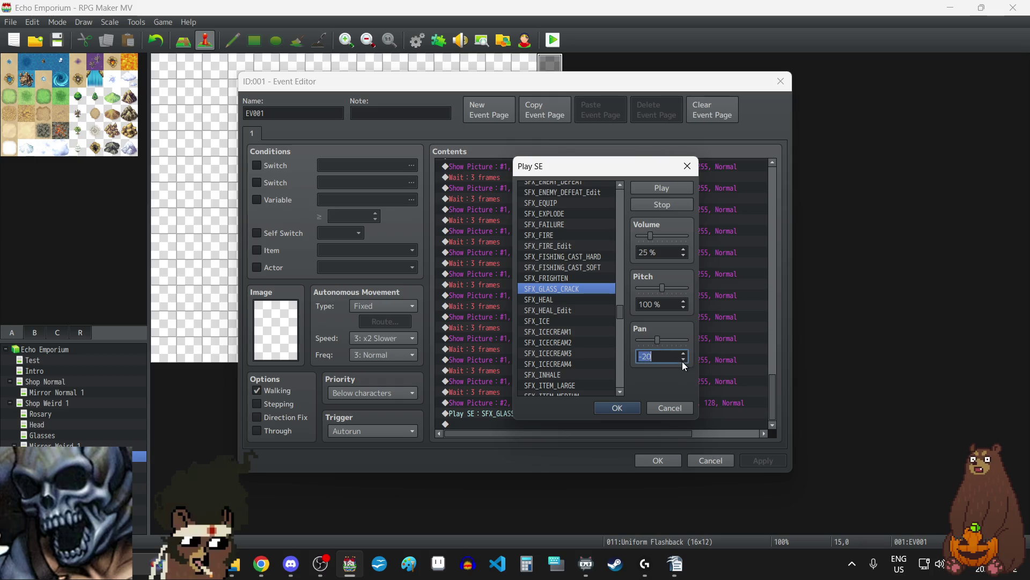
click(683, 360)
click(665, 188)
click(665, 207)
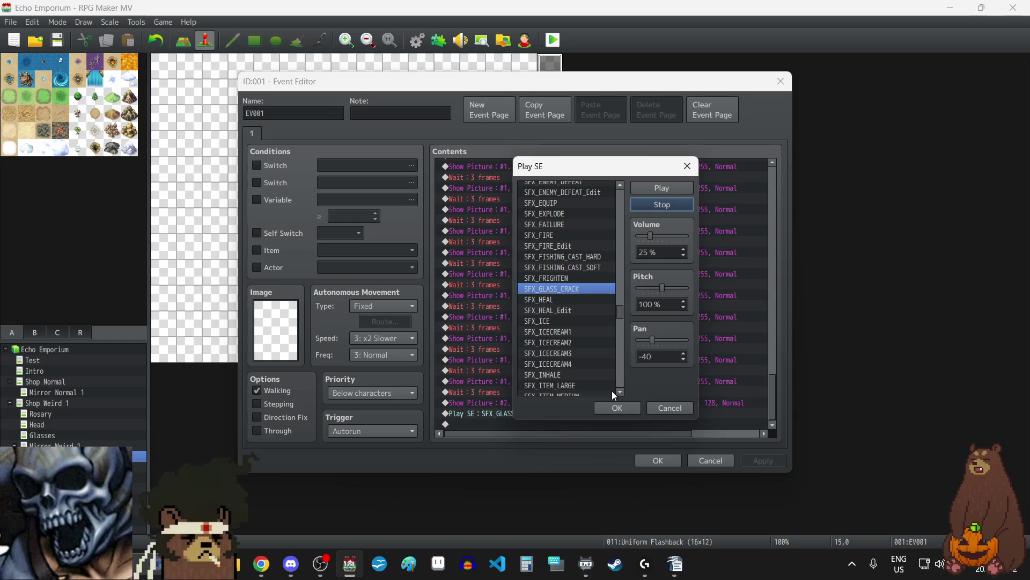
click(616, 408)
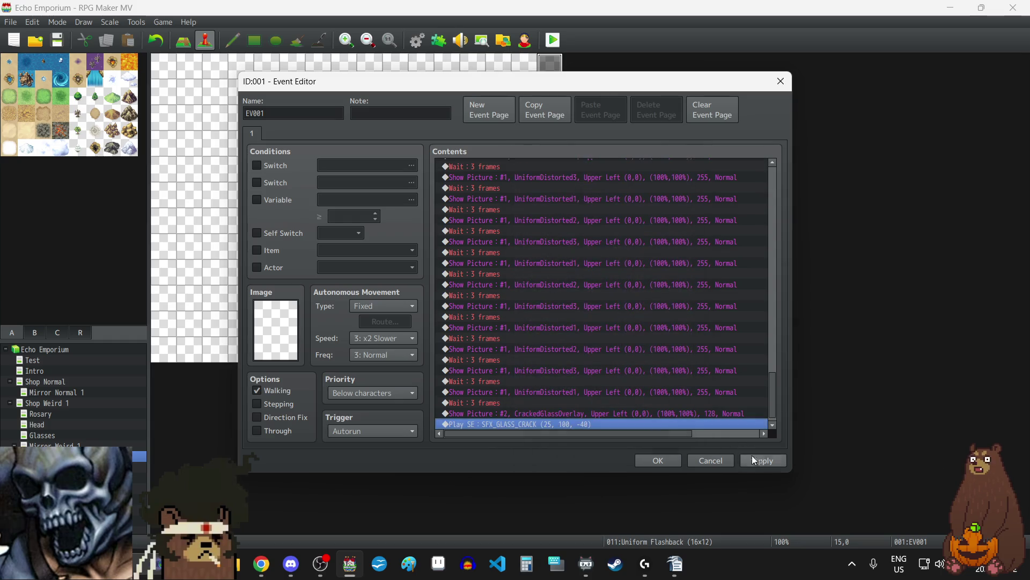
click(753, 458)
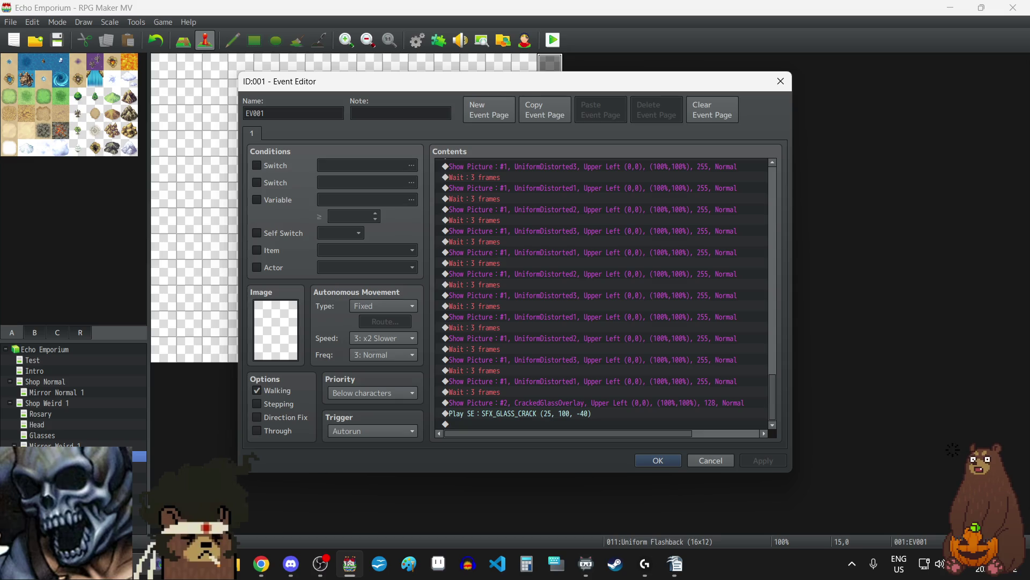
key(alt+Tab)
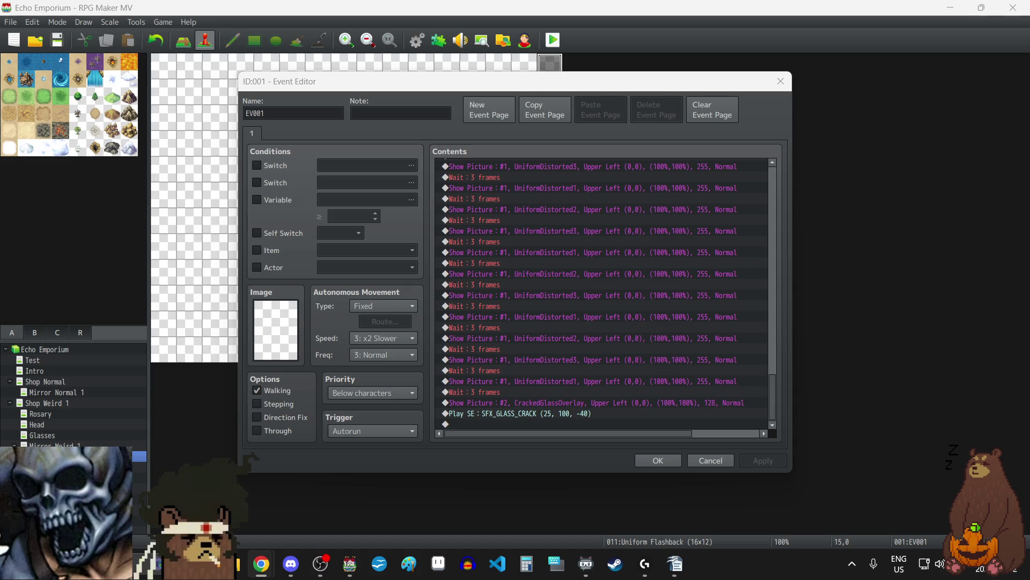
key(alt+Tab)
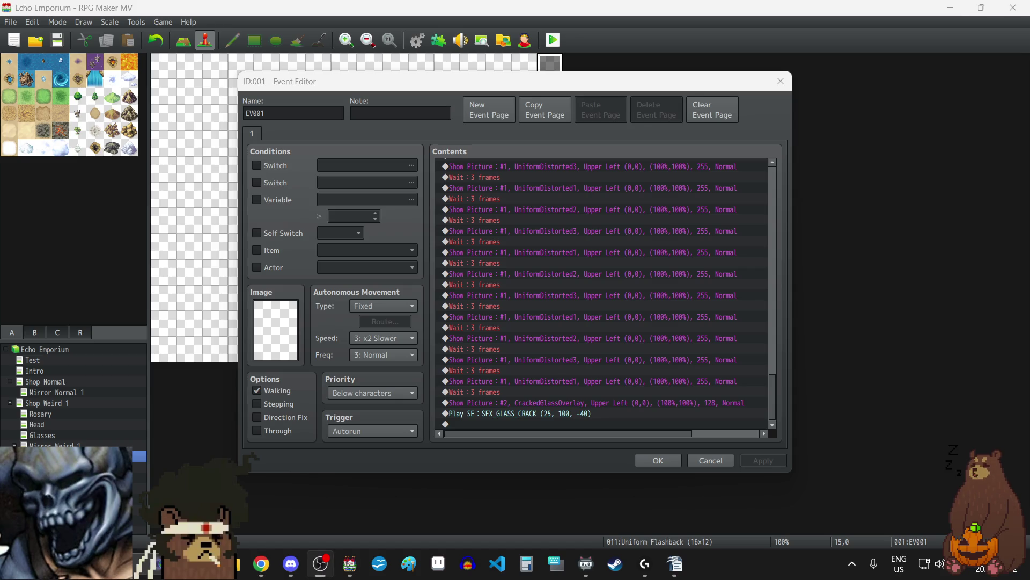
click(645, 421)
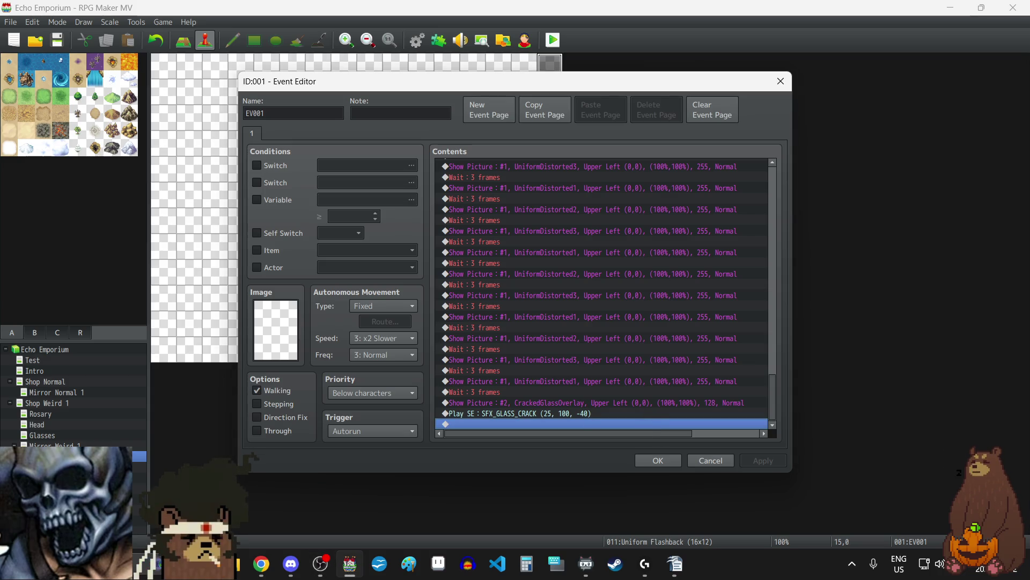
key(alt+Tab)
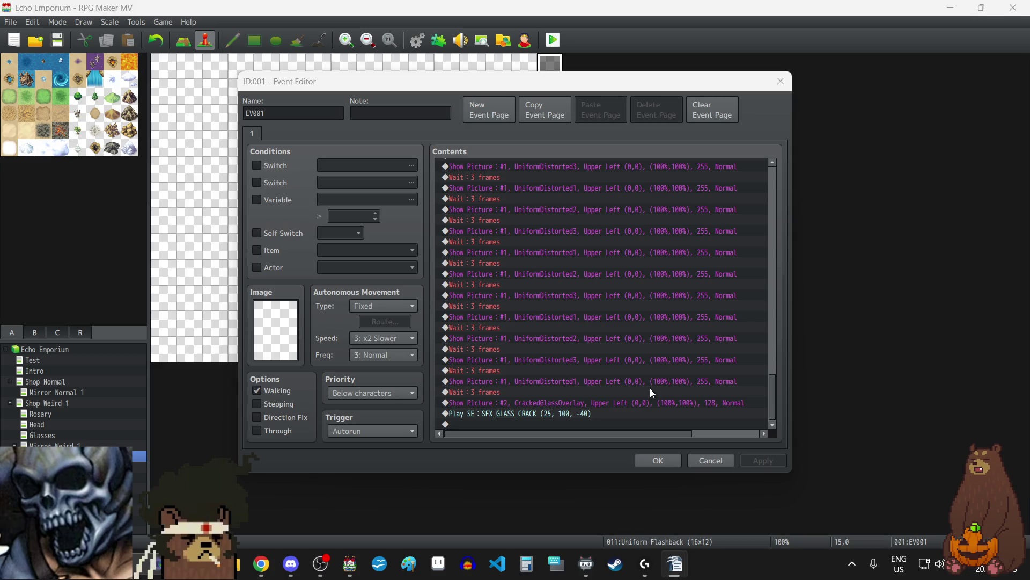
scroll(650, 389, up, 5)
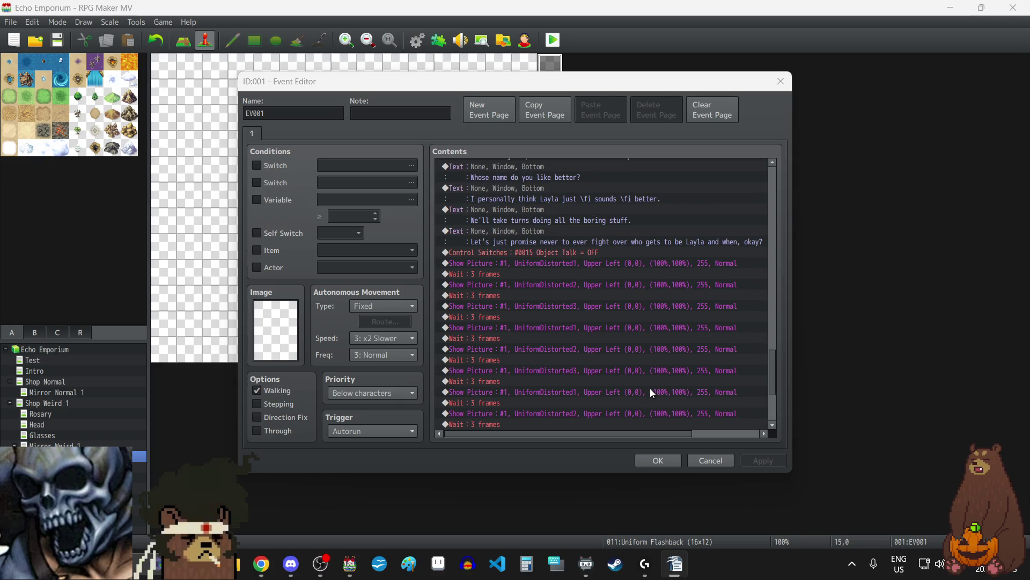
scroll(649, 388, down, 5)
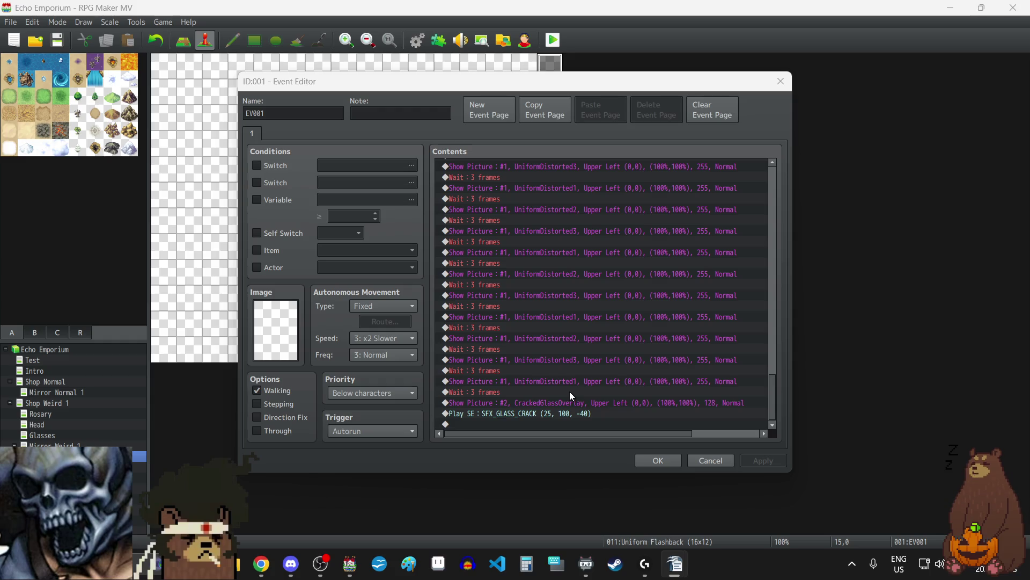
scroll(569, 391, up, 6)
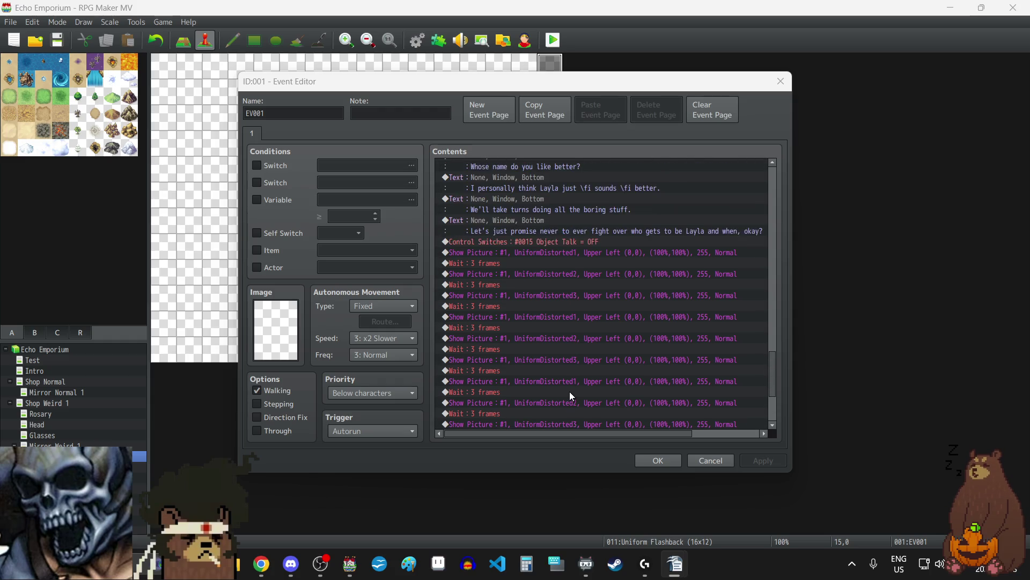
scroll(663, 304, down, 1)
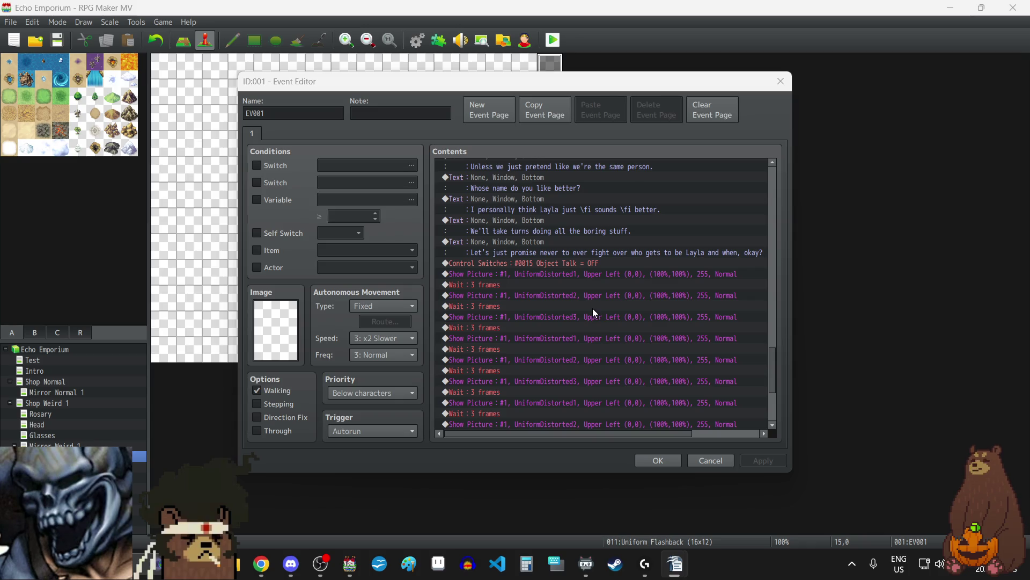
- Insert a Show Picture #3 command using the ALLOFTHIS1 image at opacity 255
double_click(551, 337)
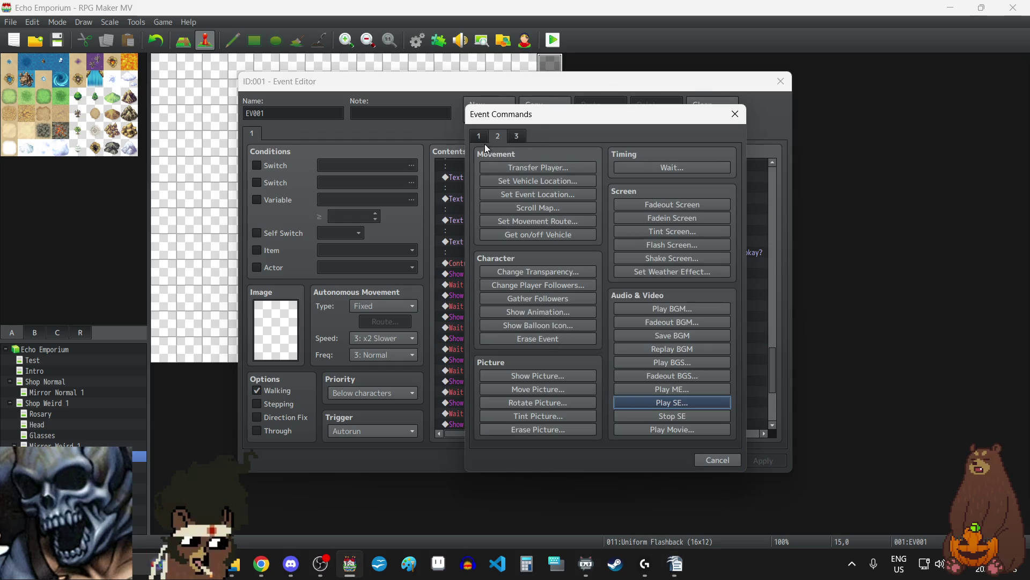
click(576, 376)
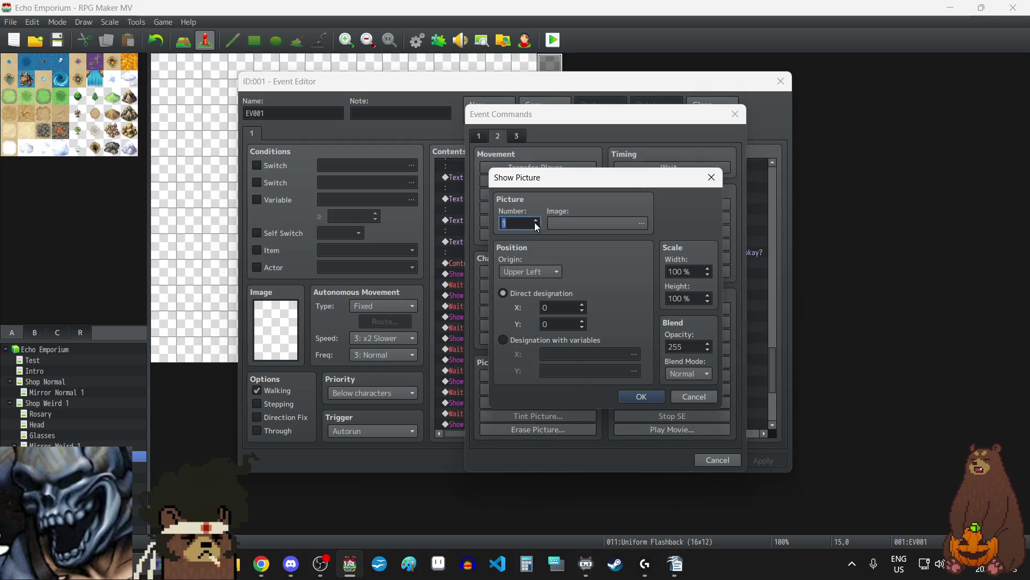
click(578, 224)
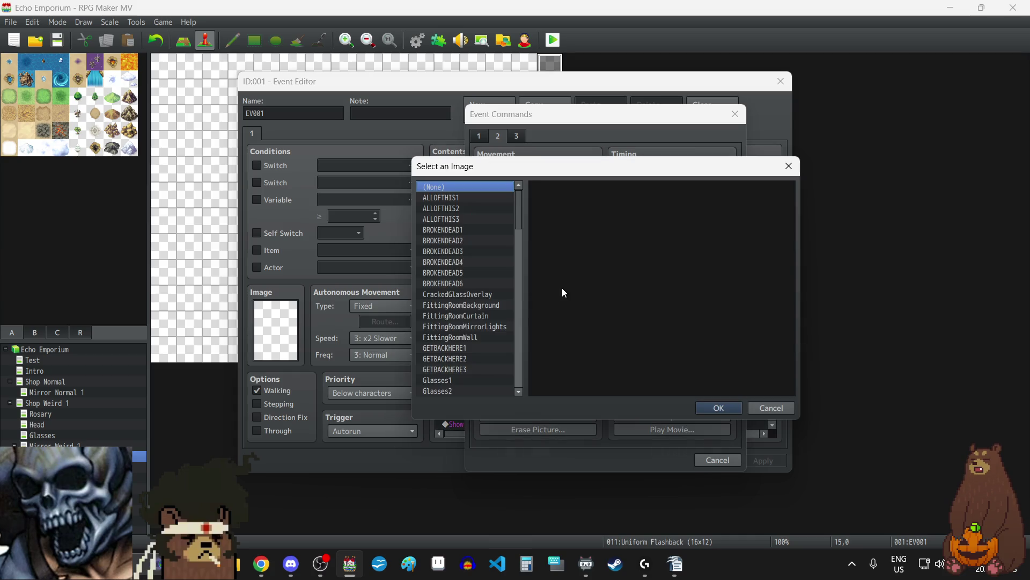
click(462, 196)
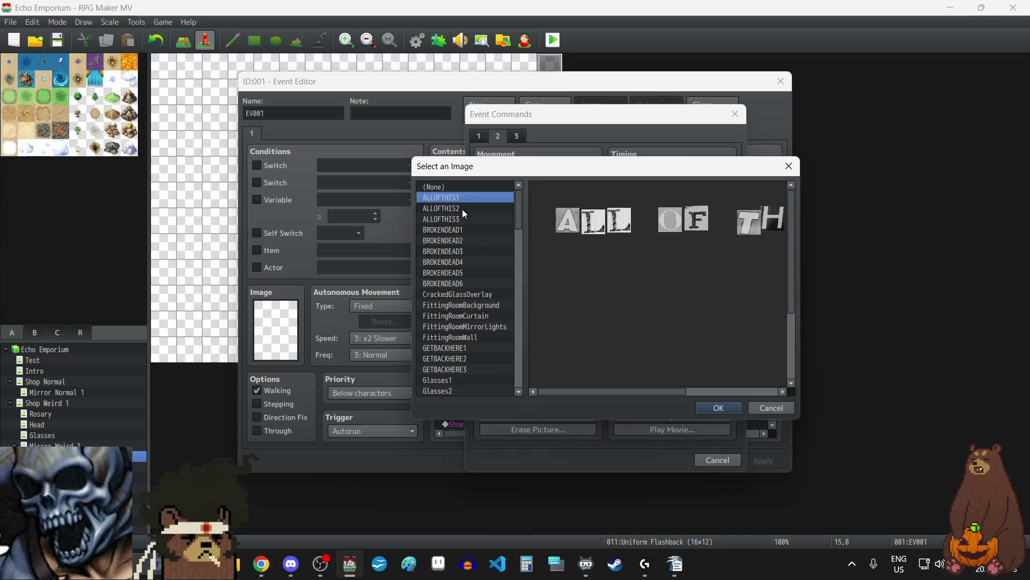
click(459, 219)
click(455, 198)
click(711, 407)
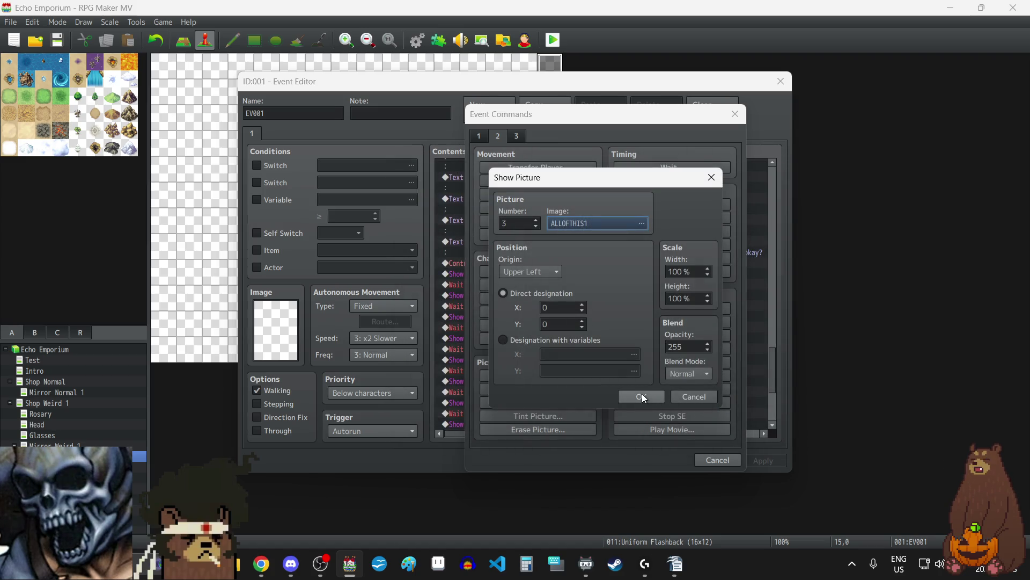
click(642, 396)
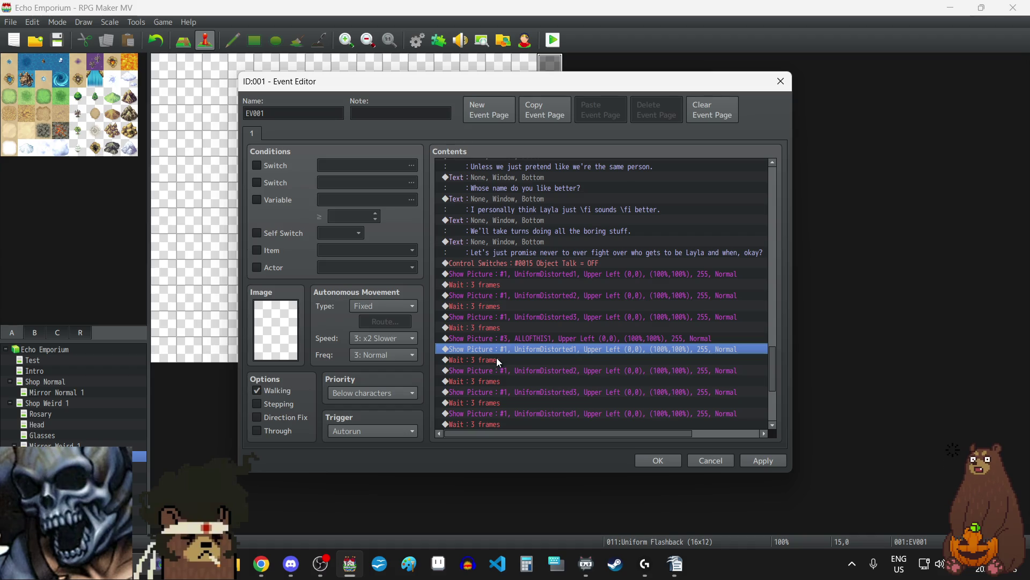
- Add a 12-frame Wait command after the ALLOFTHIS1 picture
key(Insert)
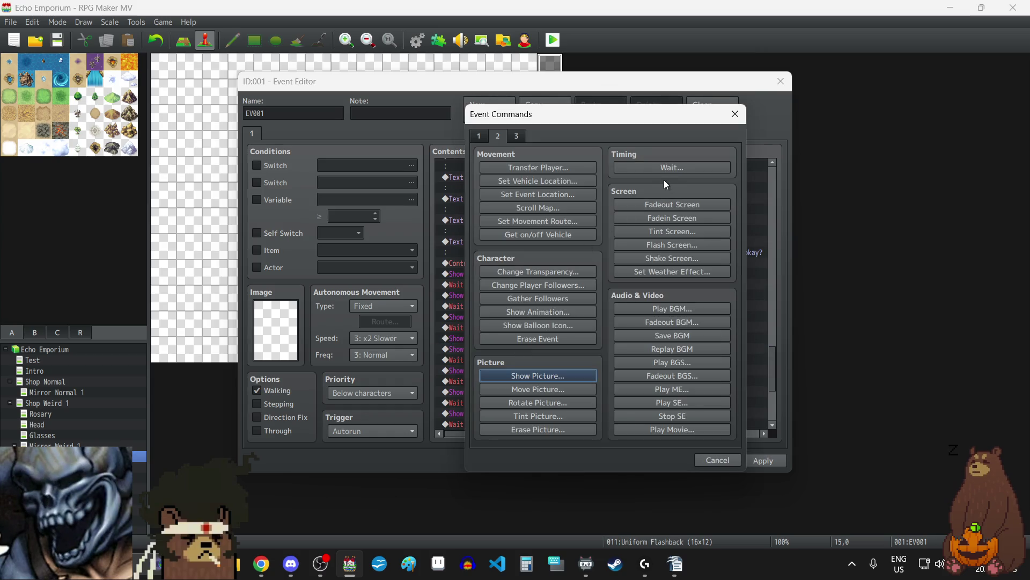
click(666, 167)
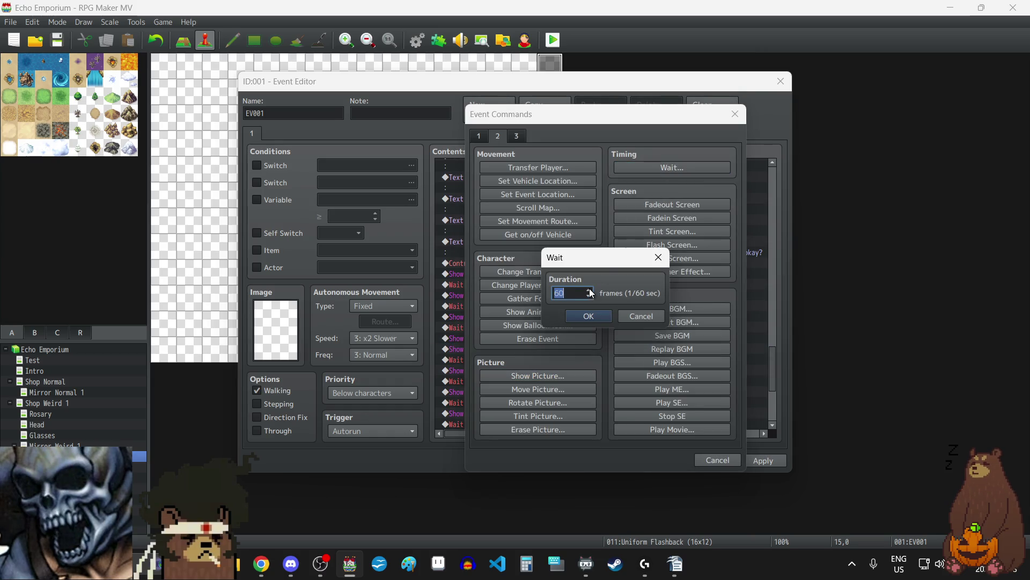
text(12)
click(588, 314)
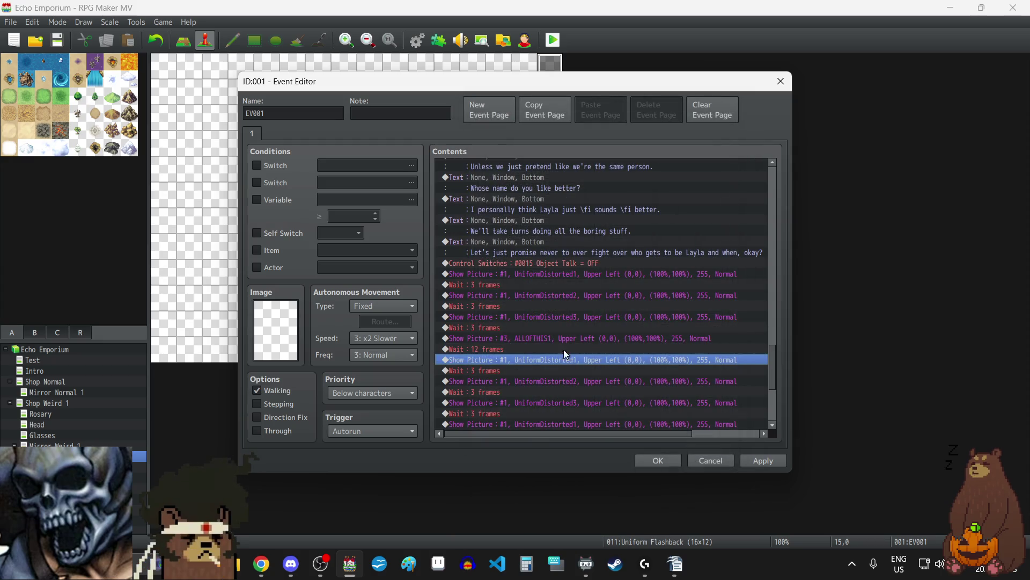
- Delete the ALLOFTHIS1 Show Picture line together with its 12-frame Wait
click(534, 339)
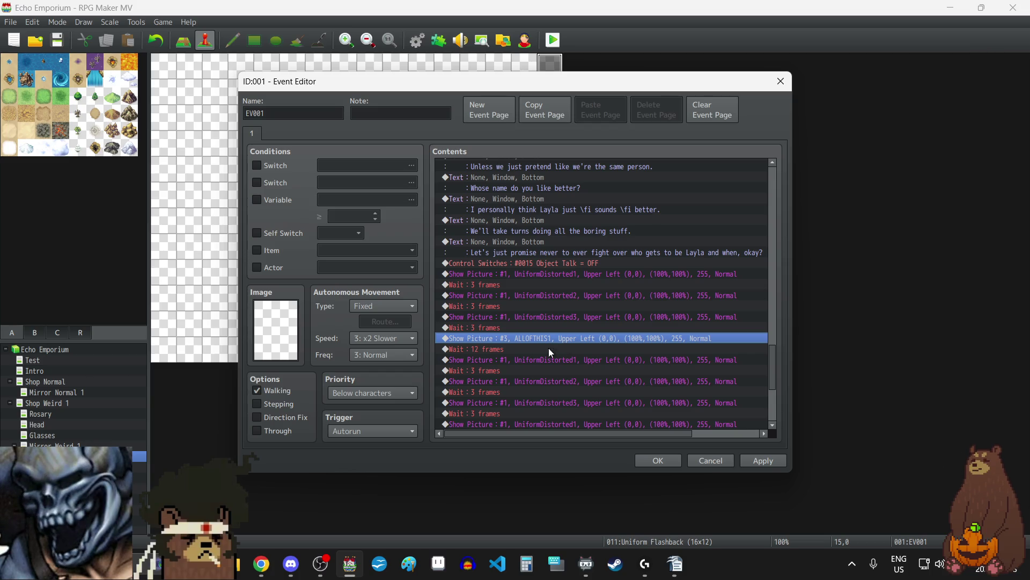
shift+click(607, 351)
key(Delete)
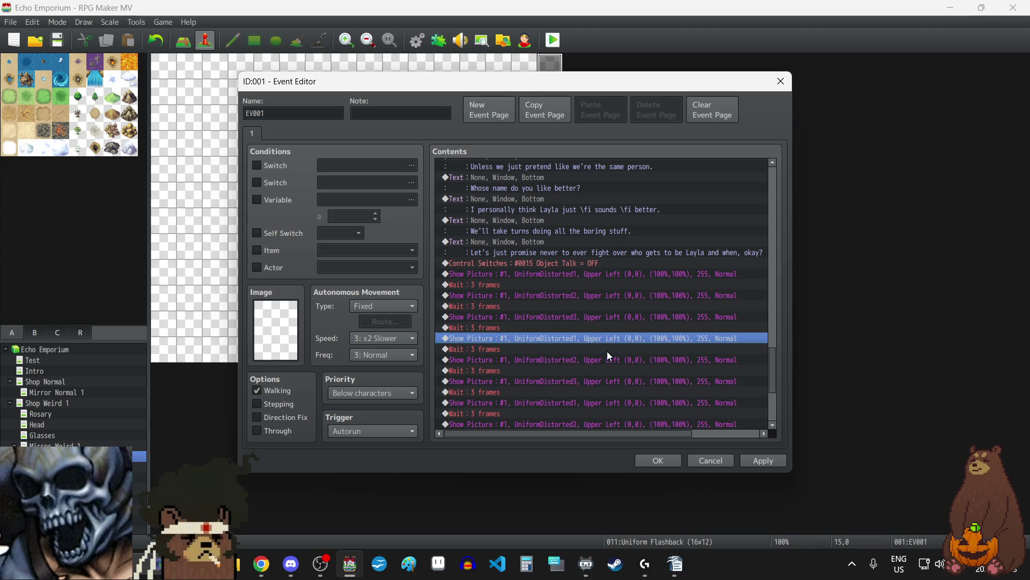
scroll(607, 351, down, 5)
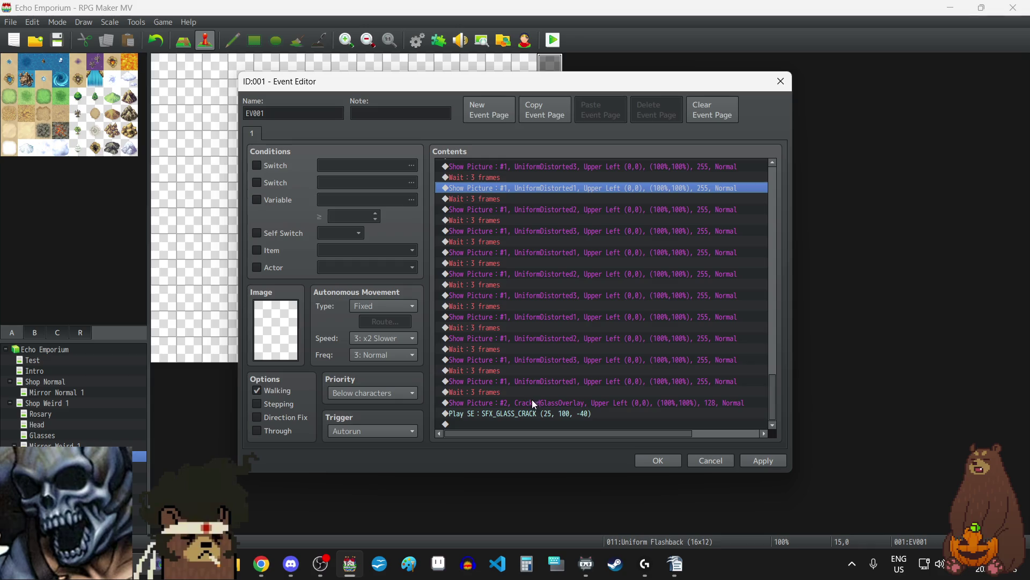
- Insert Show Picture #3 with ALLOFTHIS1 above the CrackedGlassOverlay command
click(498, 401)
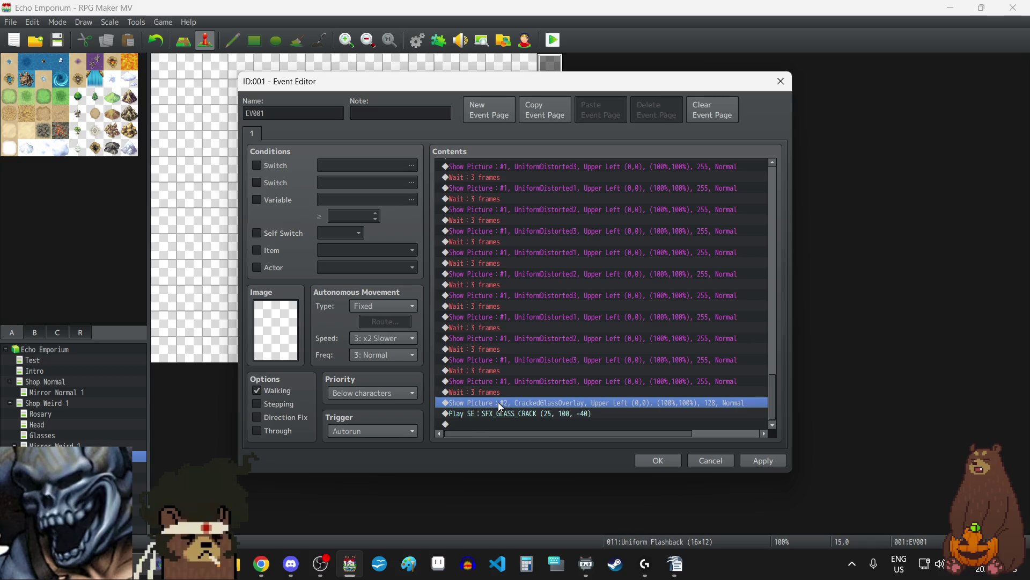
key(Insert)
click(534, 375)
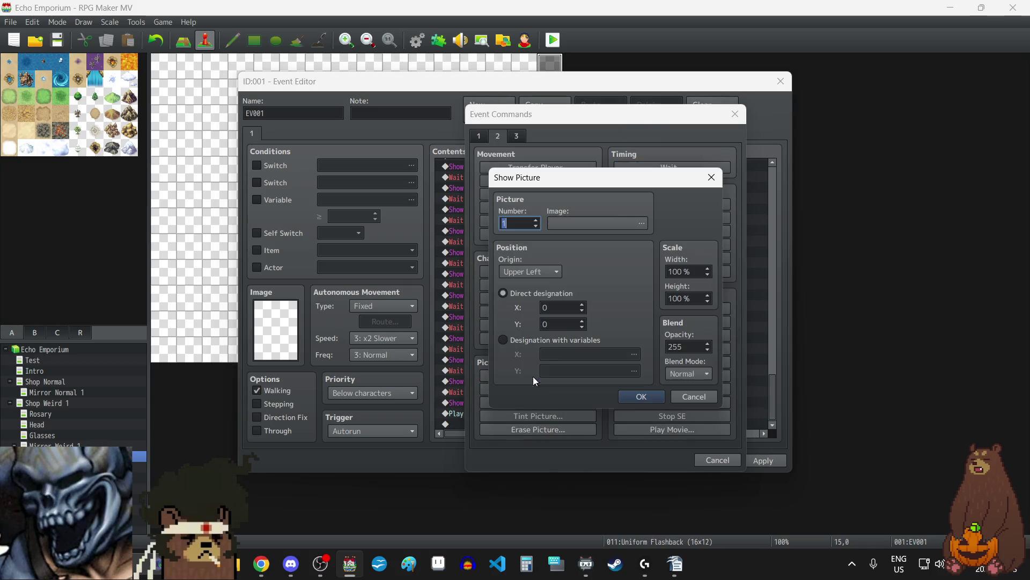
text(3)
click(591, 227)
click(457, 197)
click(719, 408)
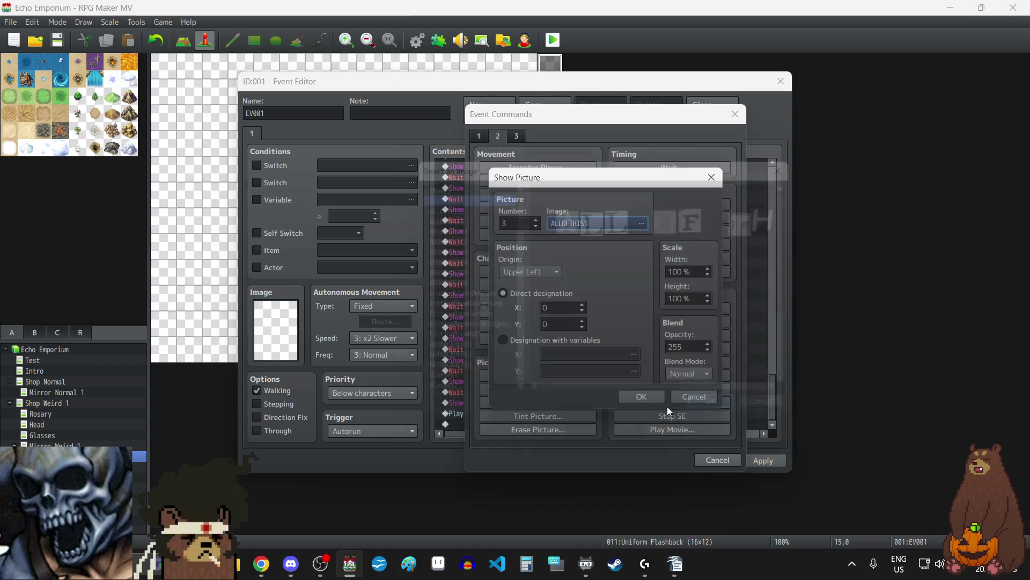
click(659, 394)
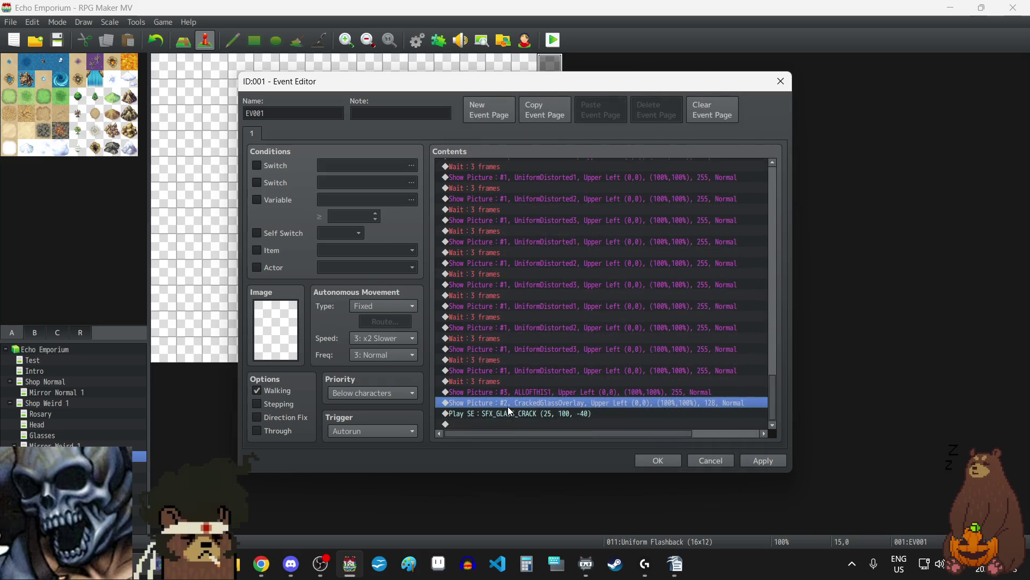
- Copy a 3-frame wait under ALLOFTHIS1 and change it to a 12-frame wait
click(474, 380)
key(ctrl+c)
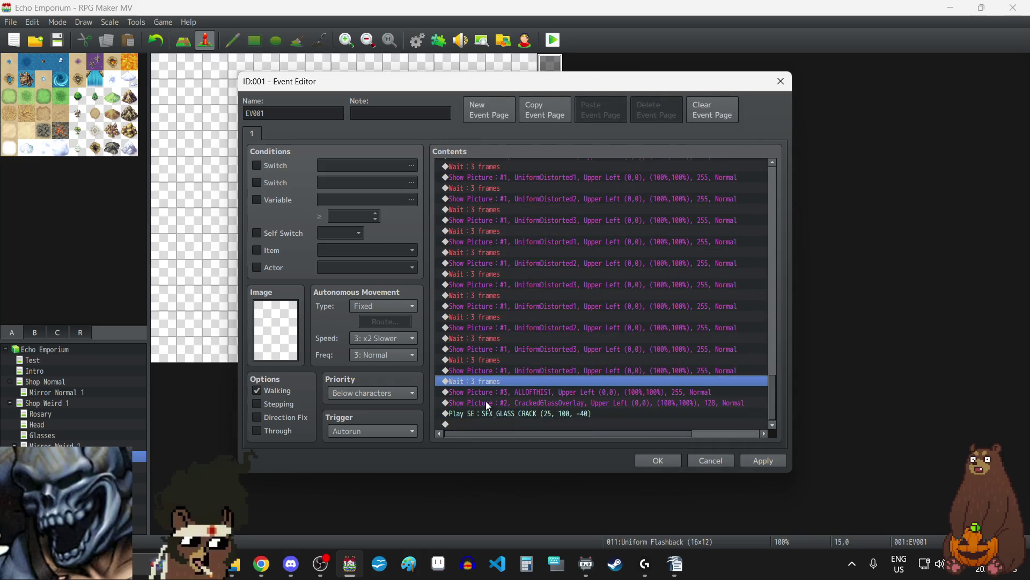
click(485, 401)
key(ctrl+v)
double_click(488, 401)
text(12)
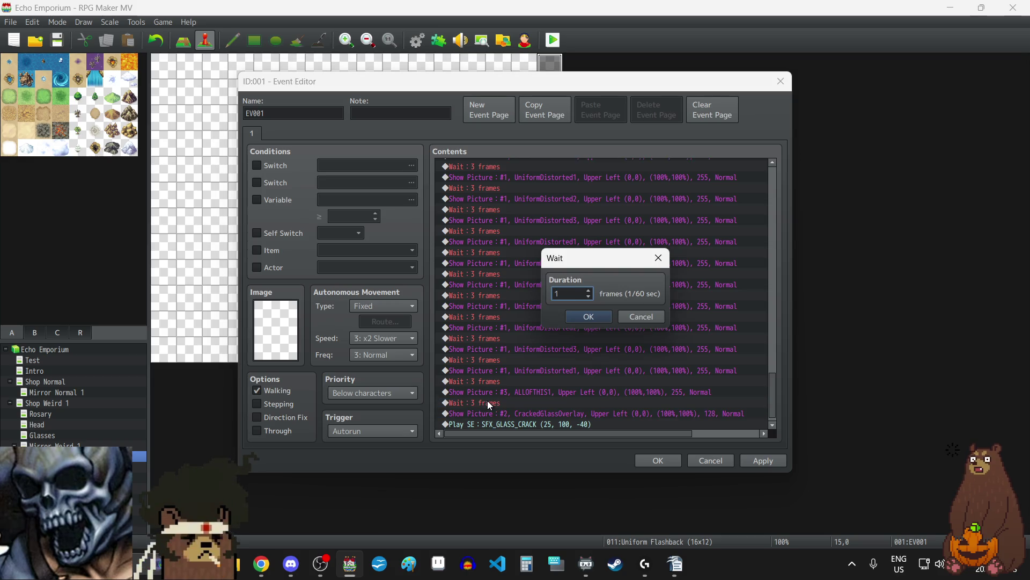
click(589, 321)
- Duplicate the ALLOFTHIS1 picture and 12-frame wait pair twice
scroll(569, 338, down, 1)
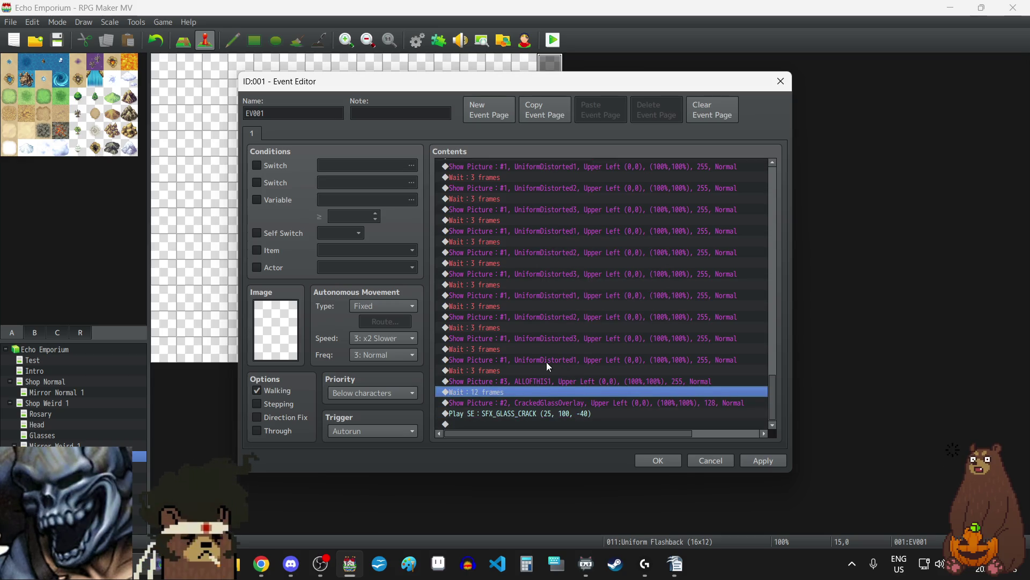
click(527, 378)
shift+click(592, 387)
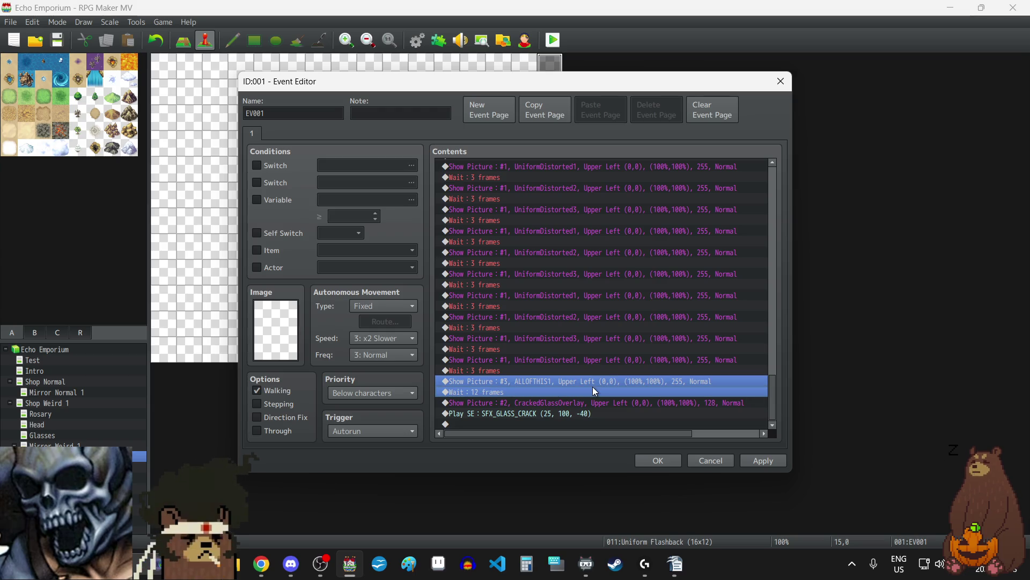
key(ctrl+c)
key(ctrl+v)
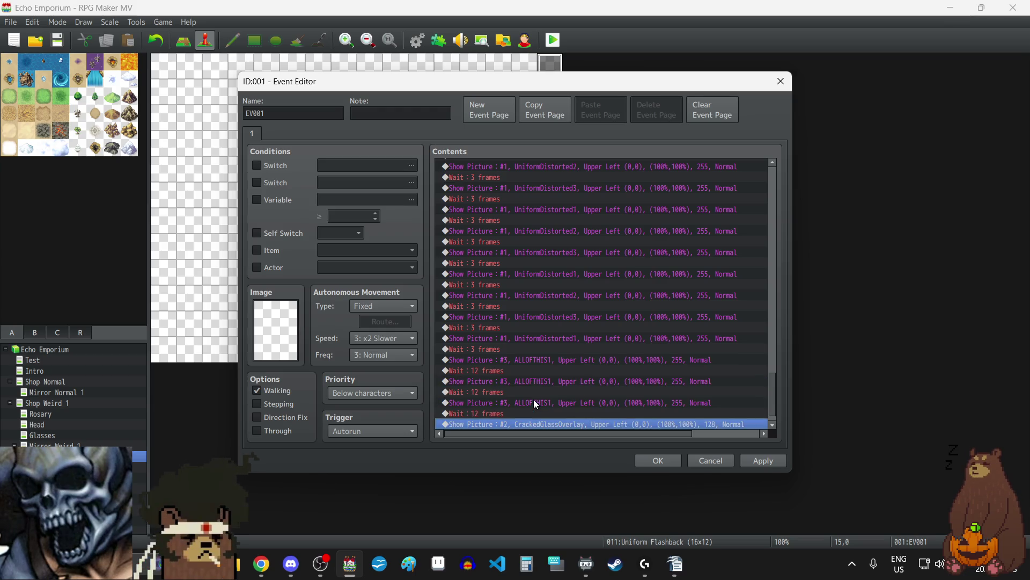
key(ctrl+v)
- Change the first duplicated picture's image to ALLOFTHIS2
double_click(522, 383)
click(604, 223)
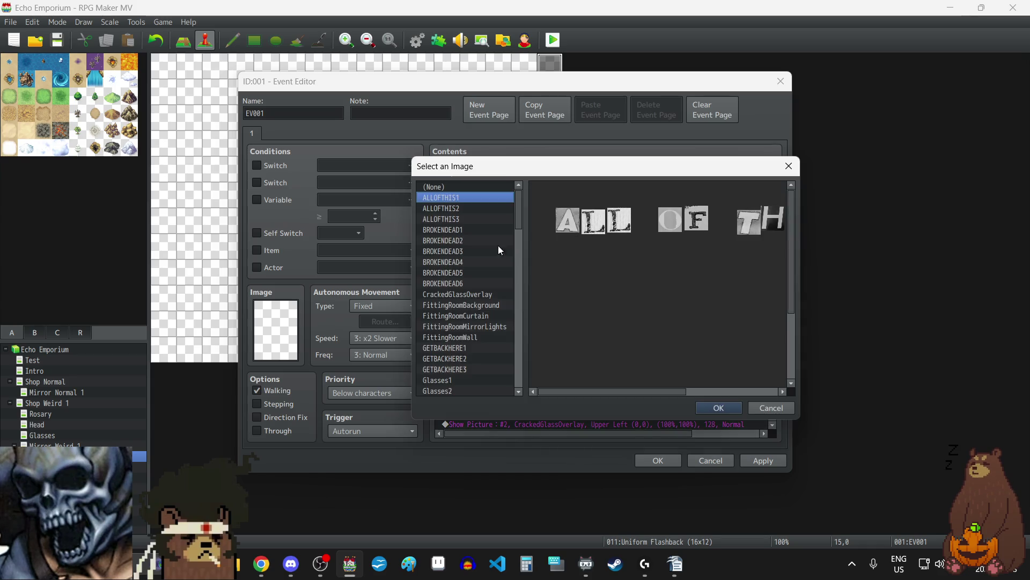
click(442, 208)
click(706, 407)
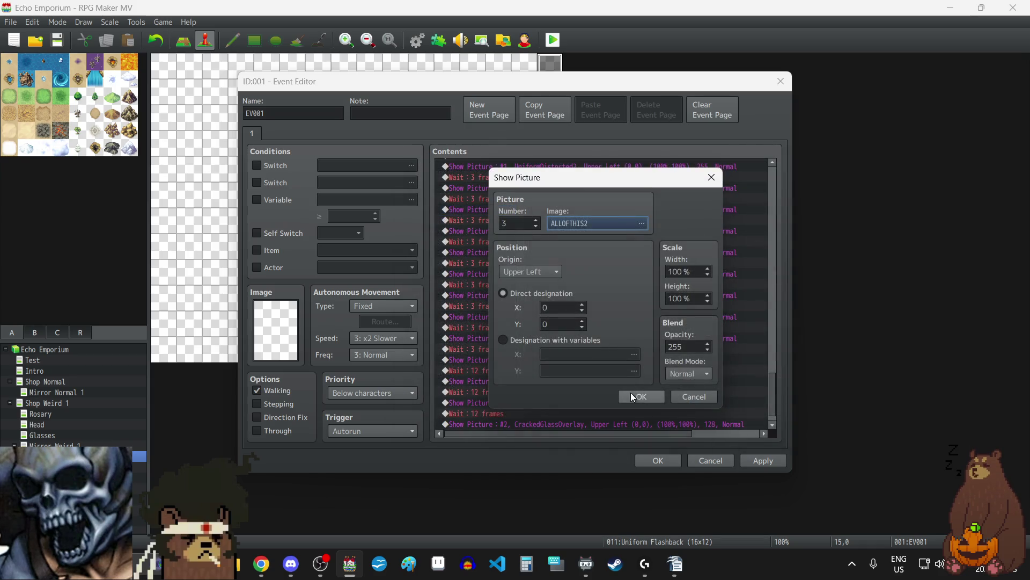
click(632, 395)
- Change the second duplicated picture's image to ALLOFTHIS3 and apply the event changes
click(551, 404)
double_click(549, 403)
click(595, 223)
click(478, 219)
click(712, 402)
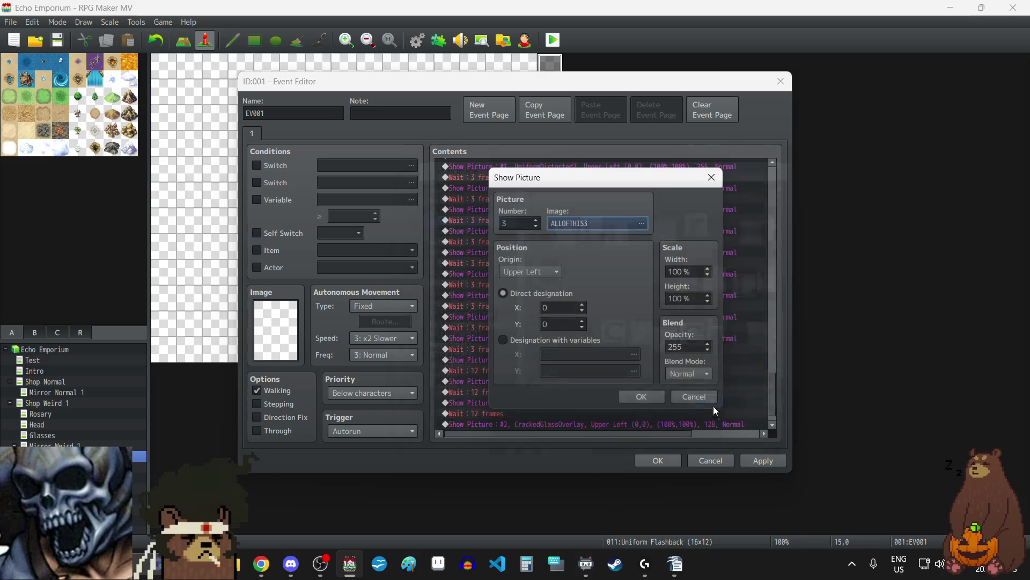
click(649, 397)
click(757, 460)
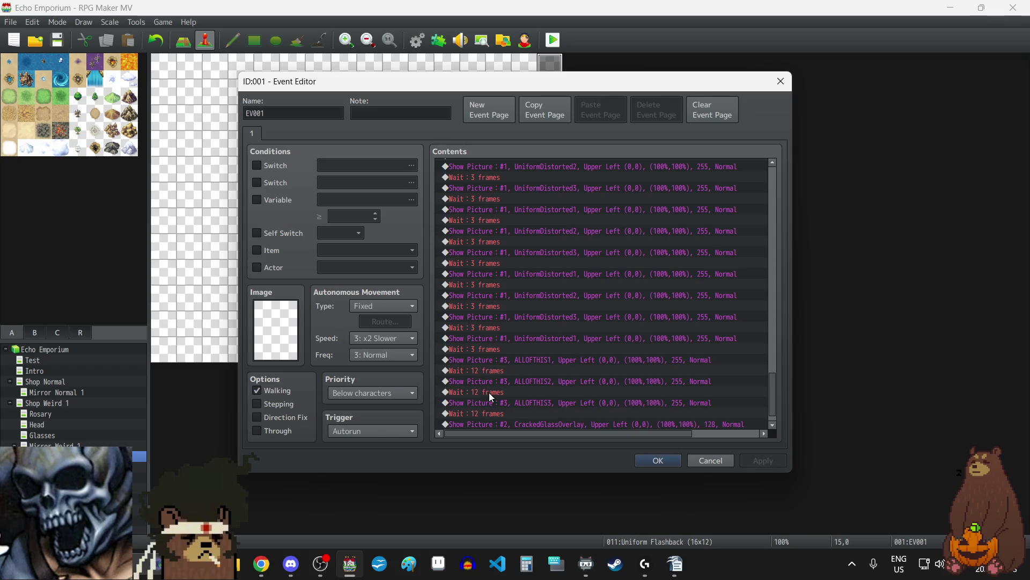
scroll(510, 397, down, 1)
click(504, 401)
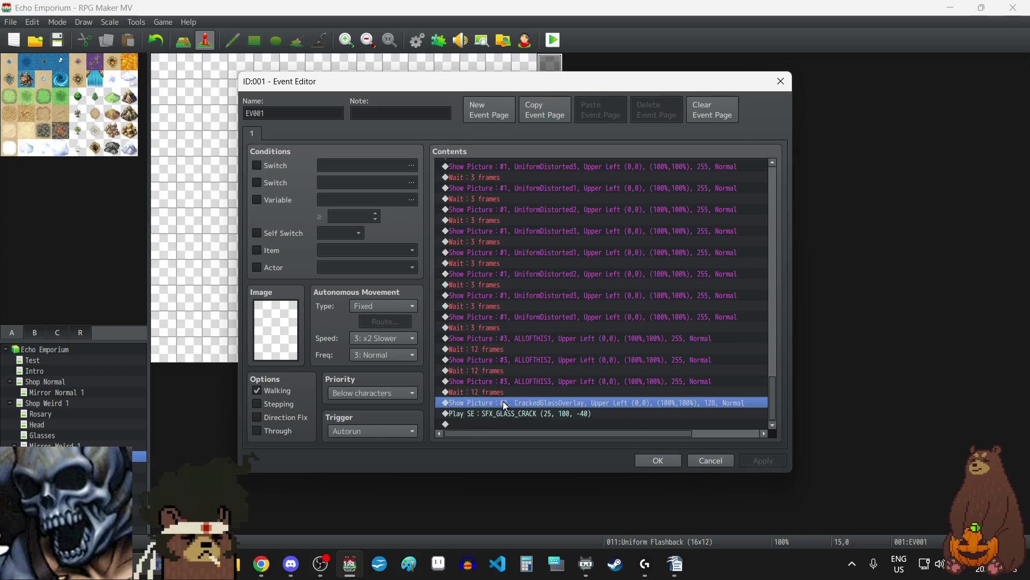
- Add an Erase Picture #3 command and apply the change
key(Insert)
click(548, 432)
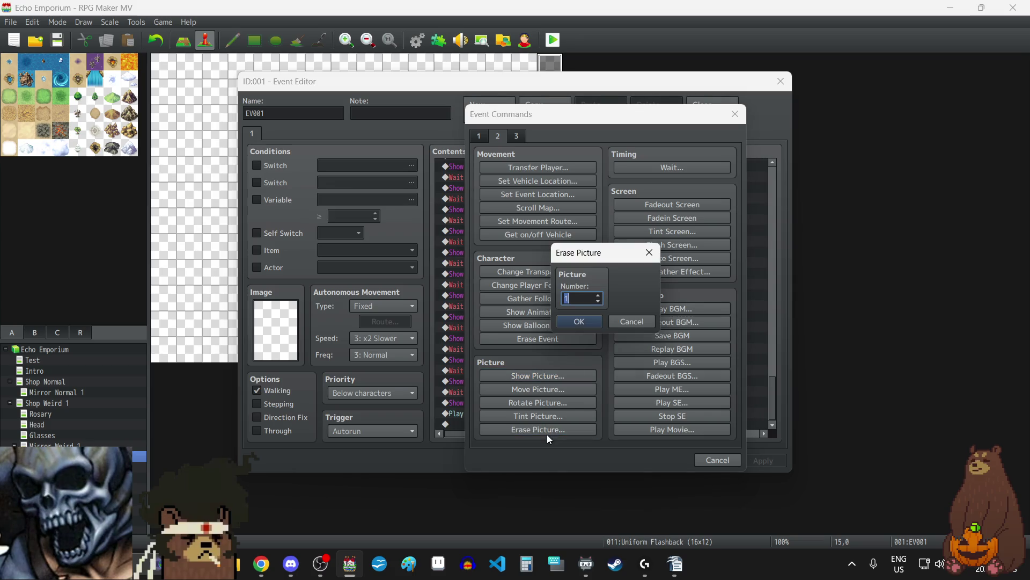
click(580, 321)
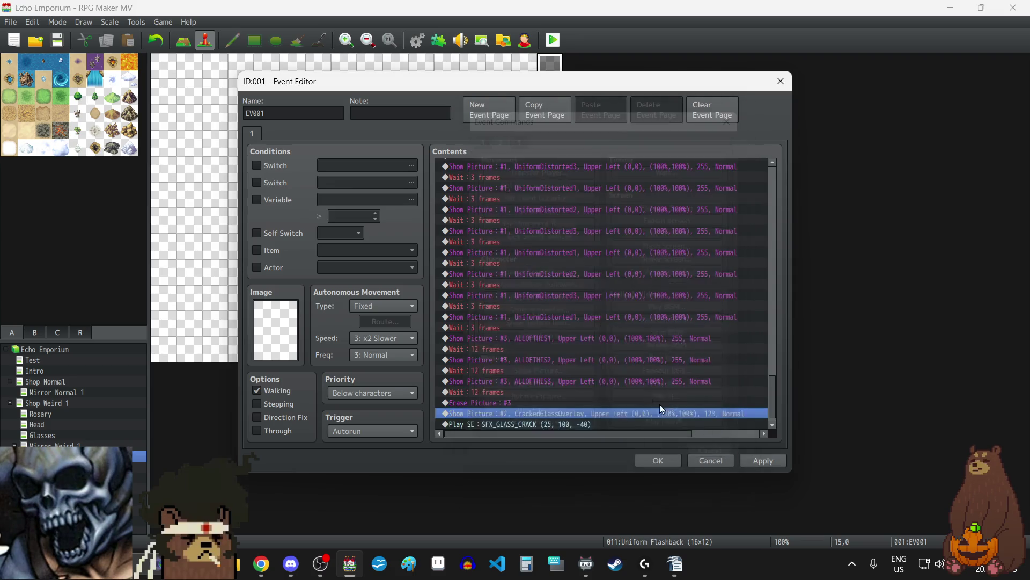
click(754, 456)
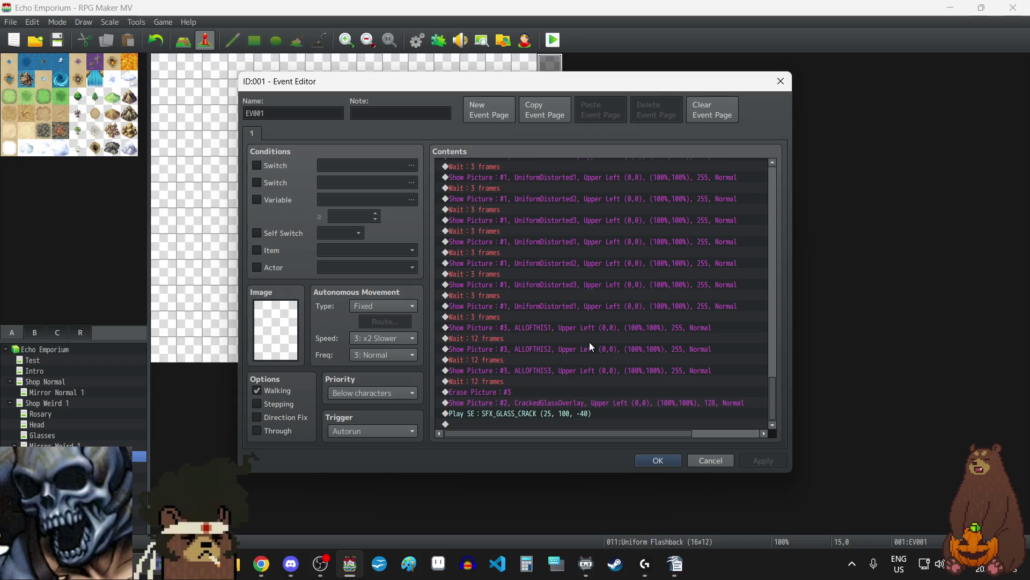
- Paste a 3-frame wait before the CrackedGlassOverlay command and apply
click(492, 317)
key(ctrl+c)
click(507, 405)
key(ctrl+v)
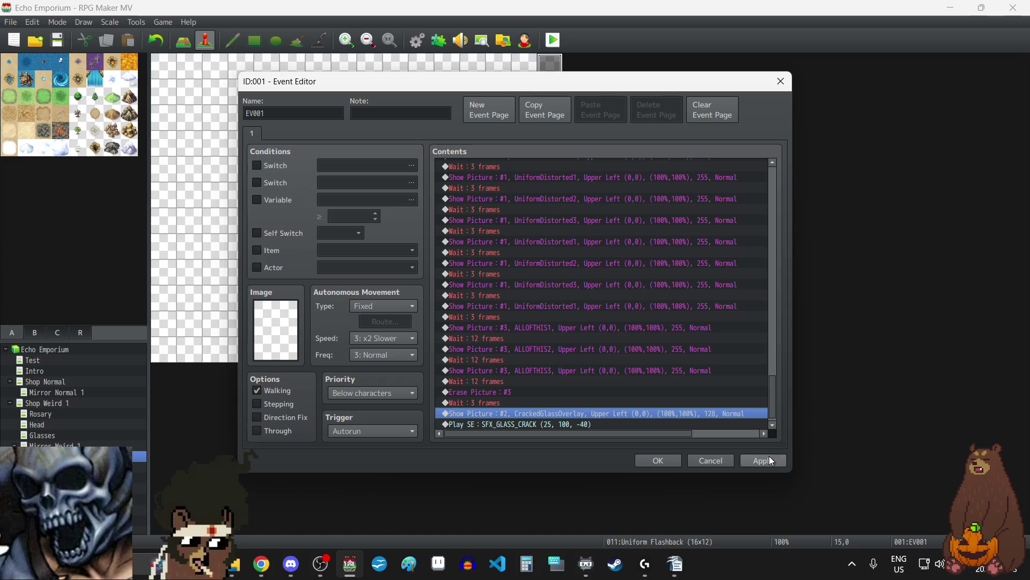
click(768, 457)
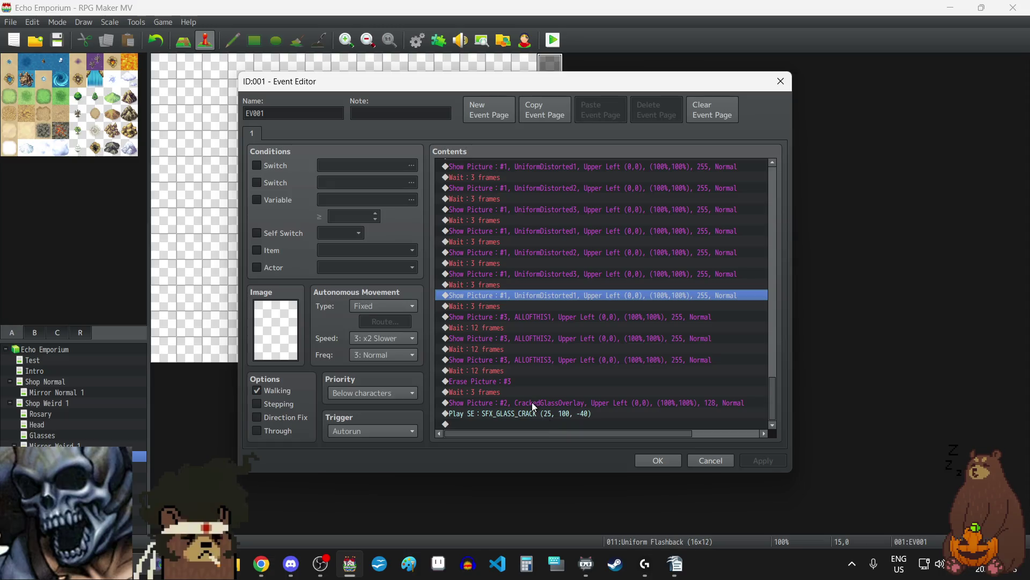
- Add a Show Picture #1 command using the UniformMirror1 image
double_click(532, 403)
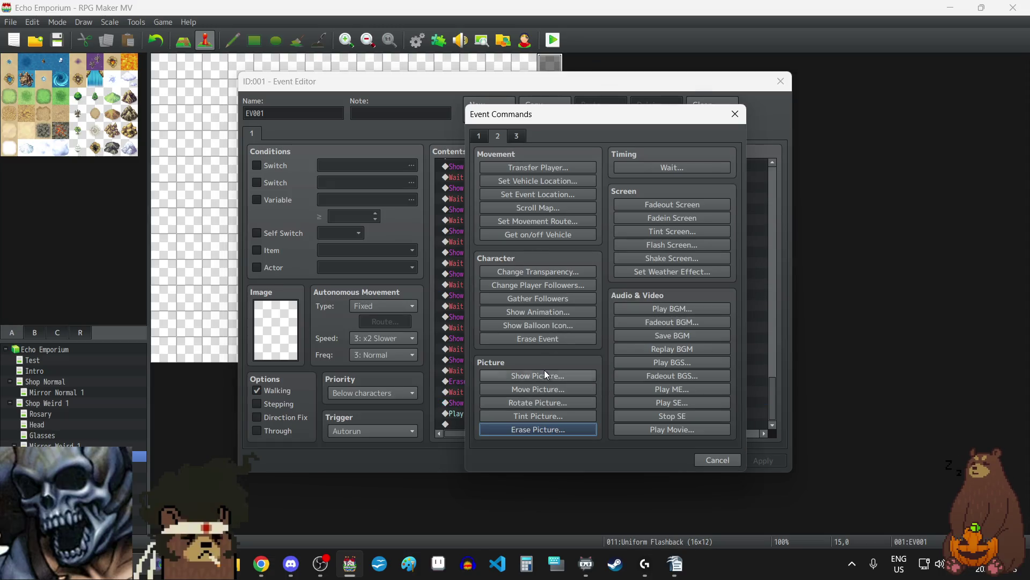
click(544, 371)
click(572, 221)
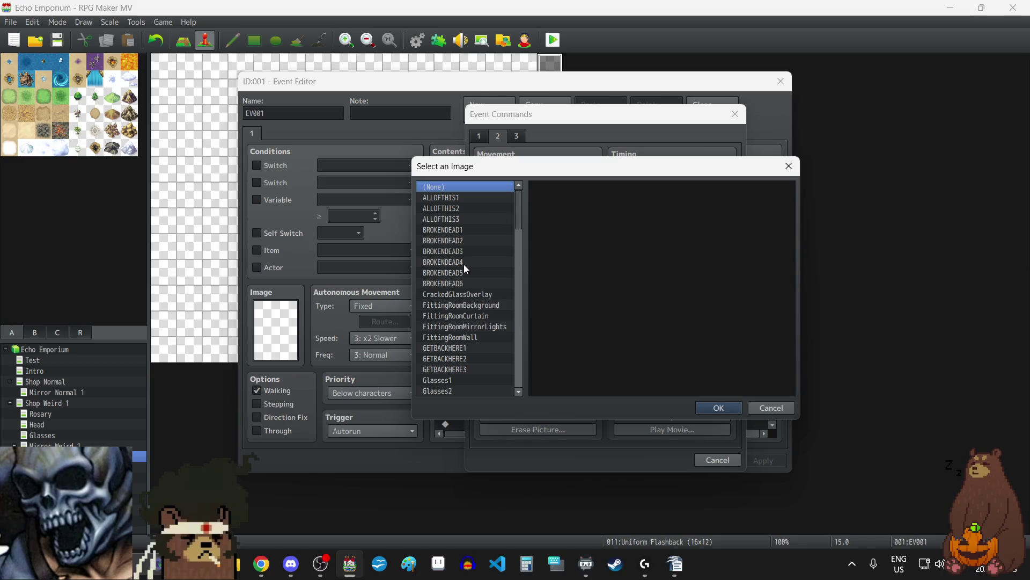
scroll(463, 264, down, 20)
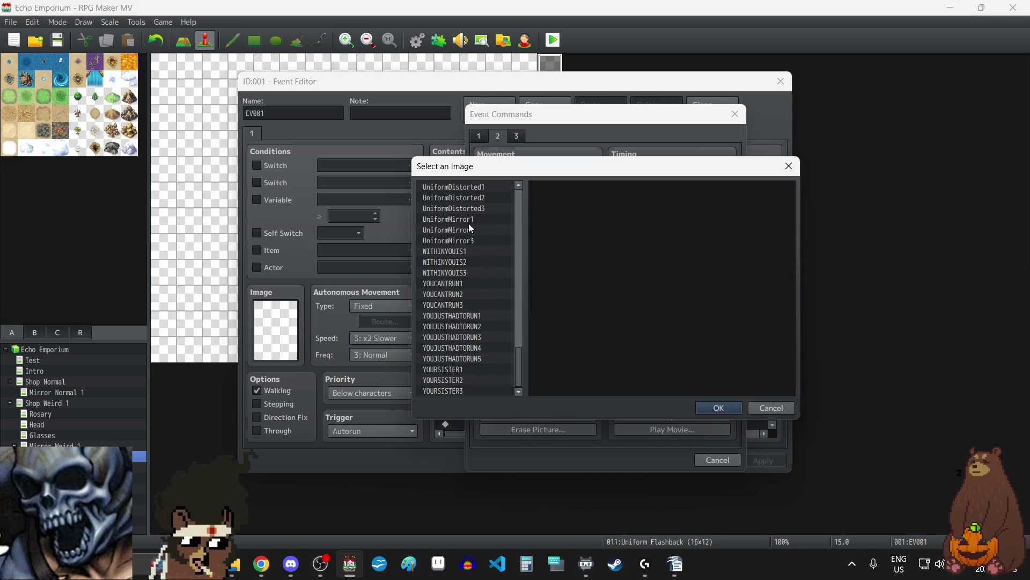
click(469, 186)
click(467, 224)
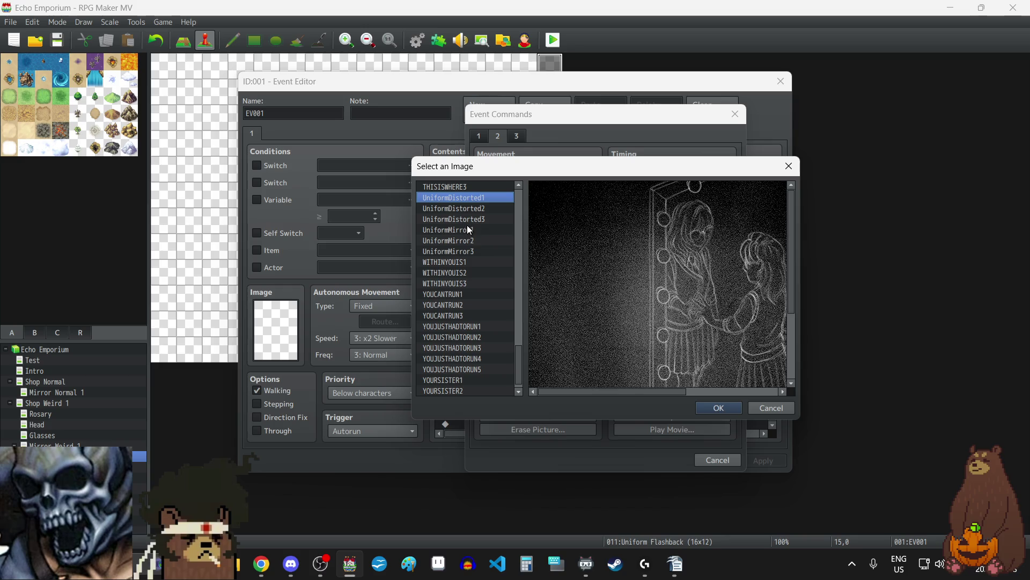
click(703, 402)
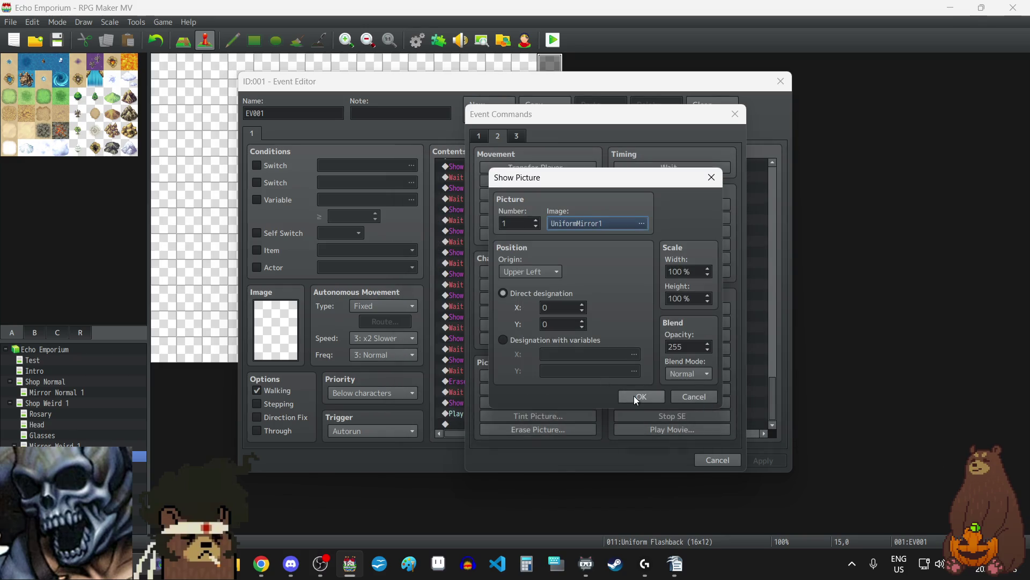
click(636, 397)
click(755, 460)
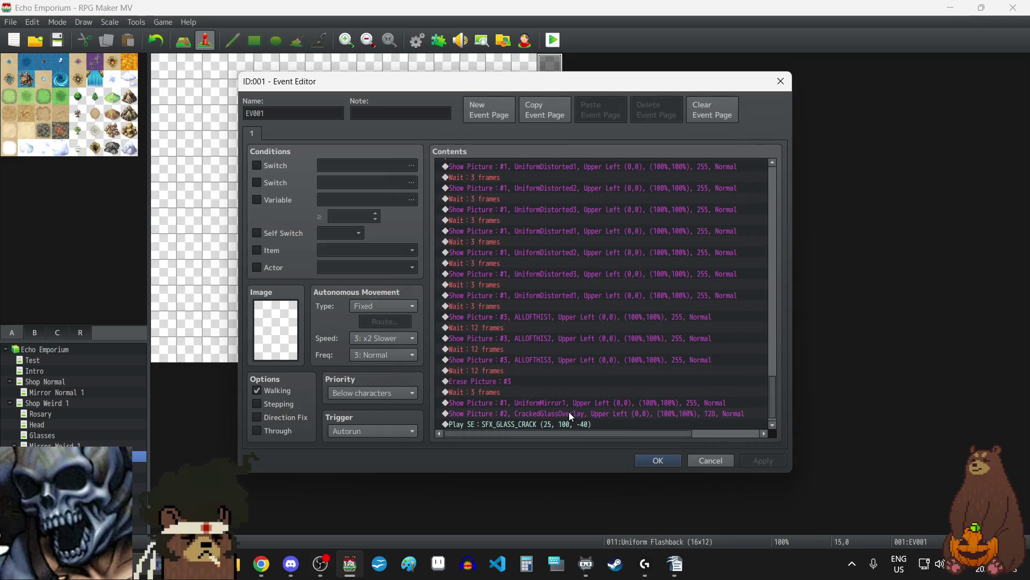
scroll(569, 411, down, 1)
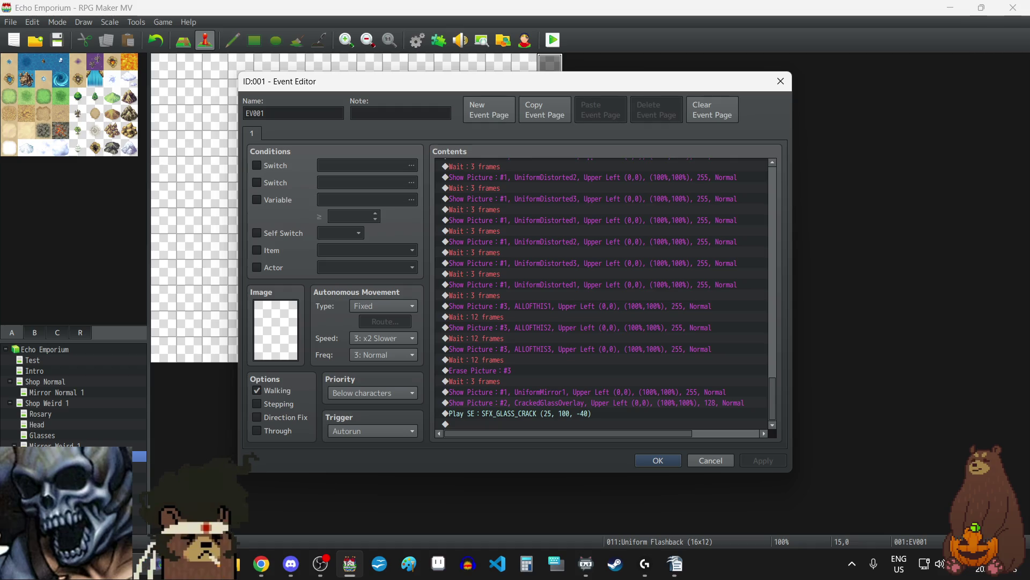
- Paste the Object Talk switch-on and the 'Unless we just pretend like we're the same person.' line at the event's end
scroll(647, 259, up, 10)
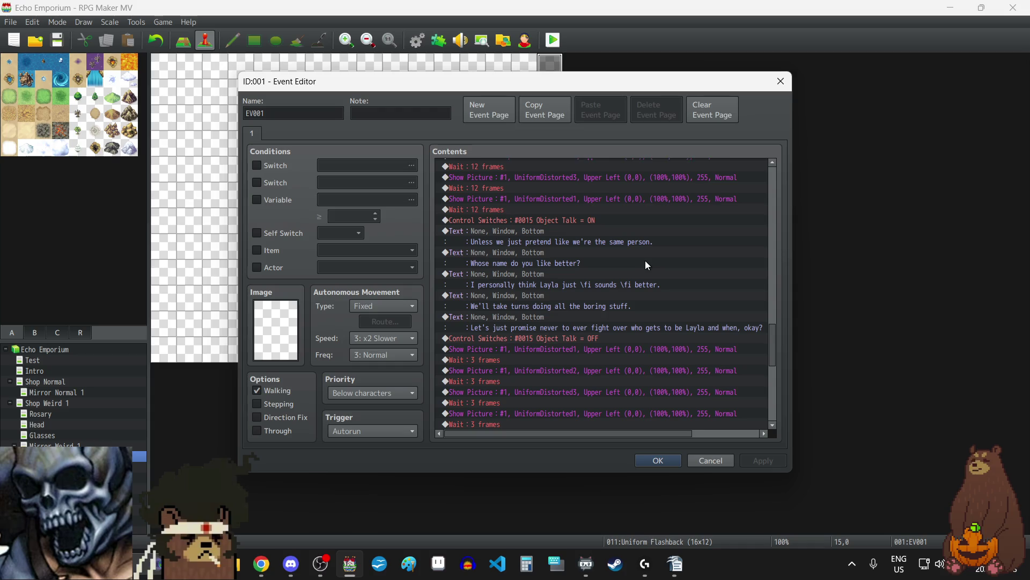
click(537, 220)
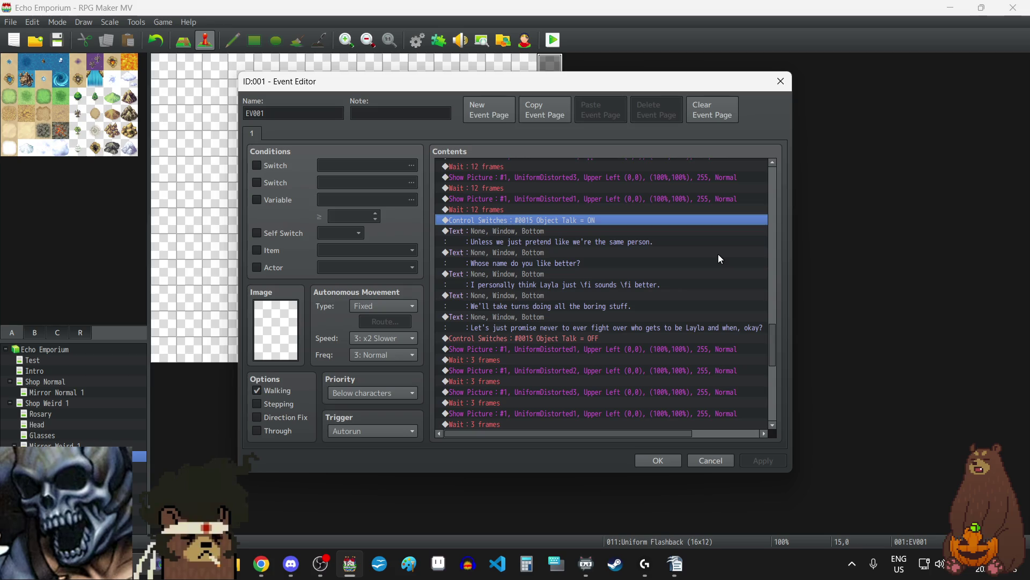
key(shift+Down)
scroll(579, 311, down, 10)
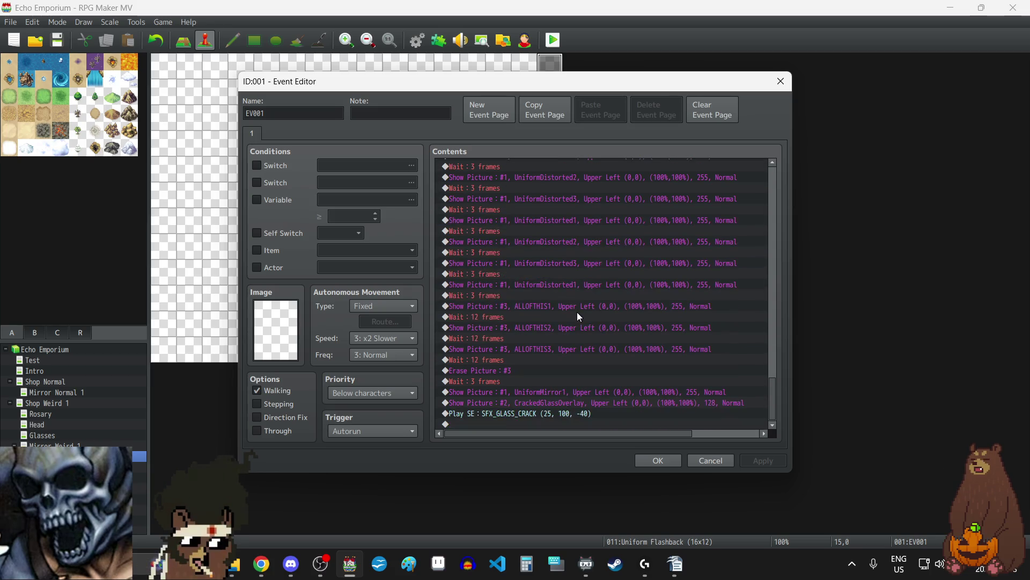
click(523, 424)
key(ctrl+v)
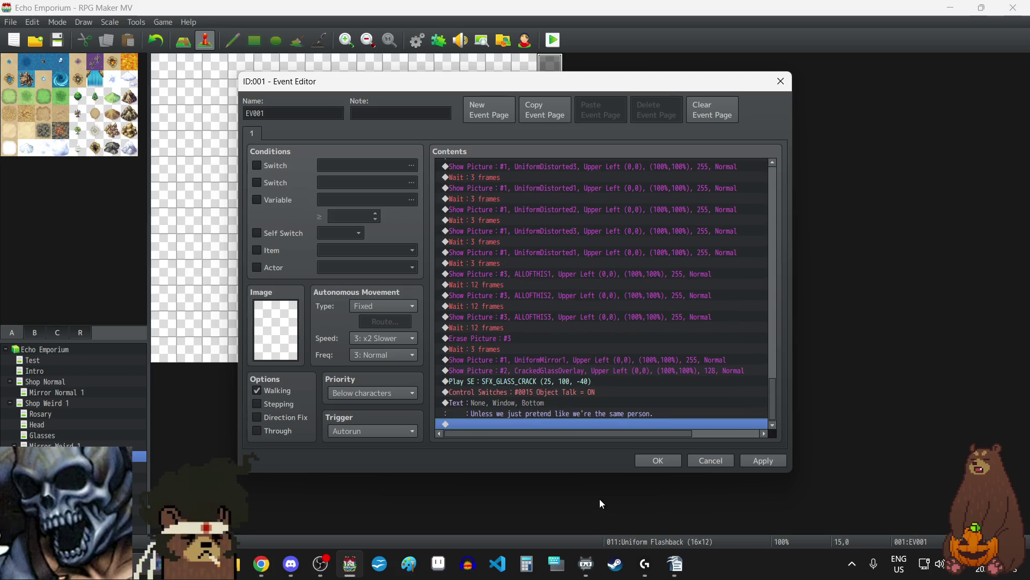
click(472, 349)
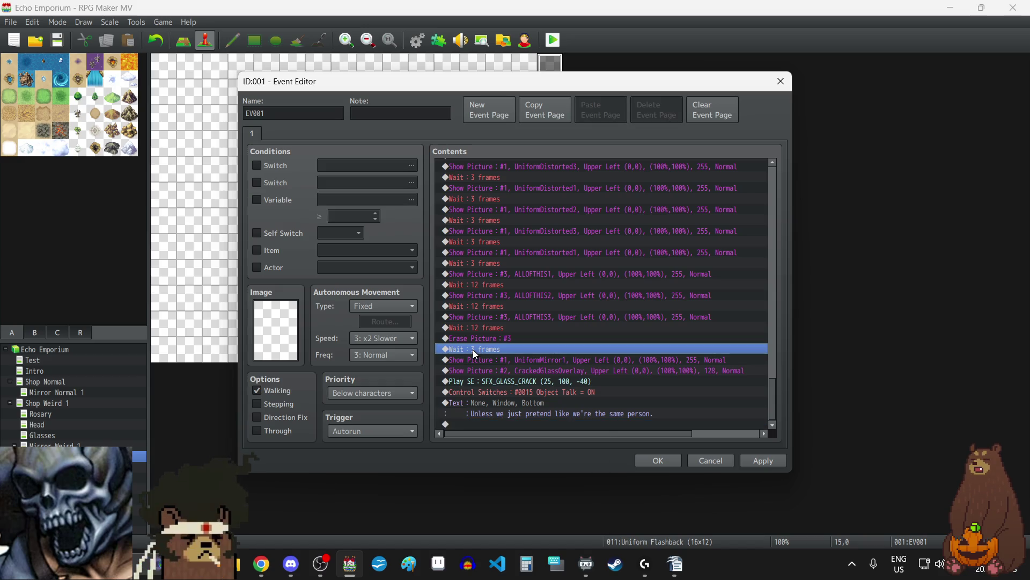
- Paste a wait before the repeated Object Talk switch-on and set it to 12 frames
key(ctrl+c)
click(529, 391)
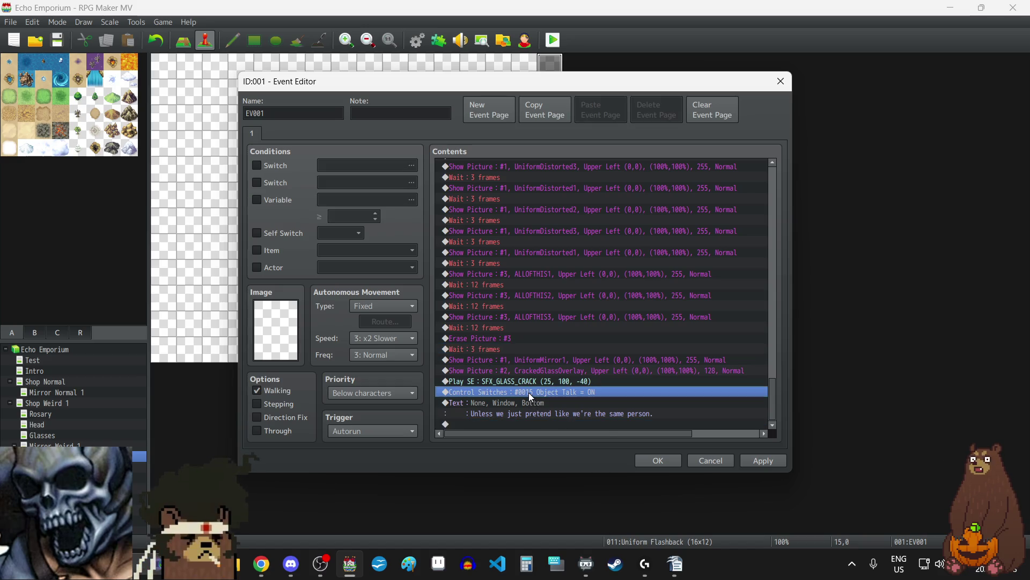
key(ctrl+v)
click(497, 391)
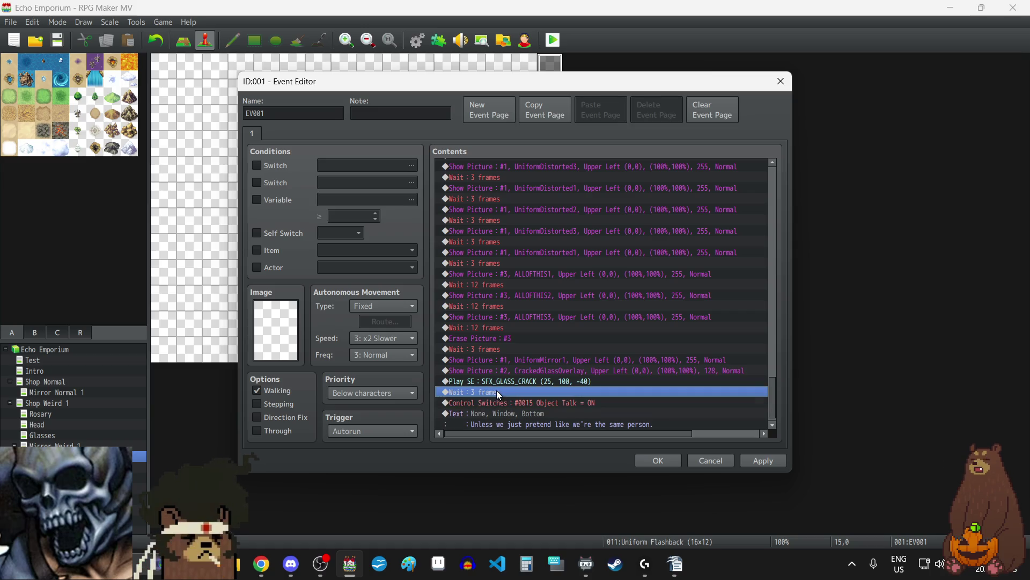
double_click(497, 391)
text(12)
click(594, 316)
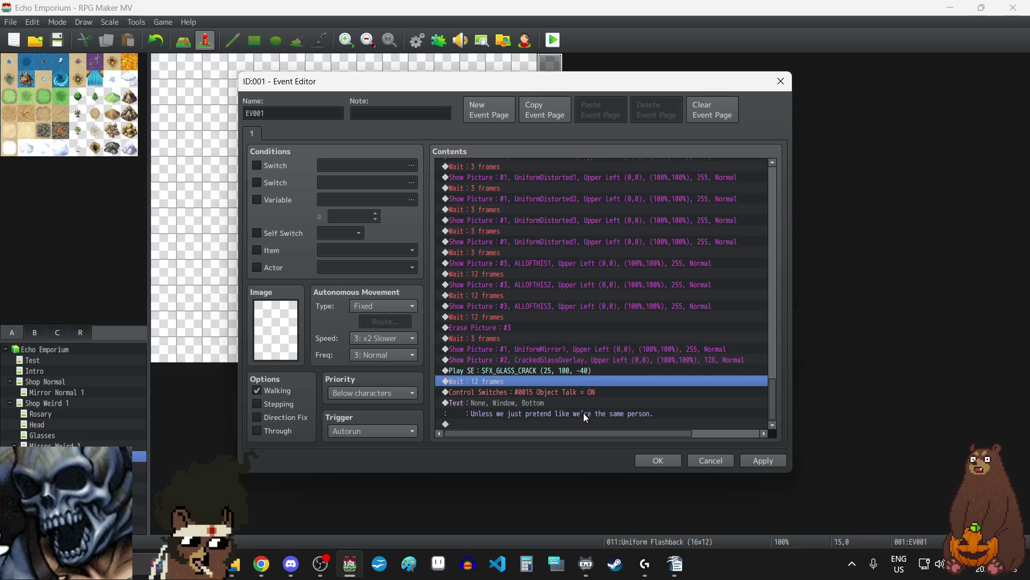
- Rewrite the copied dialogue line to 'Layla?!'
click(561, 404)
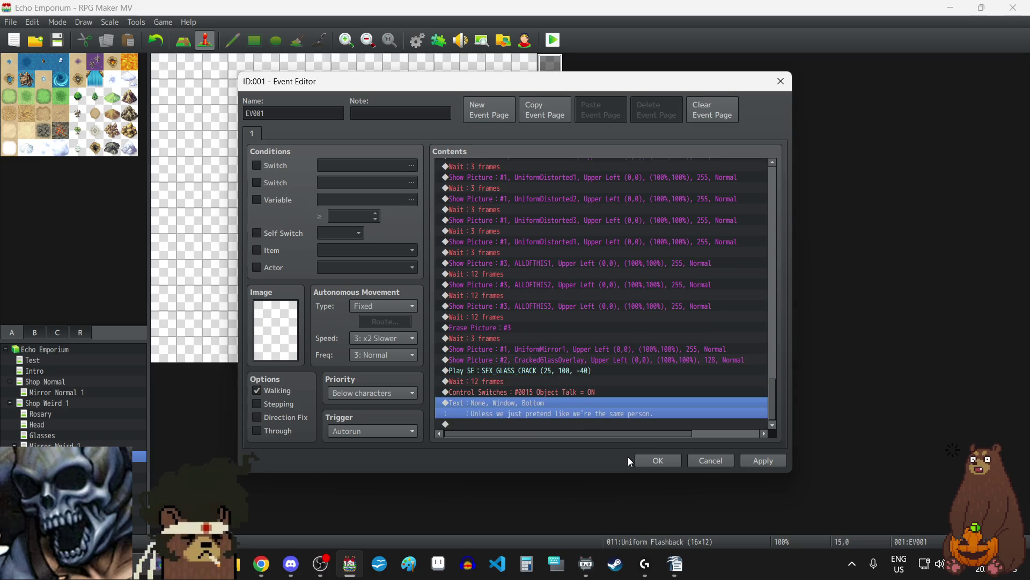
key(Return)
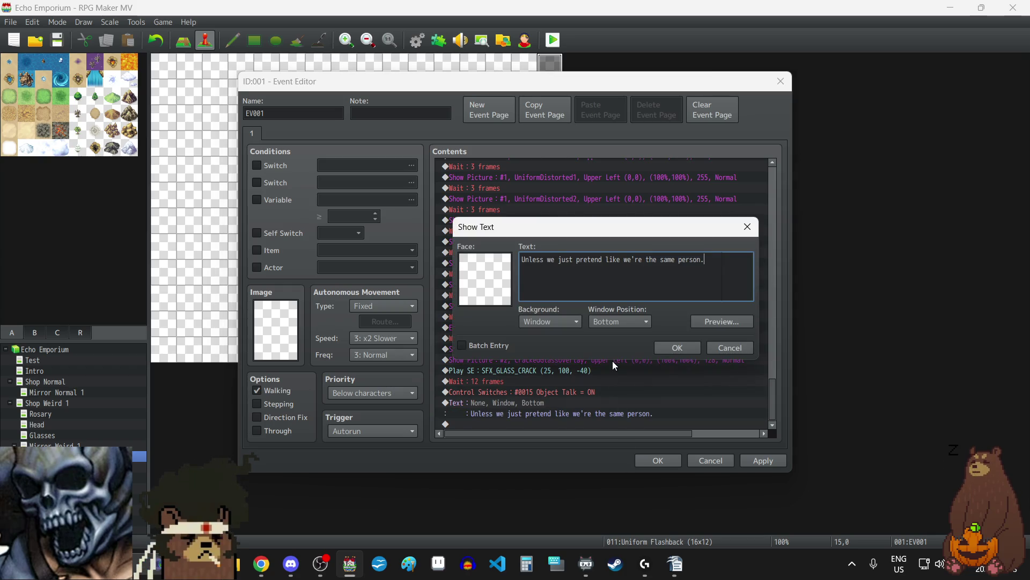
key(ctrl+a)
key(BackSpace)
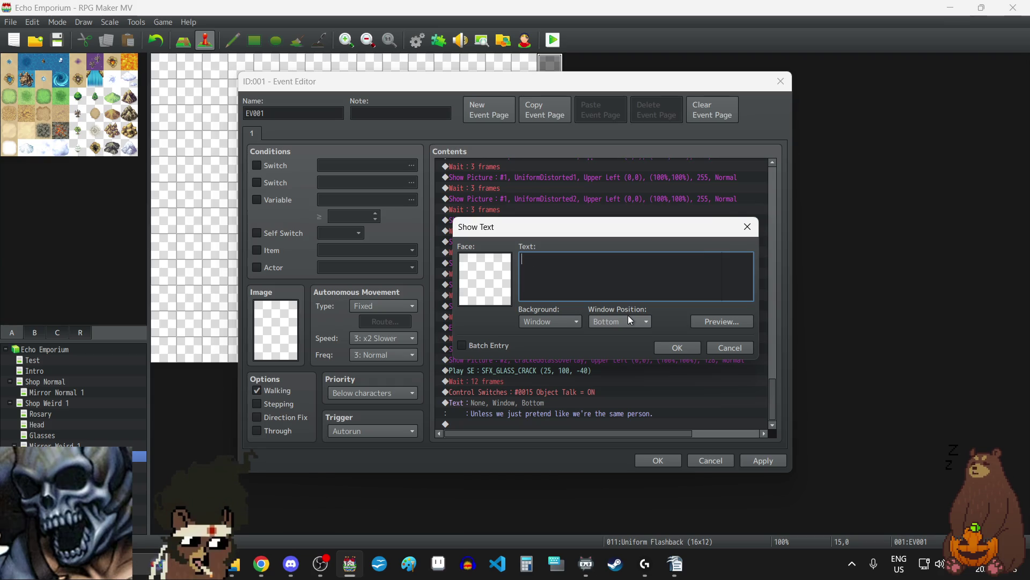
key(alt+Tab)
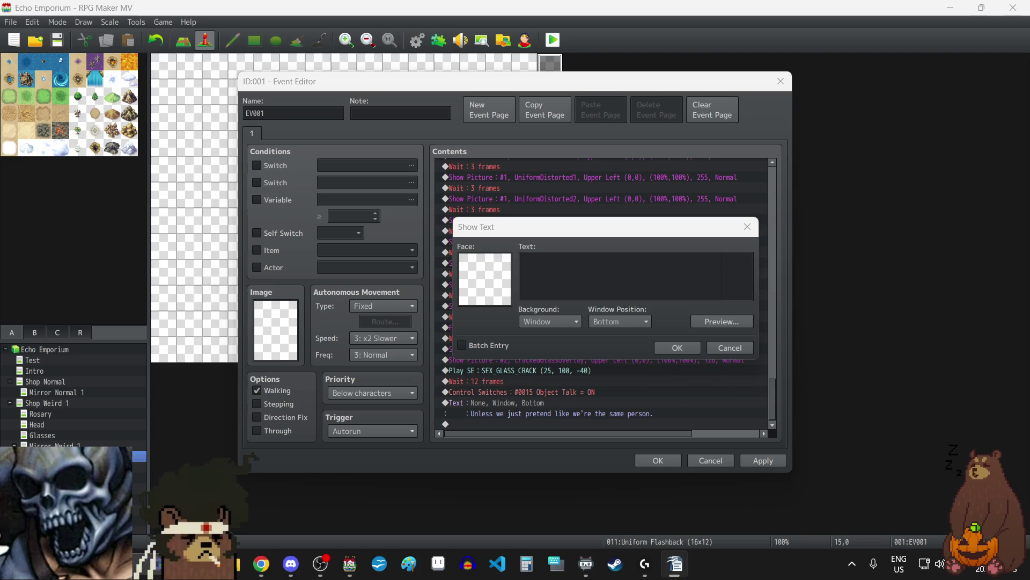
click(614, 278)
text(Layla?!)
click(687, 350)
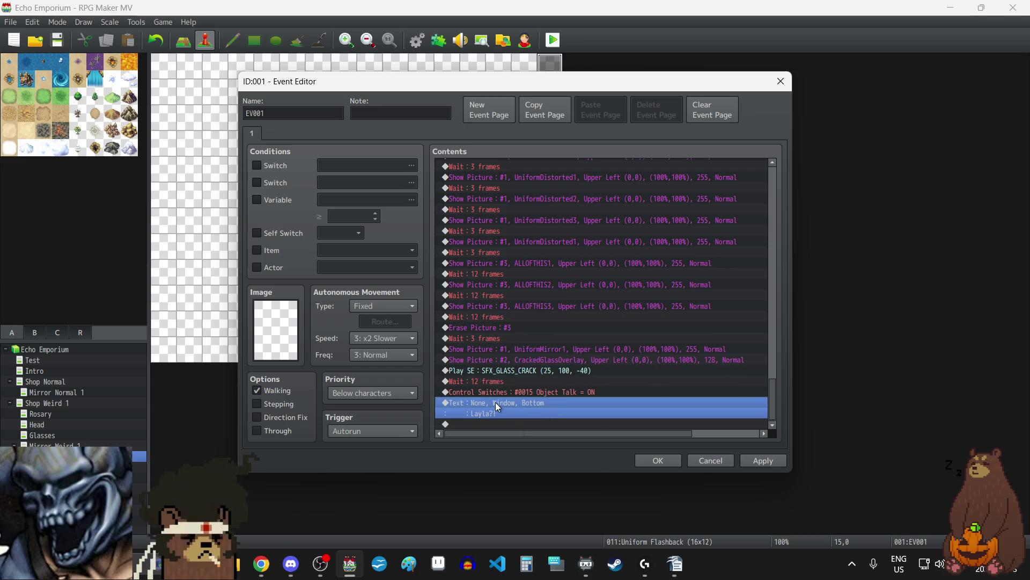
- Duplicate the line, change it to 'What happened? You're bleeding!' and apply
key(ctrl+c)
key(ctrl+v)
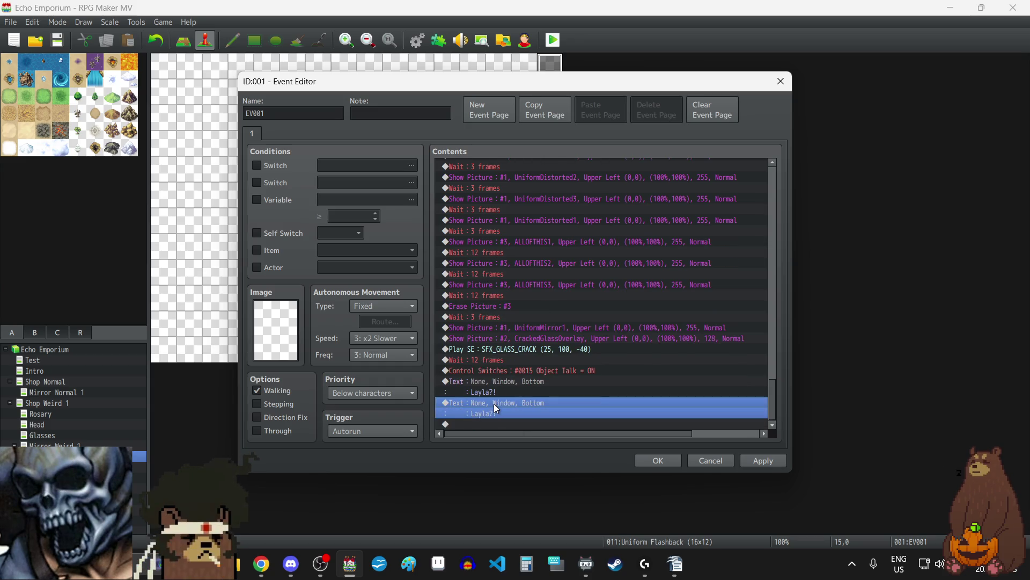
double_click(493, 404)
key(alt+Tab)
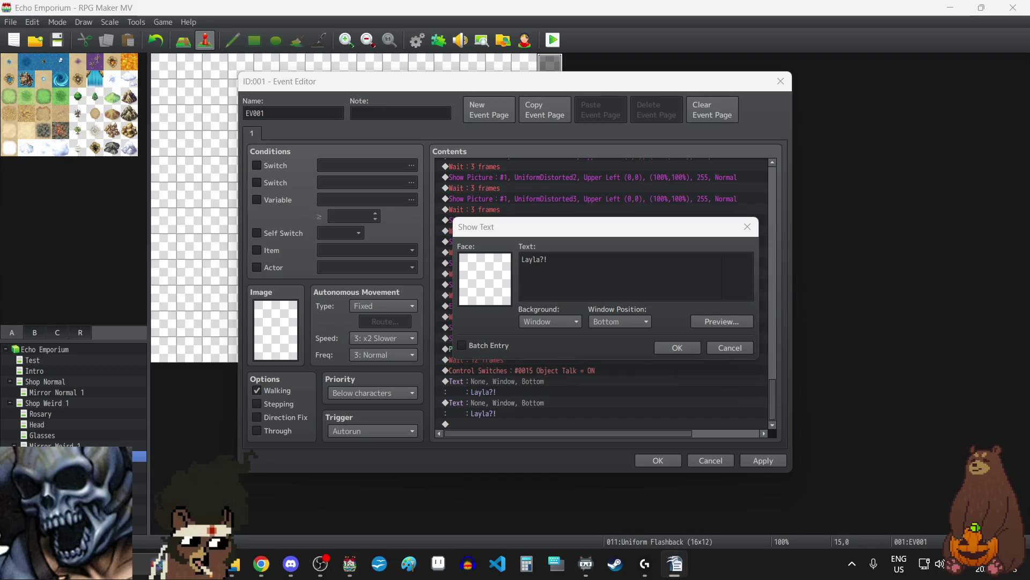
click(592, 269)
key(BackSpace)
key(BackSpace)
key(BackSpace)
key(BackSpace)
key(BackSpace)
key(ctrl+v)
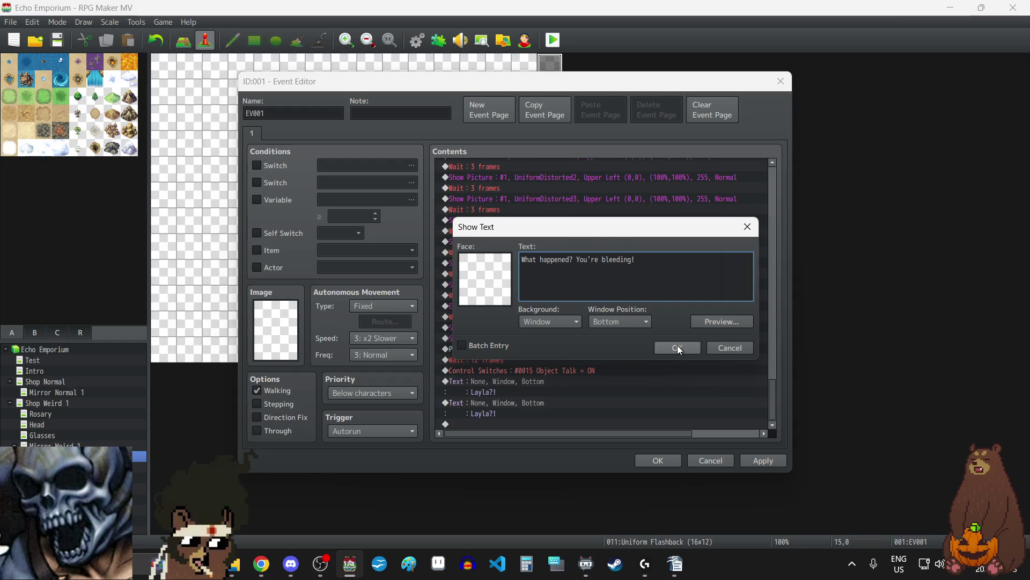
click(677, 346)
click(765, 460)
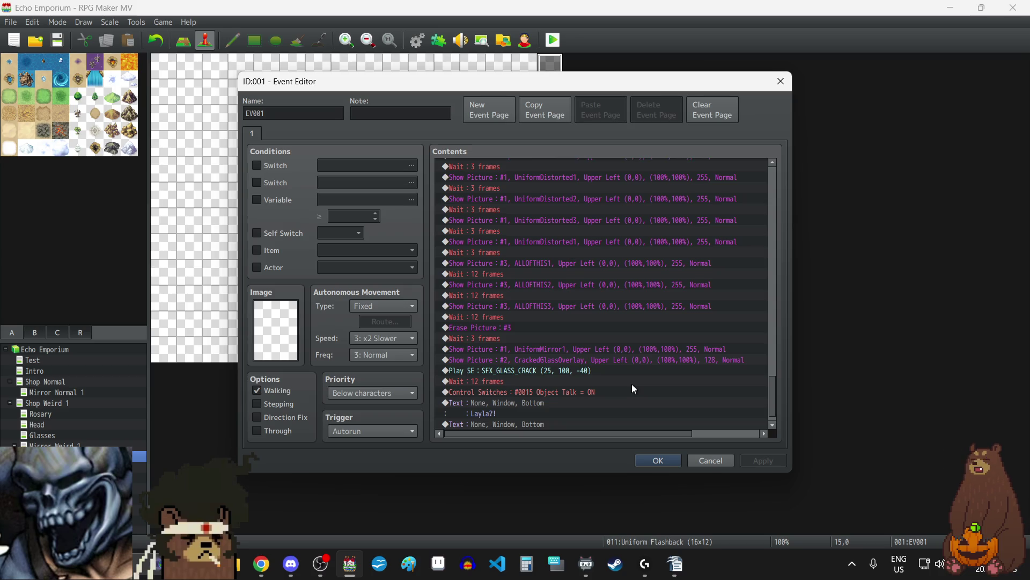
scroll(629, 384, down, 1)
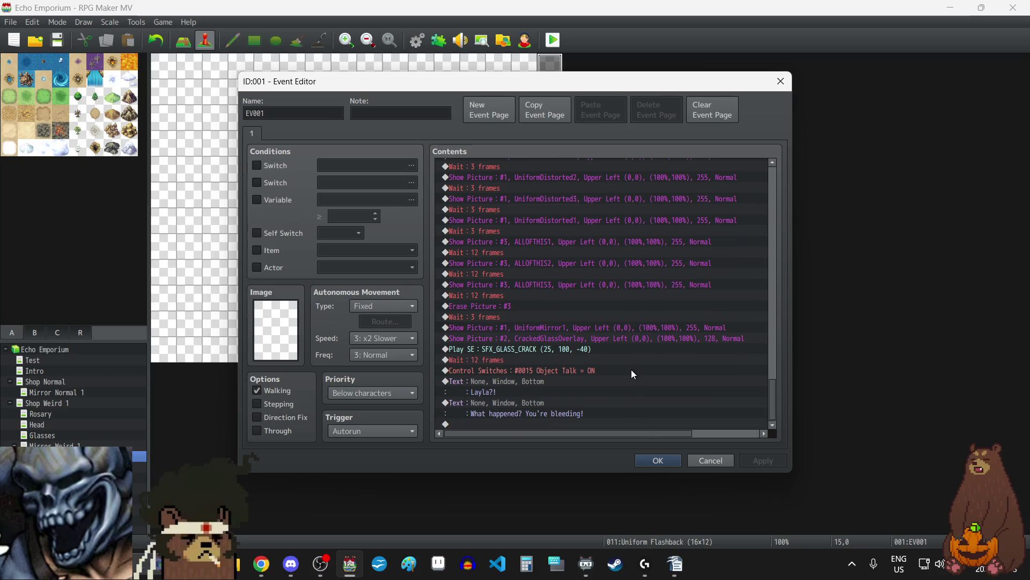
- Move the Object Talk-off, distorted-uniform frames and switch-on block to the event's end
scroll(586, 370, up, 4)
scroll(586, 369, up, 6)
scroll(561, 298, up, 6)
click(556, 263)
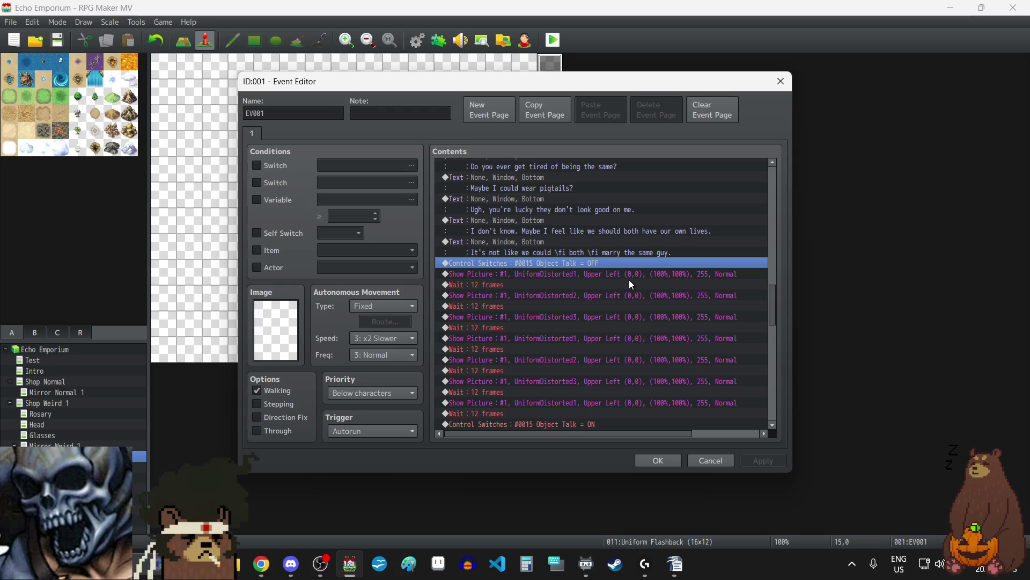
key(shift+Down)
key(shift+Down)
key(shift+Down)
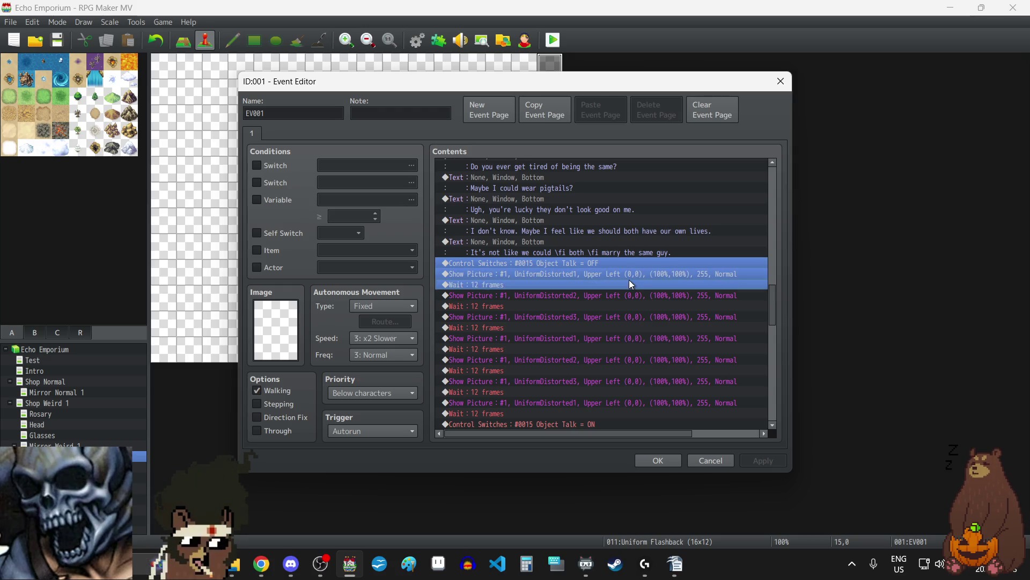
key(shift+Down)
key(shift+Down)
key(shift+Down)
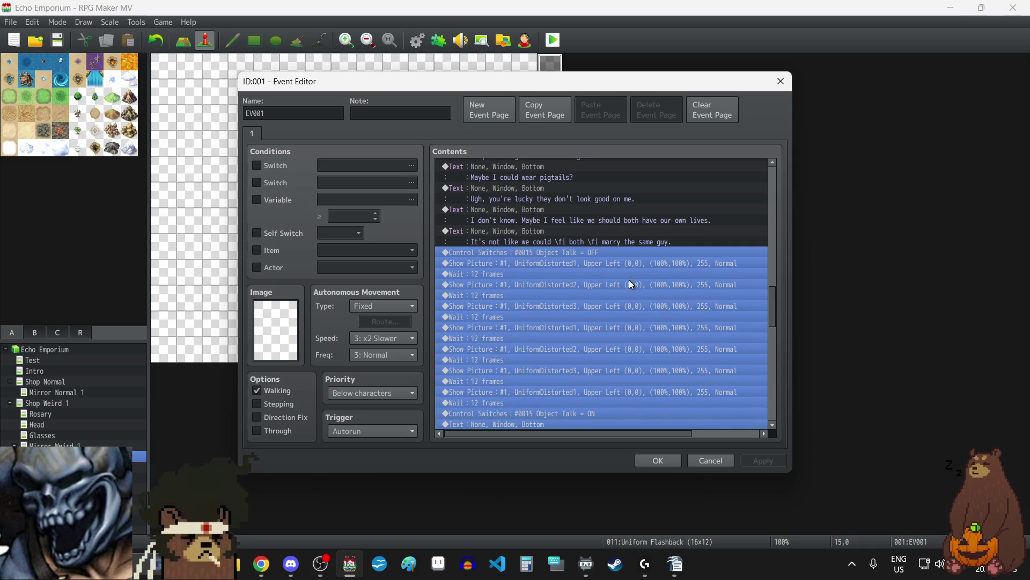
scroll(628, 279, down, 2)
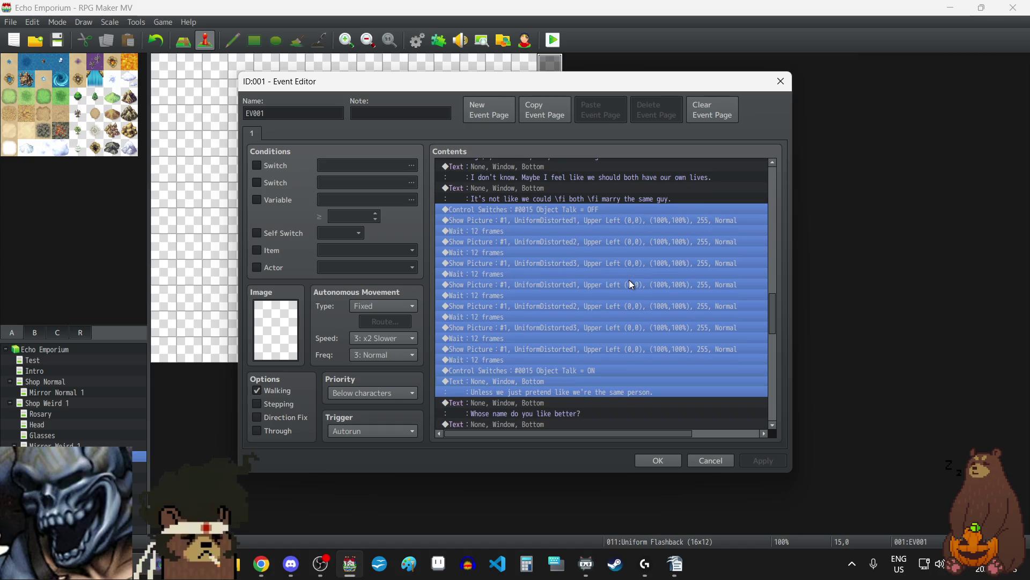
key(Delete)
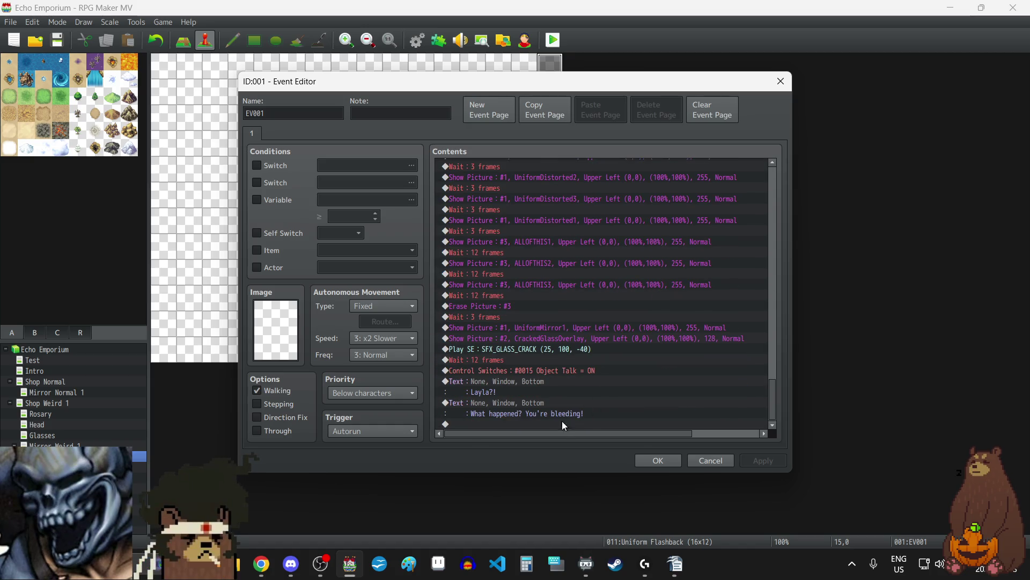
click(552, 425)
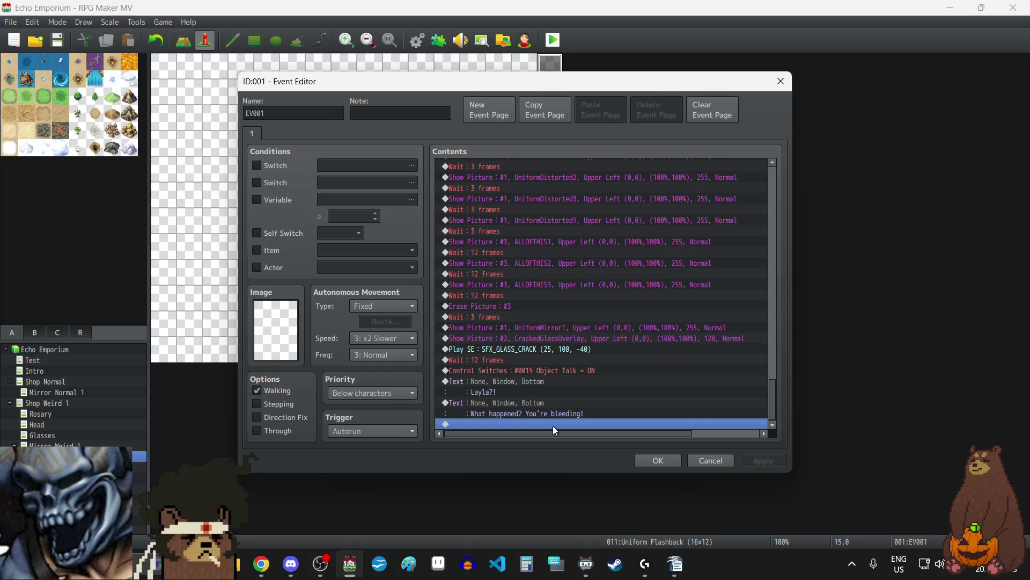
key(ctrl+v)
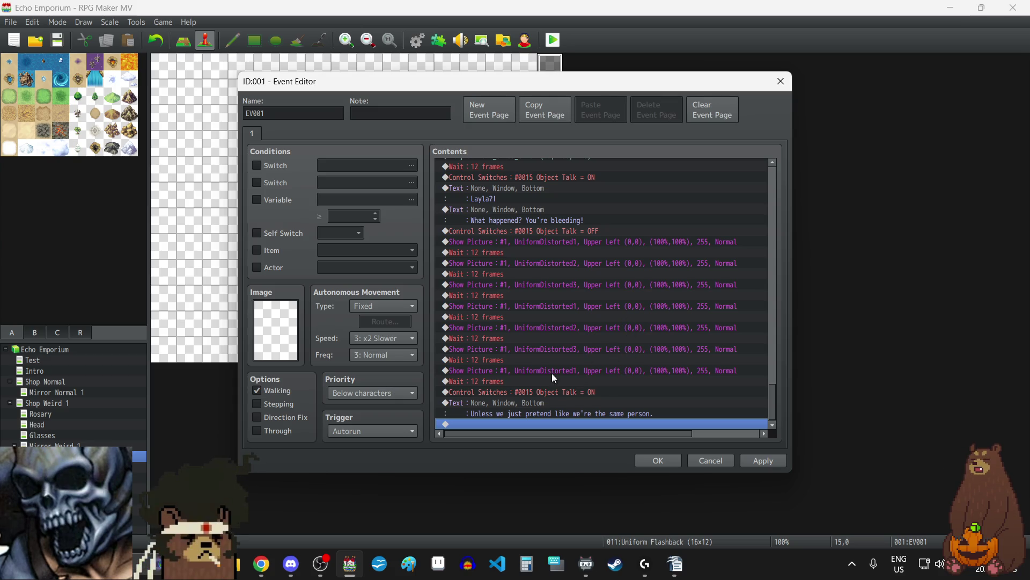
click(527, 399)
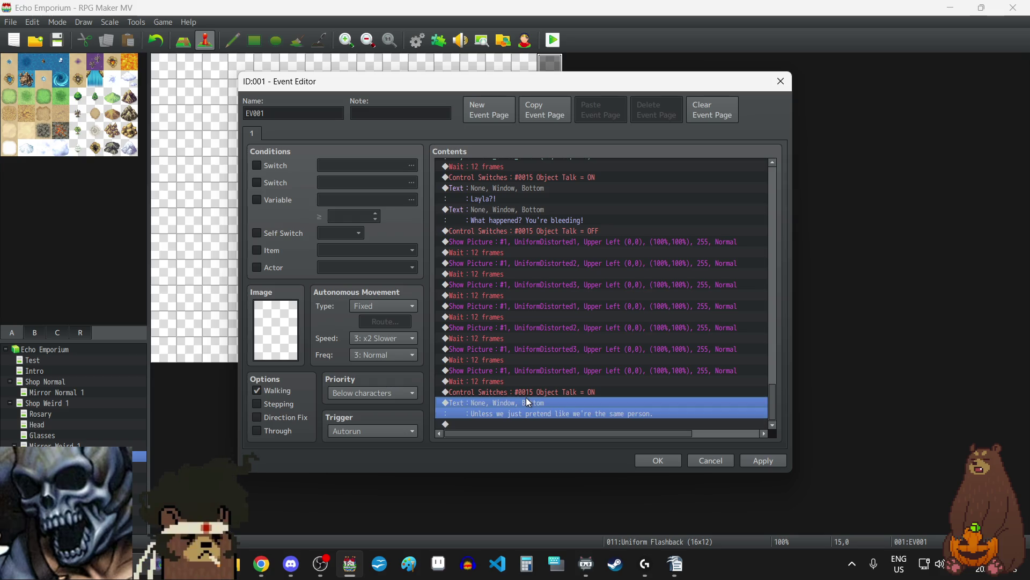
- Empty the last dialogue box and paste several blank copies of it
double_click(526, 401)
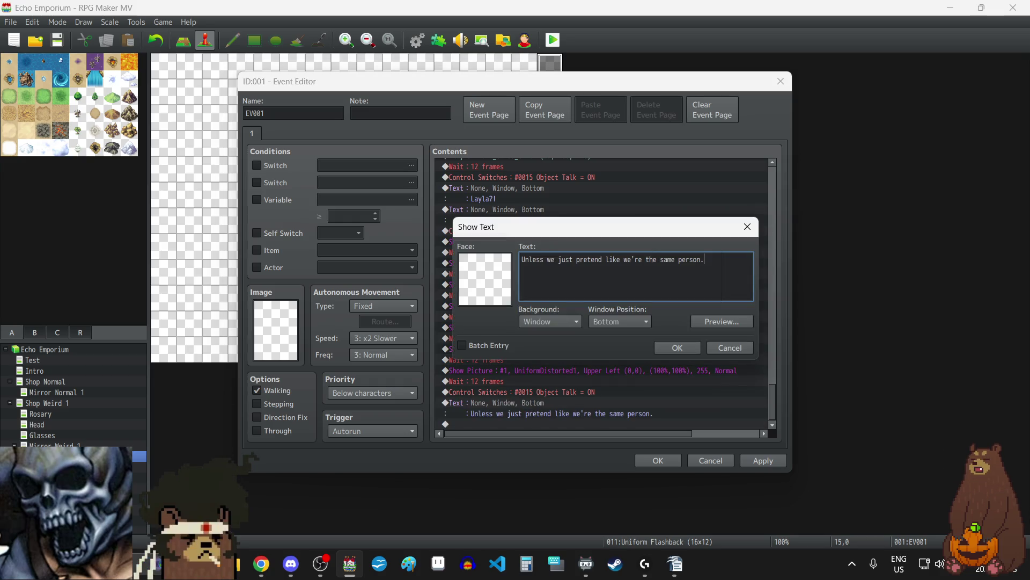
key(alt+Tab)
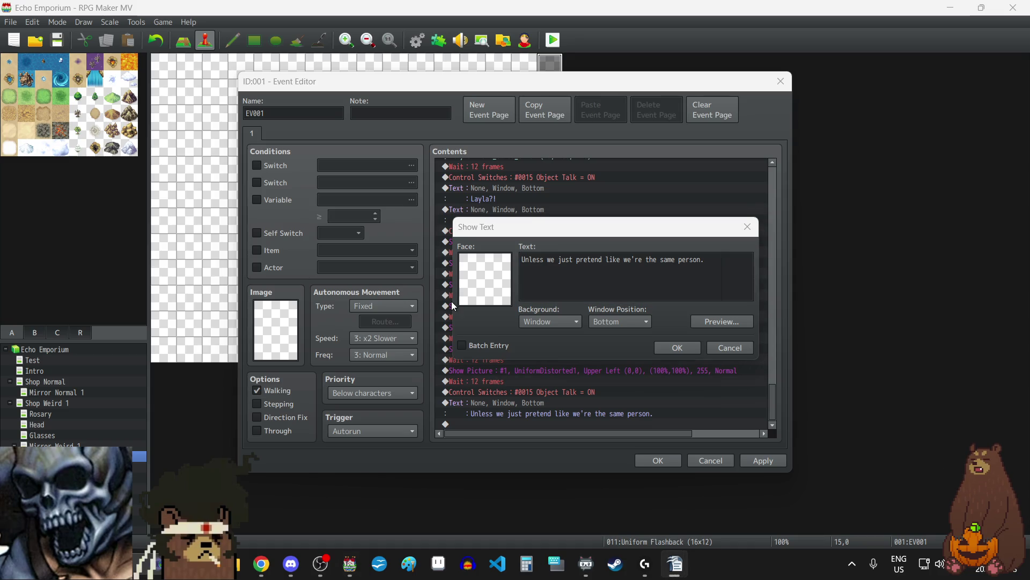
click(638, 273)
key(ctrl+a)
key(BackSpace)
click(676, 348)
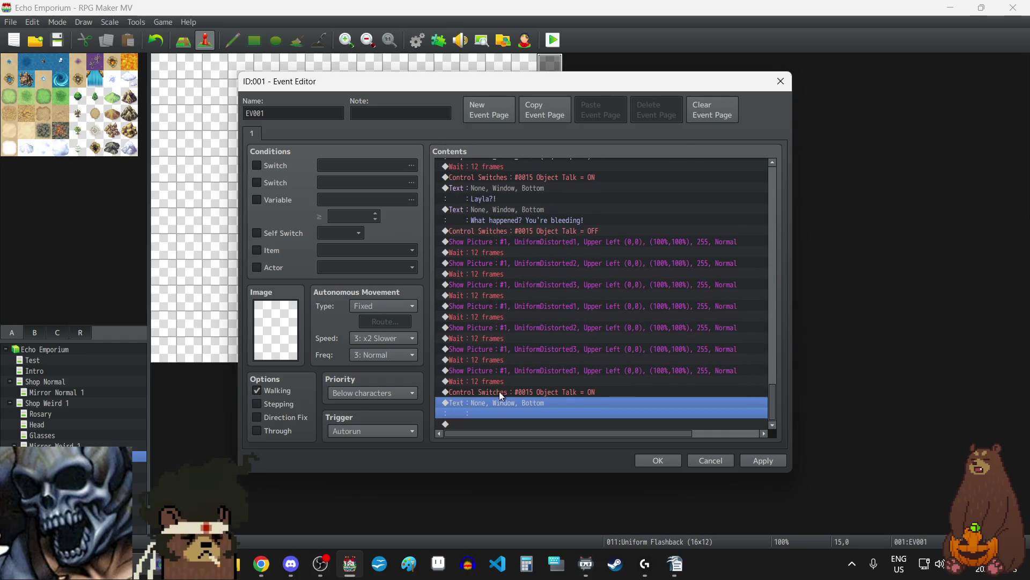
key(ctrl+c)
key(ctrl+v)
key(ctrl+v)
key(ctrl+v)
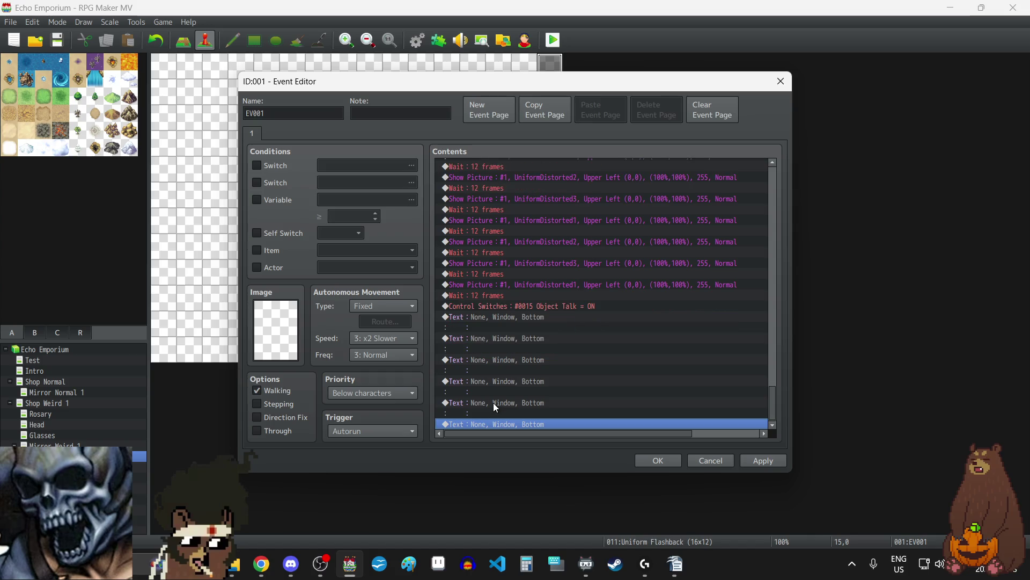
- Fill the first two blank boxes with the older-kids line and the pendant-teasing line
double_click(511, 317)
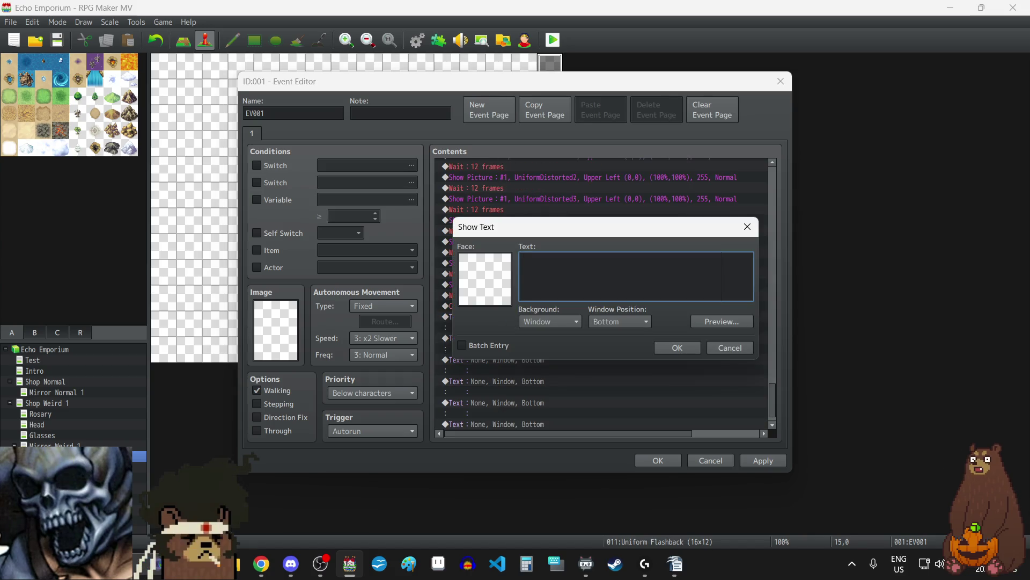
key(alt+Tab)
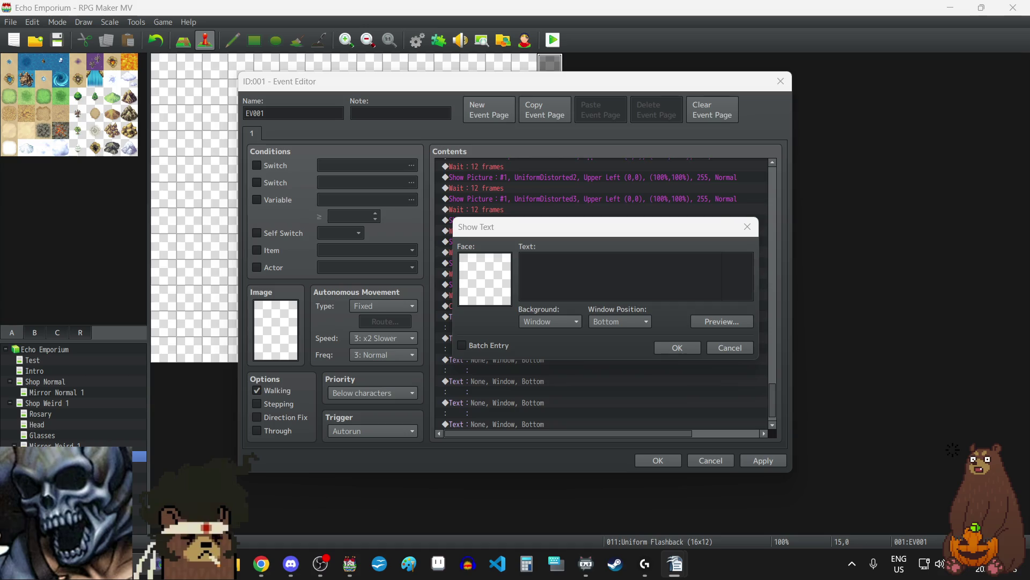
click(658, 257)
key(ctrl+v)
click(692, 350)
double_click(504, 341)
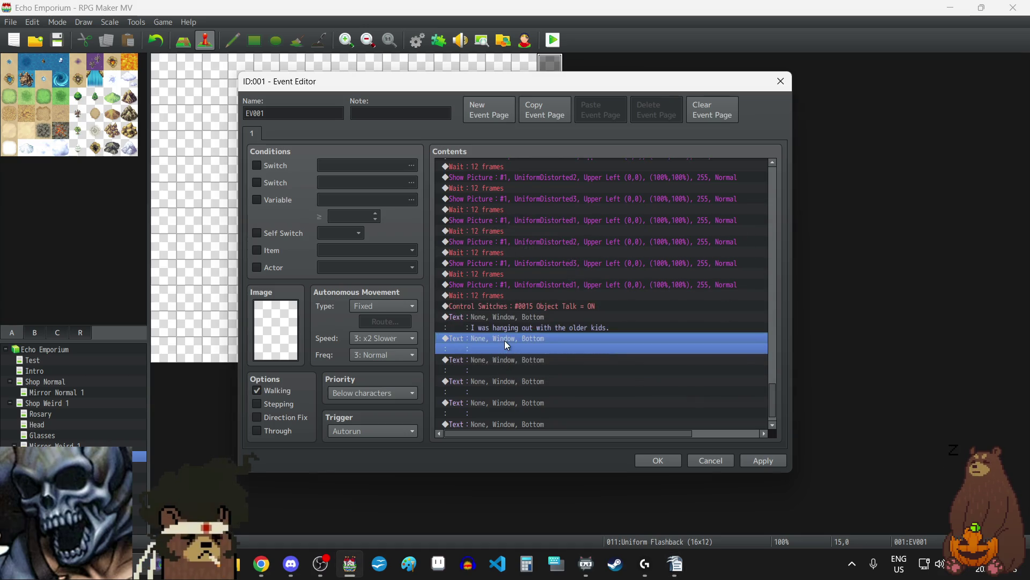
key(alt+Tab)
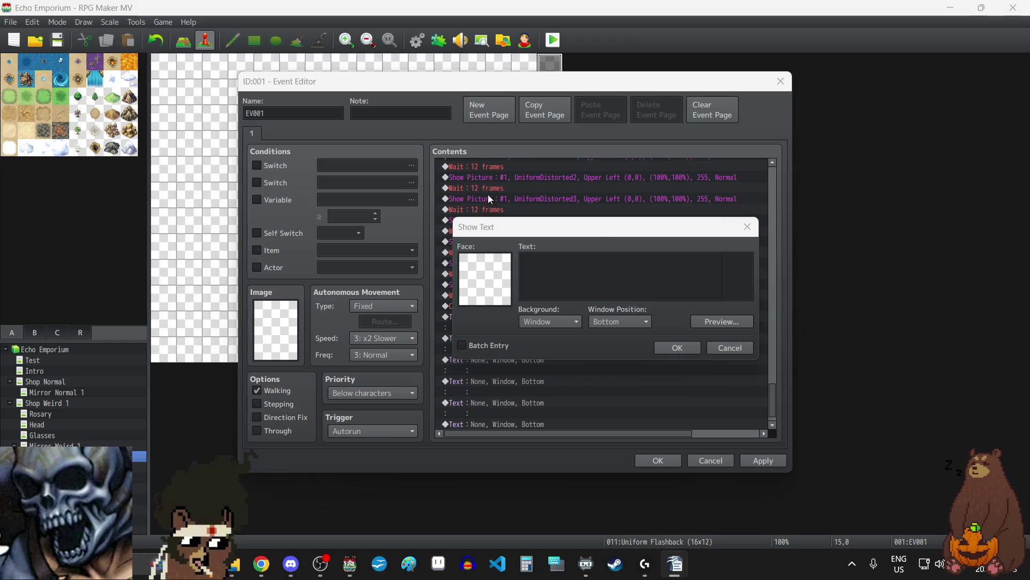
click(613, 288)
key(ctrl+v)
click(670, 346)
- Fill the next two boxes with the pendant-throwing and sunlight lines and apply
double_click(495, 359)
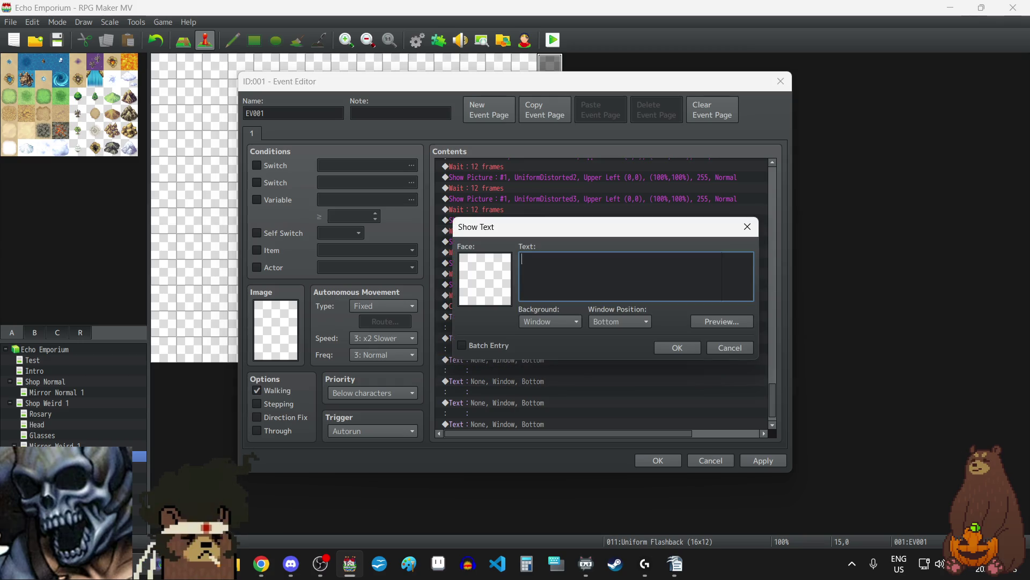
key(alt+Tab)
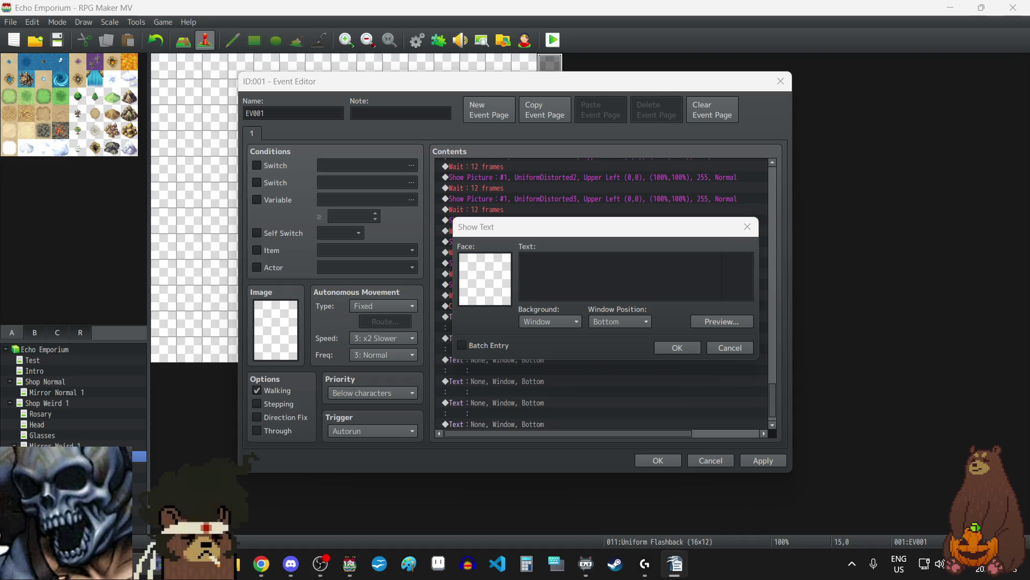
click(635, 283)
key(ctrl+v)
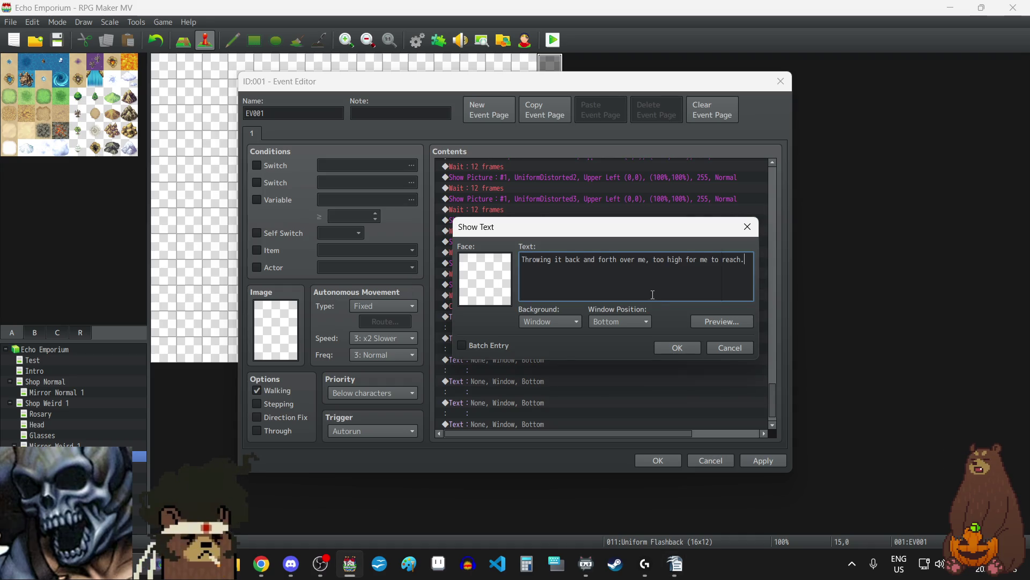
click(680, 348)
double_click(505, 360)
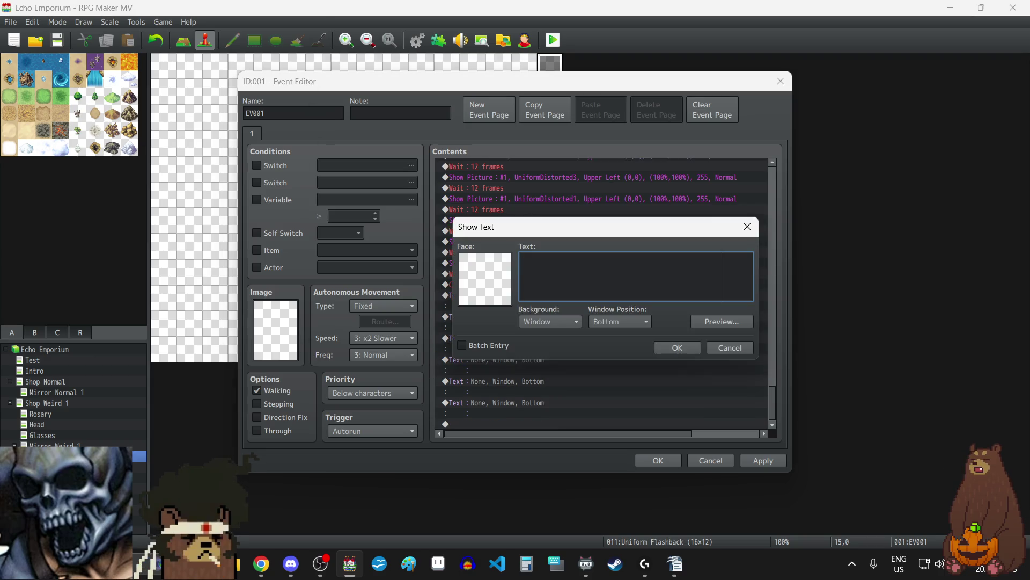
key(alt+Tab)
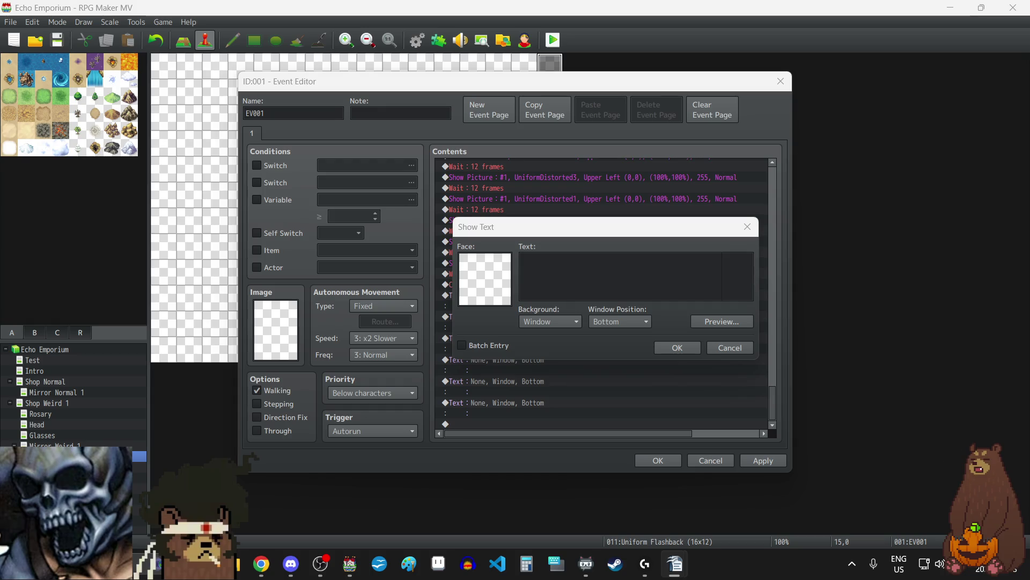
click(641, 281)
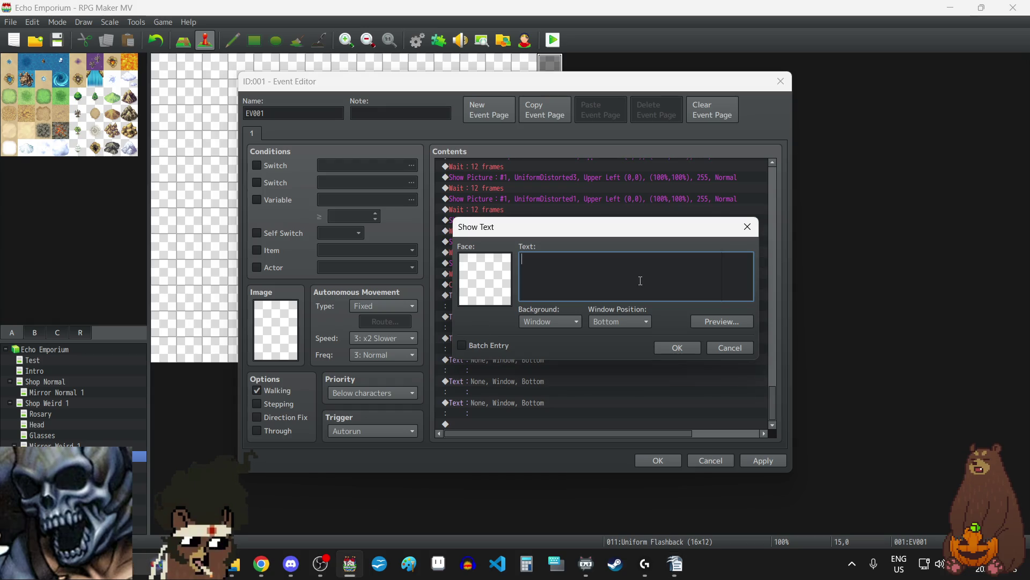
key(ctrl+v)
click(687, 348)
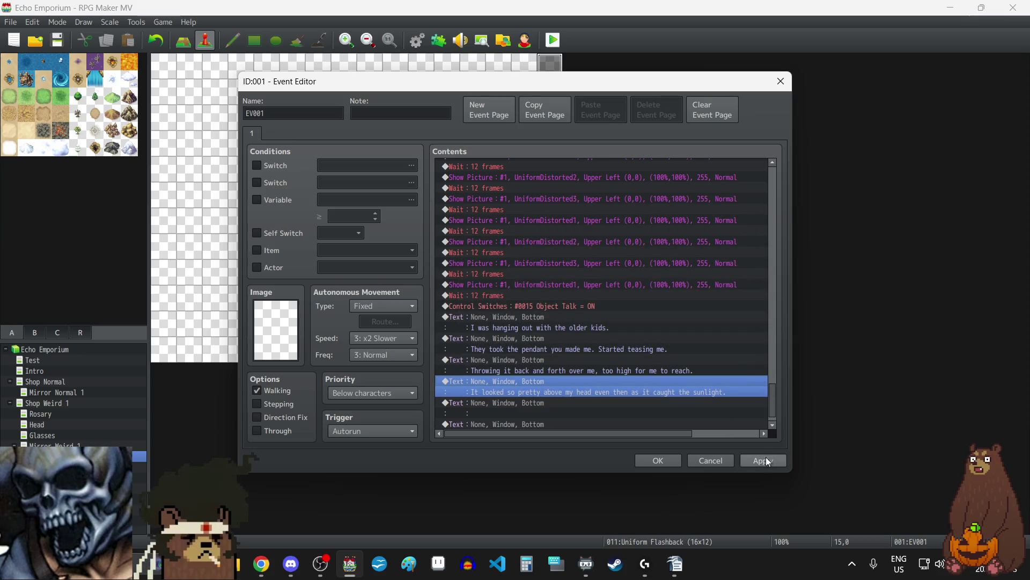
click(764, 459)
- Select the two leftover empty dialogue boxes, then add a new command at the event's end
scroll(542, 392, down, 1)
click(528, 392)
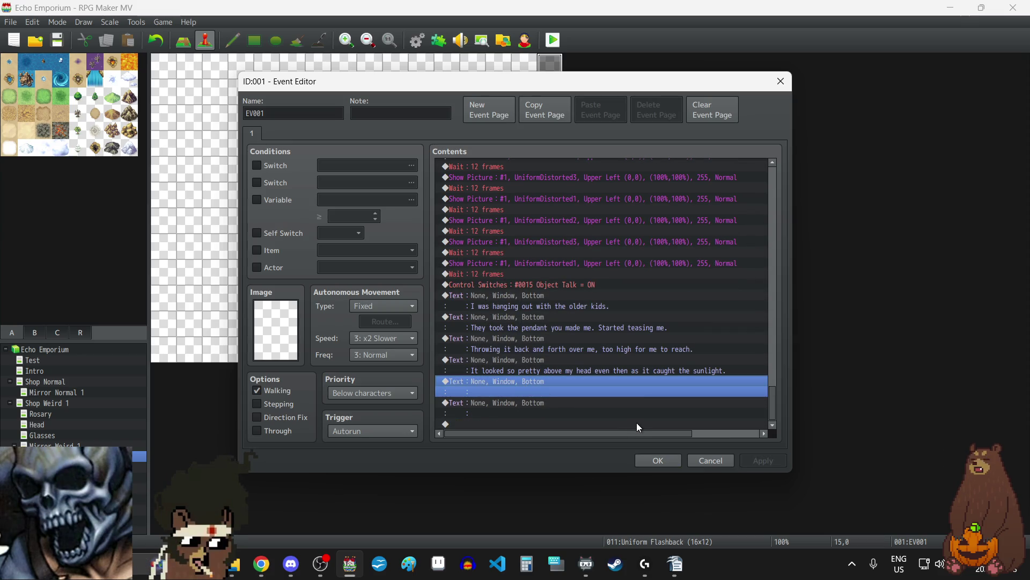
shift+click(636, 423)
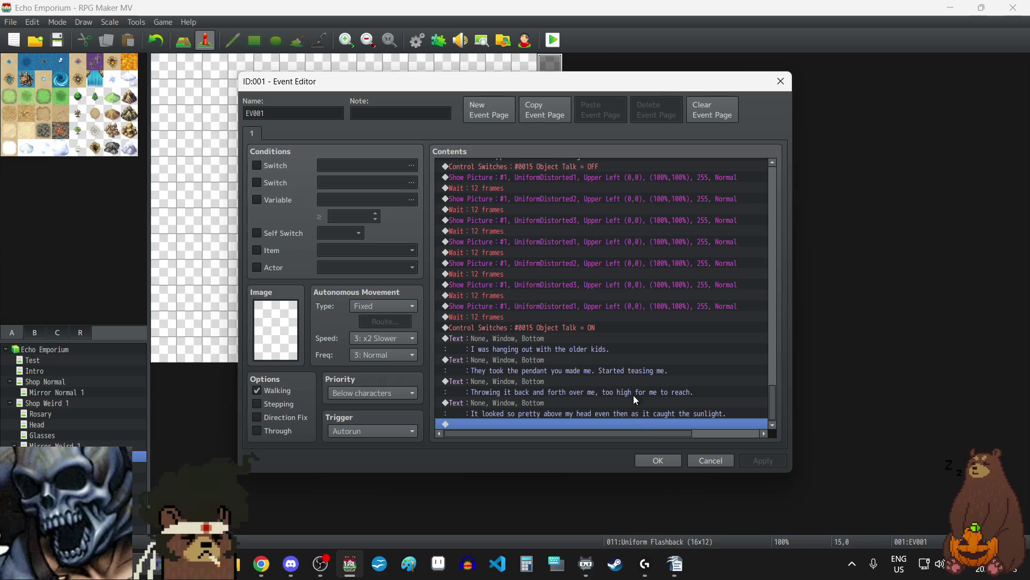
double_click(517, 423)
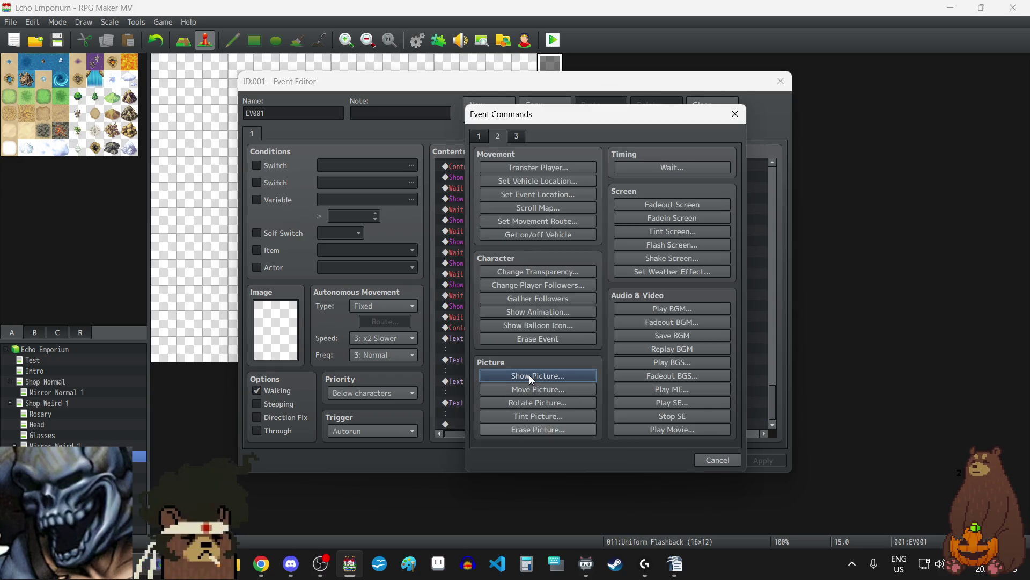
- Start a Show Picture command and preview the ITCONTAINS2, ITCONTAINS1 and ALLOFTHIS1 images
click(529, 375)
click(587, 218)
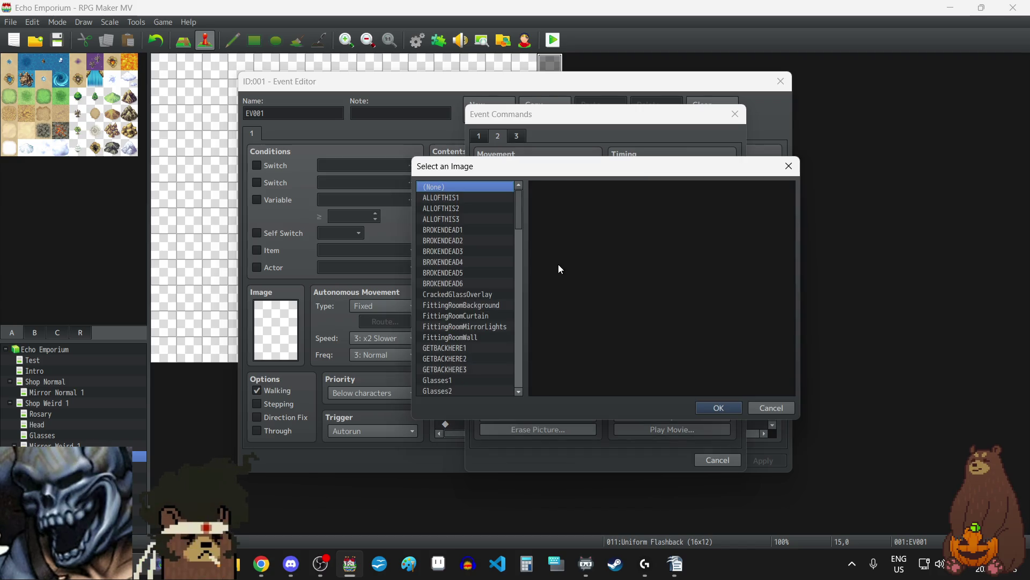
scroll(473, 250, down, 5)
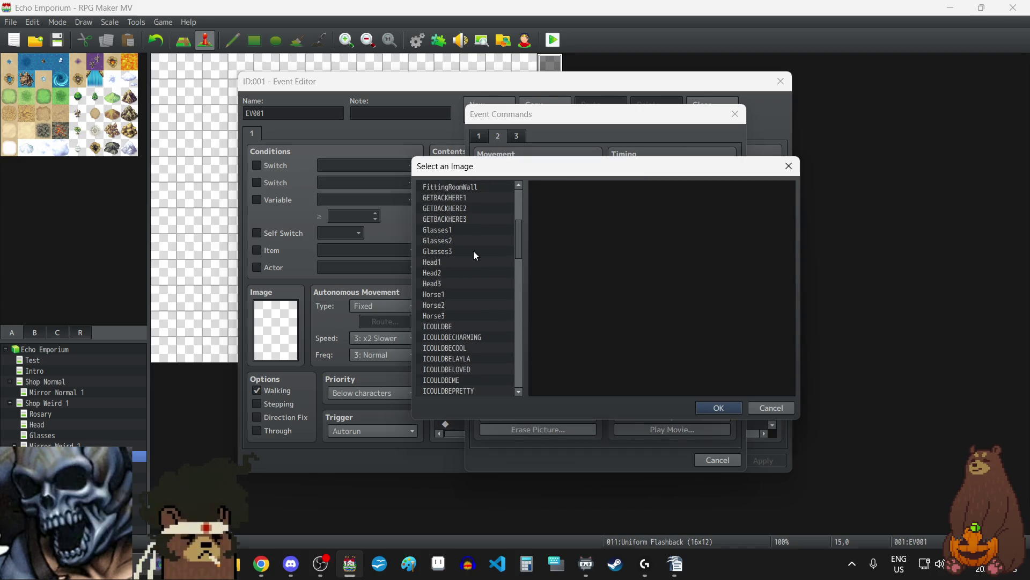
scroll(473, 251, down, 3)
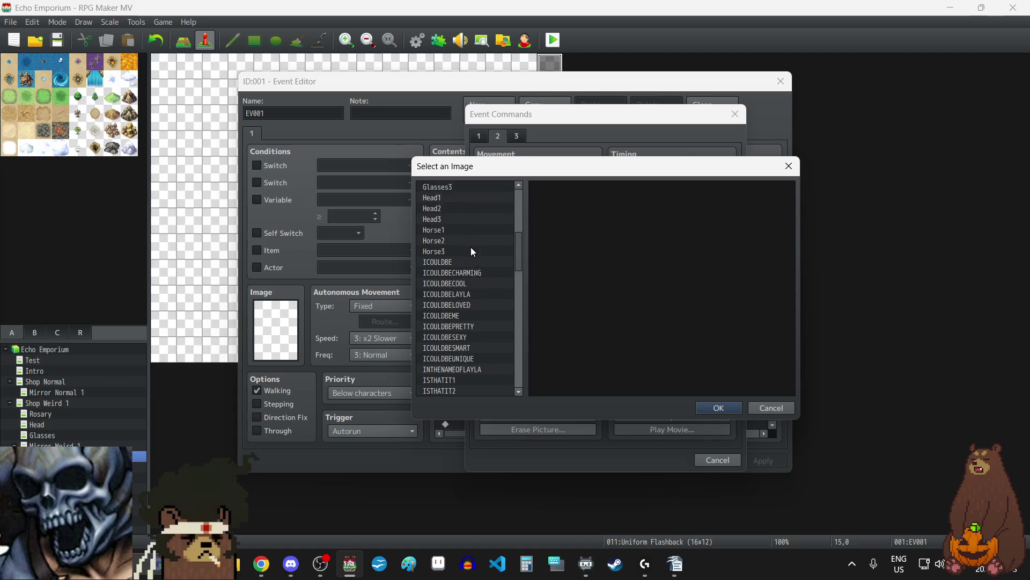
scroll(472, 252, up, 8)
scroll(476, 277, down, 5)
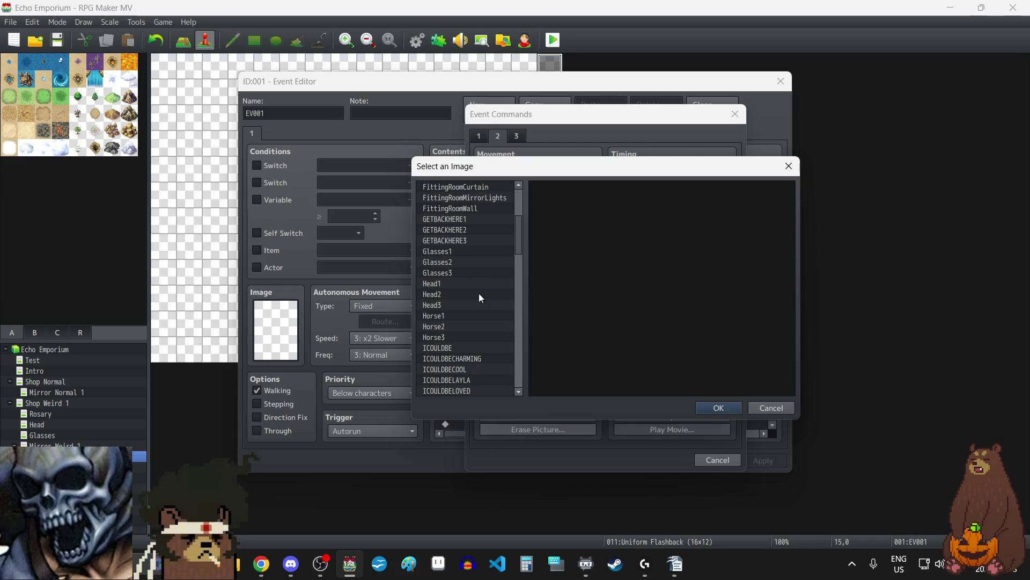
scroll(475, 285, down, 5)
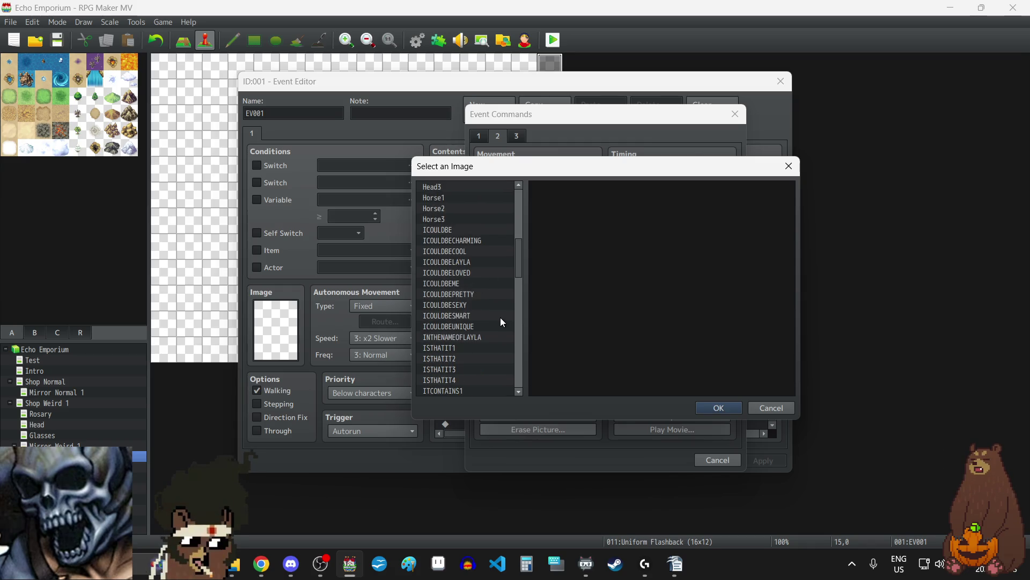
scroll(463, 320, down, 1)
click(462, 336)
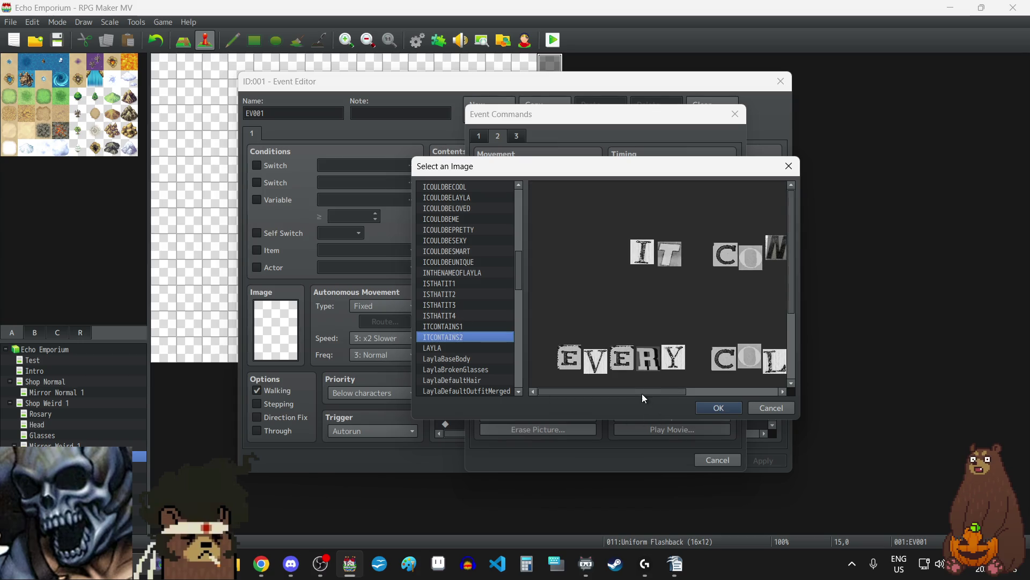
drag(642, 392, 702, 381)
scroll(687, 312, down, 3)
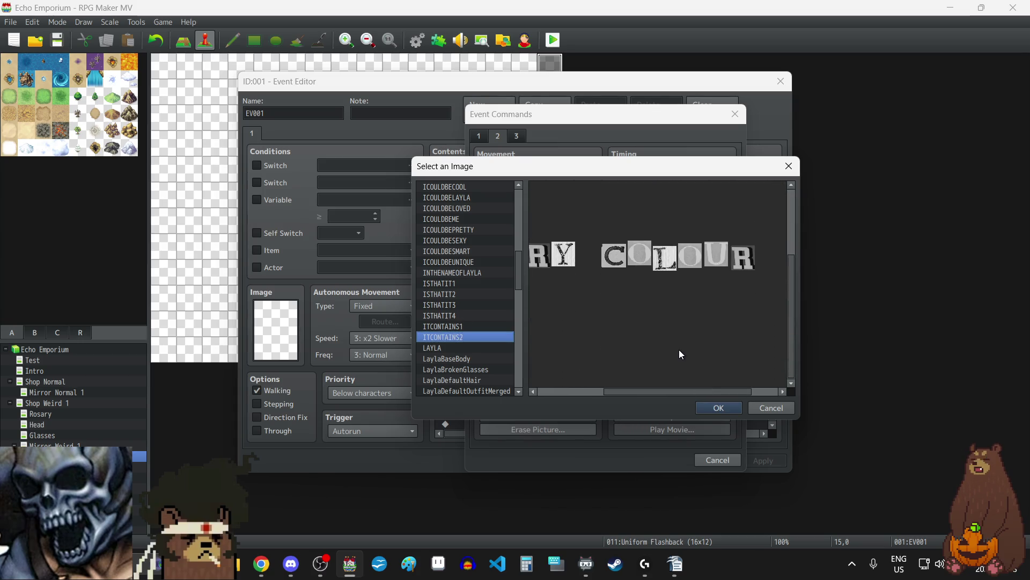
scroll(458, 350, up, 1)
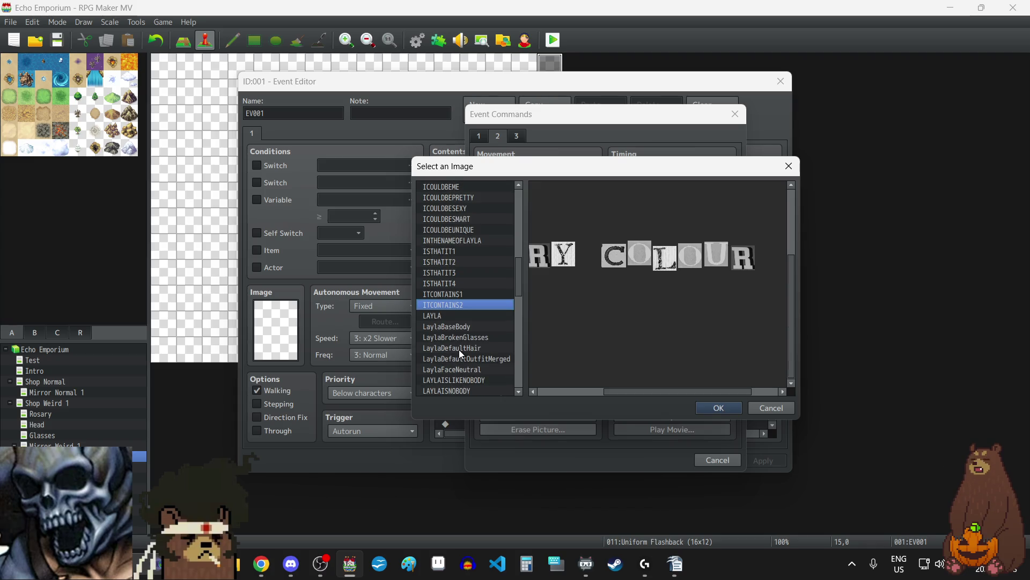
scroll(459, 349, up, 1)
click(458, 349)
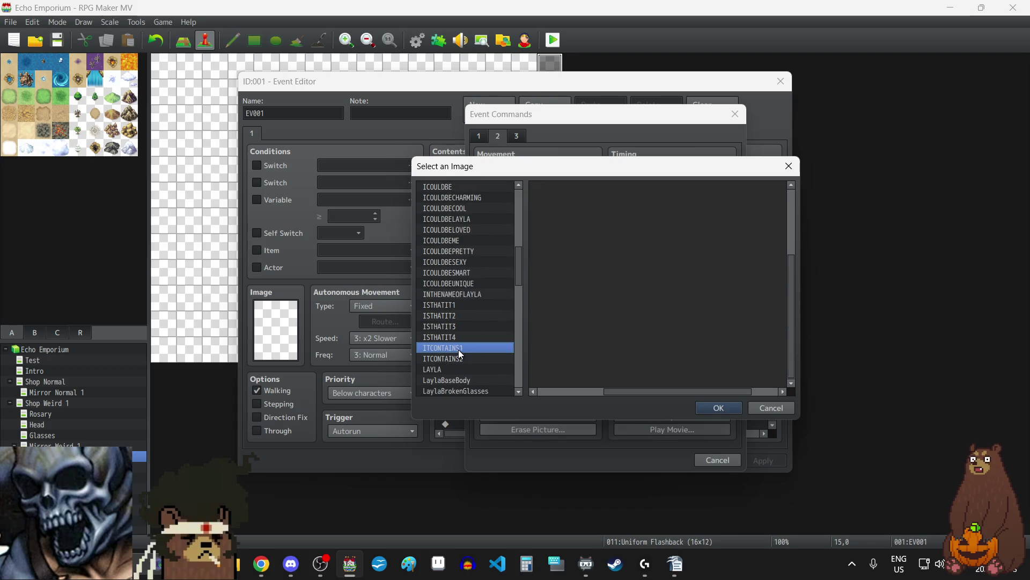
mouse_move(637, 396)
mouse_down()
mouse_move(547, 397)
mouse_move(696, 384)
mouse_move(471, 327)
mouse_up()
scroll(449, 306, up, 6)
scroll(447, 301, up, 3)
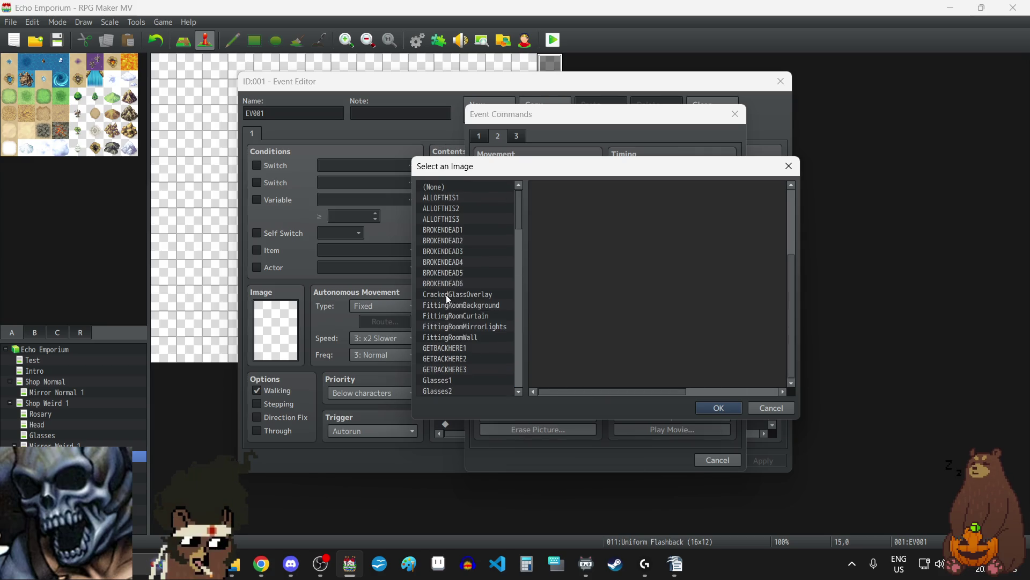
click(454, 198)
- Browse down the picture list to select the WITHINYOUIS3 collage image
key(Down)
key(Down)
key(Down)
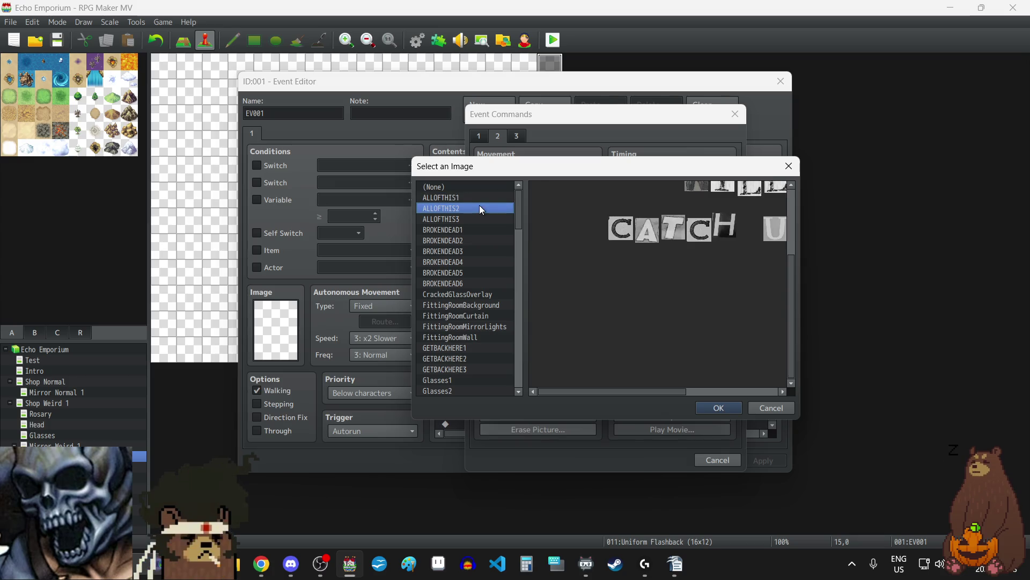
key(Down)
key(Down)
key(Down)
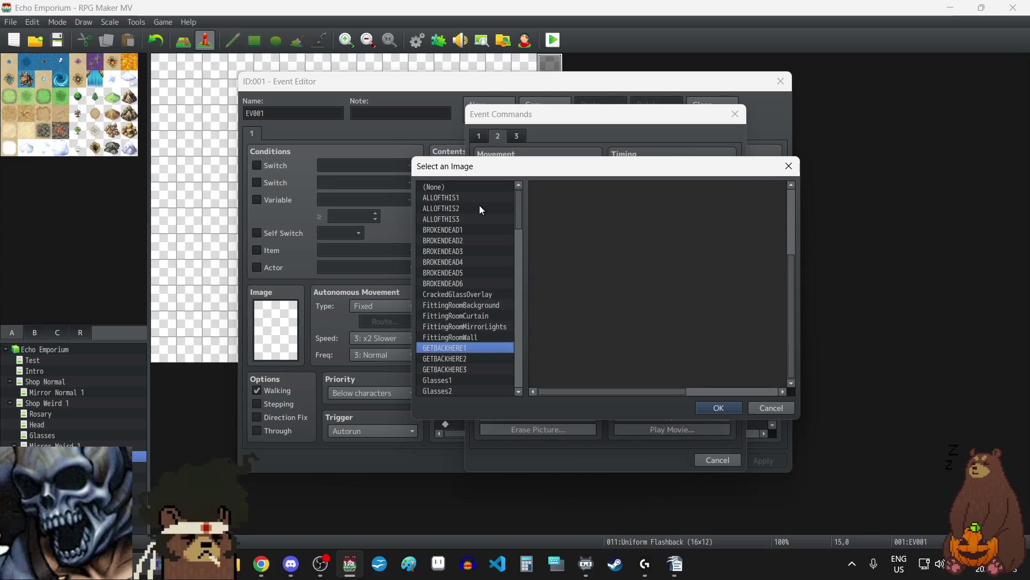
key(Down)
key(Down)
key(Down)
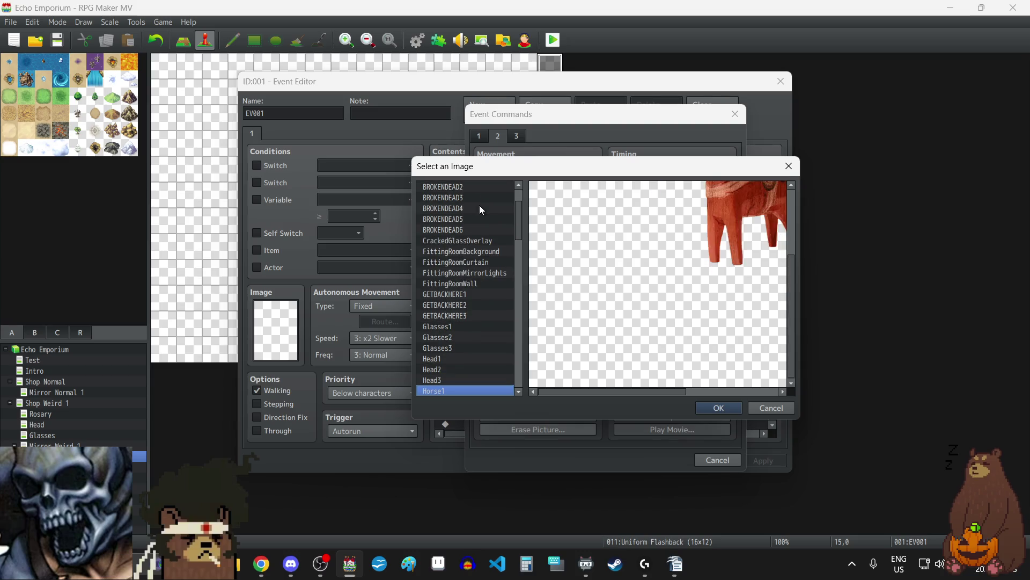
key(Down)
key(Down)
key(Down)
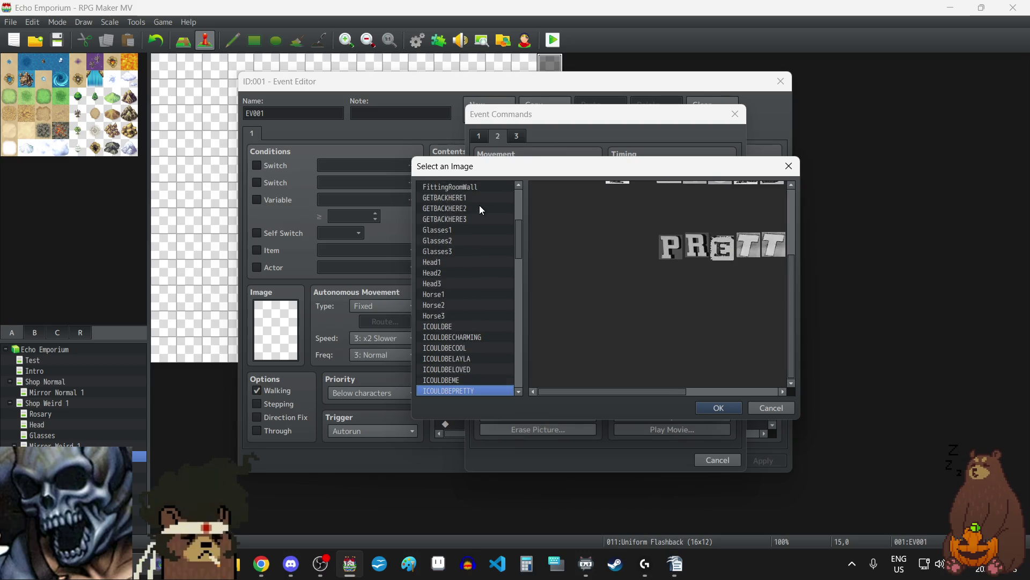
key(Down)
key(Down)
key(Down)
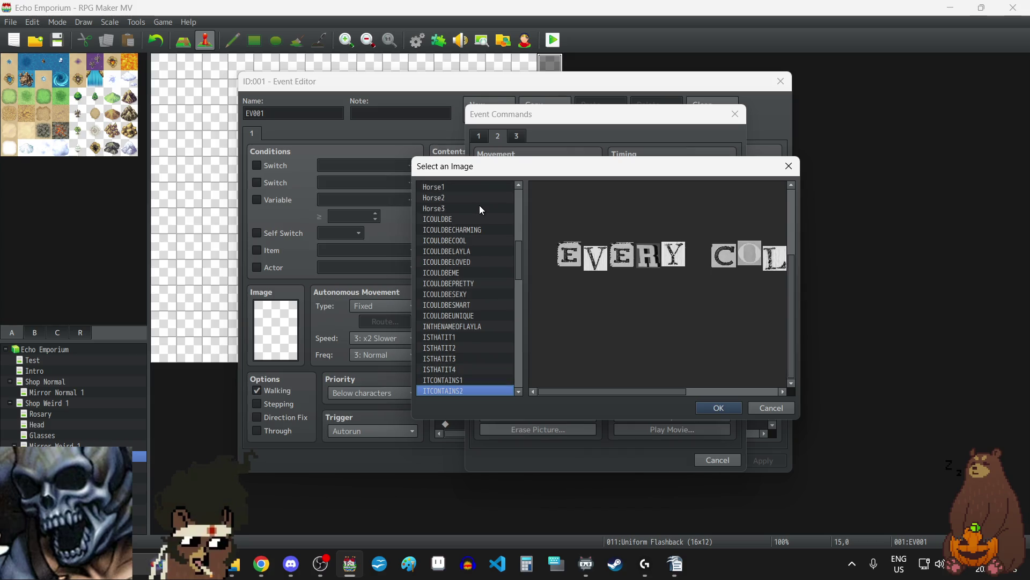
key(Down)
key(Down)
key(Down)
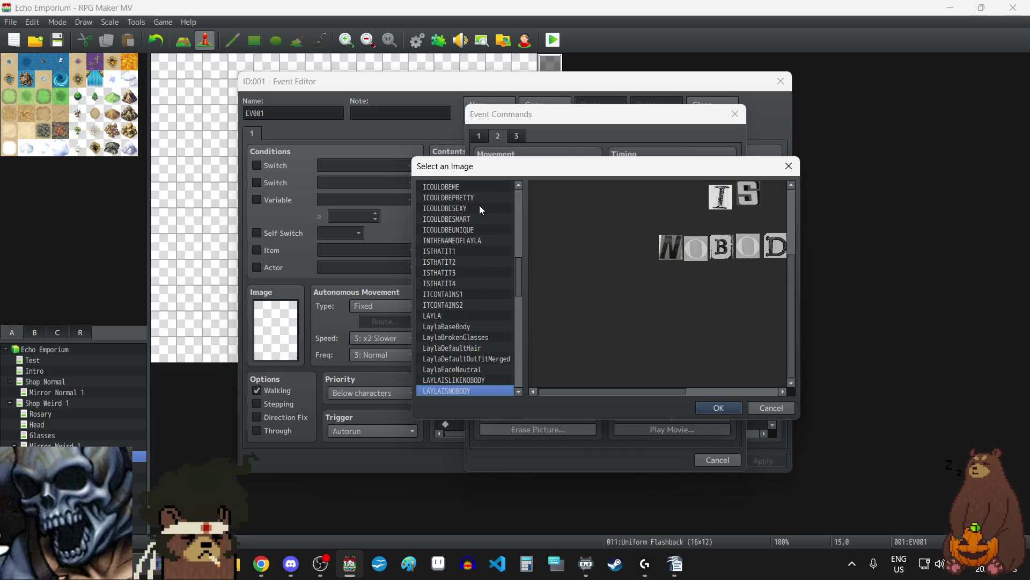
key(Down)
key(Down)
key(Down)
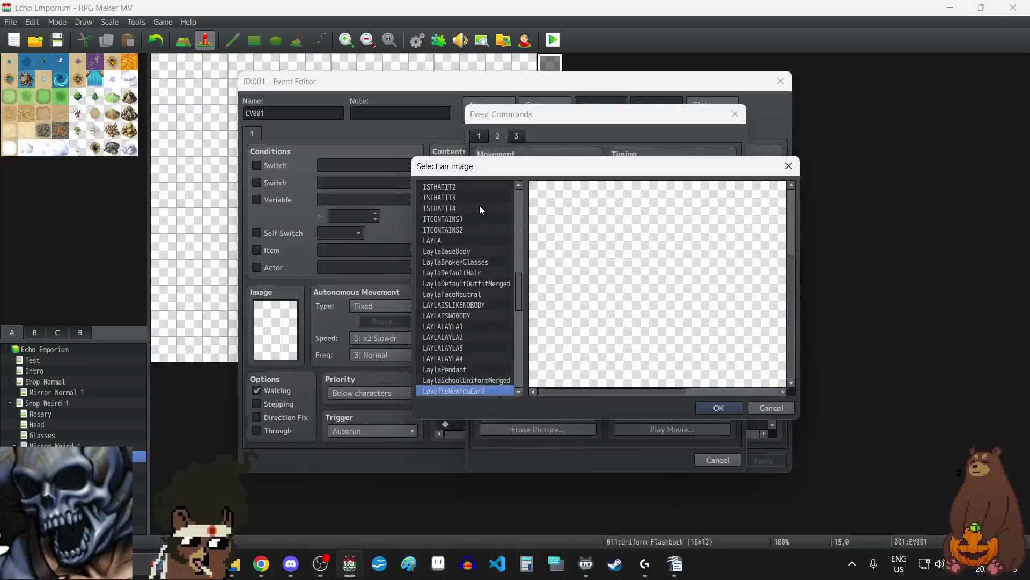
key(Down)
key(Down)
key(Down)
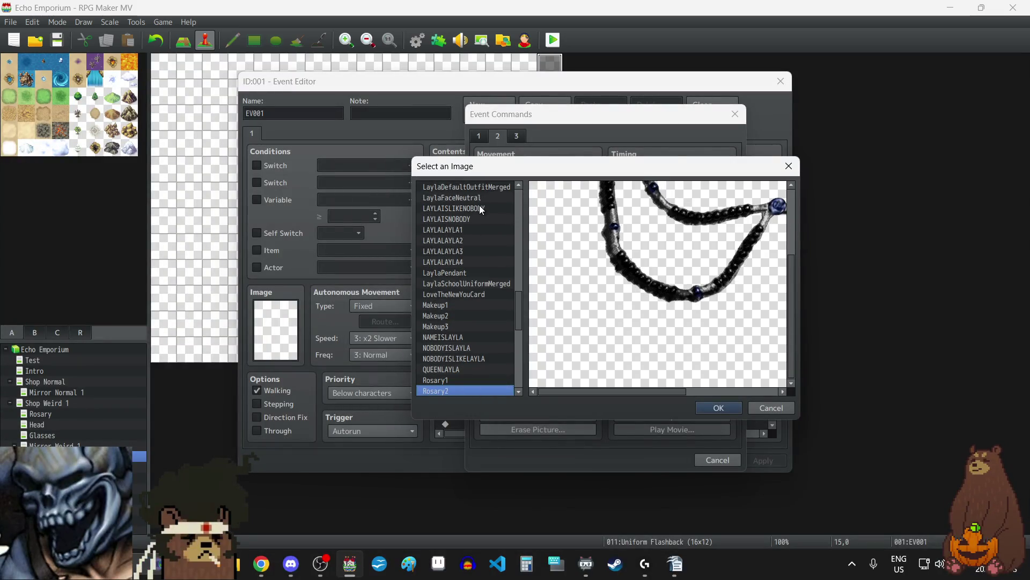
key(Down)
key(Down)
key(Down)
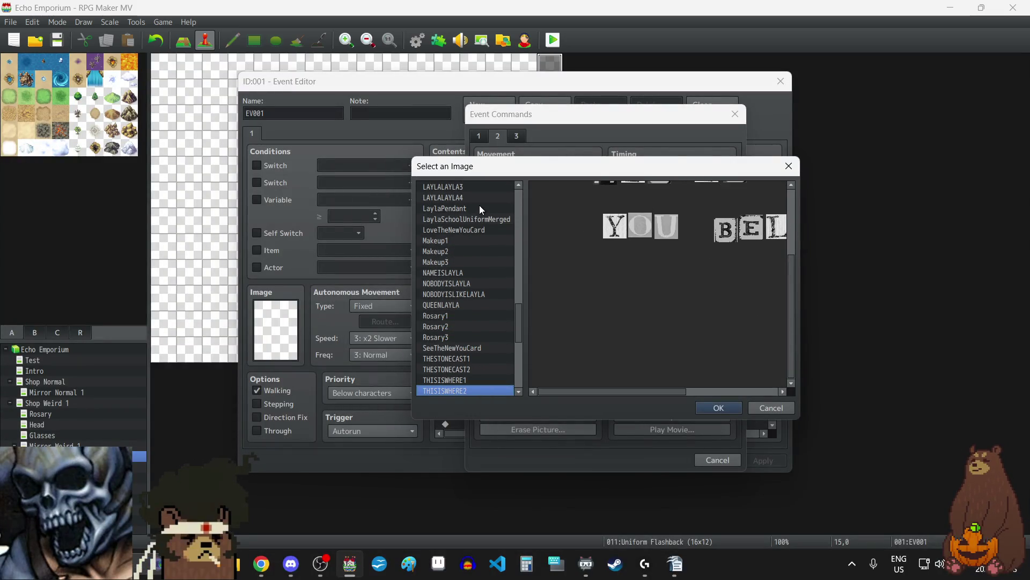
key(Down)
key(Down)
key(Down)
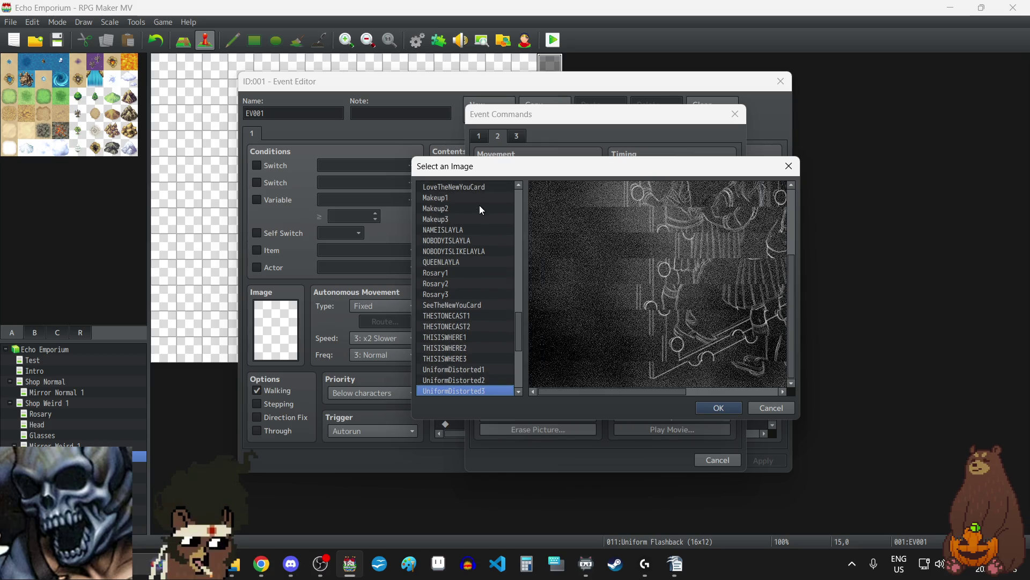
key(Down)
key(Down)
key(Down)
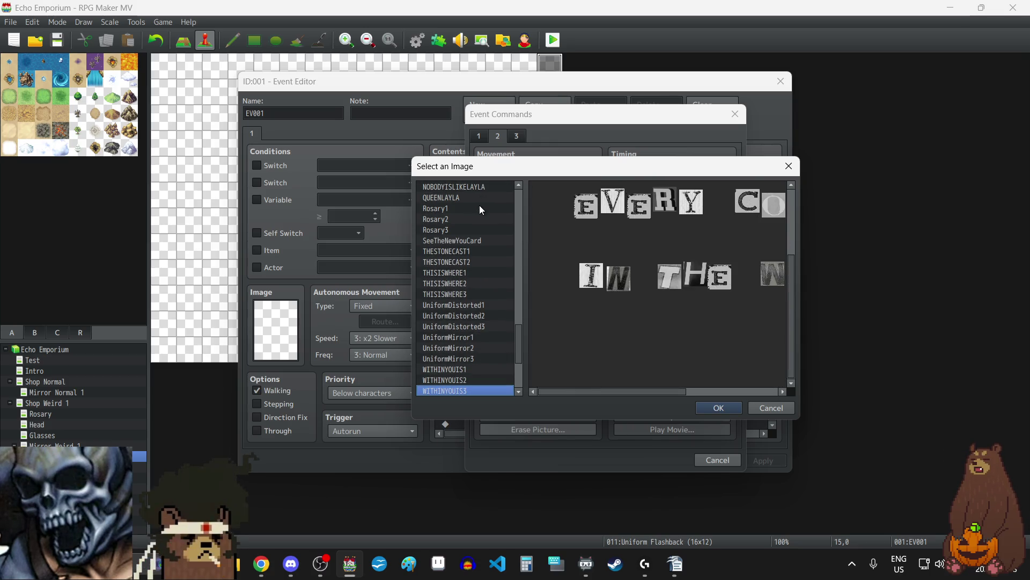
key(Up)
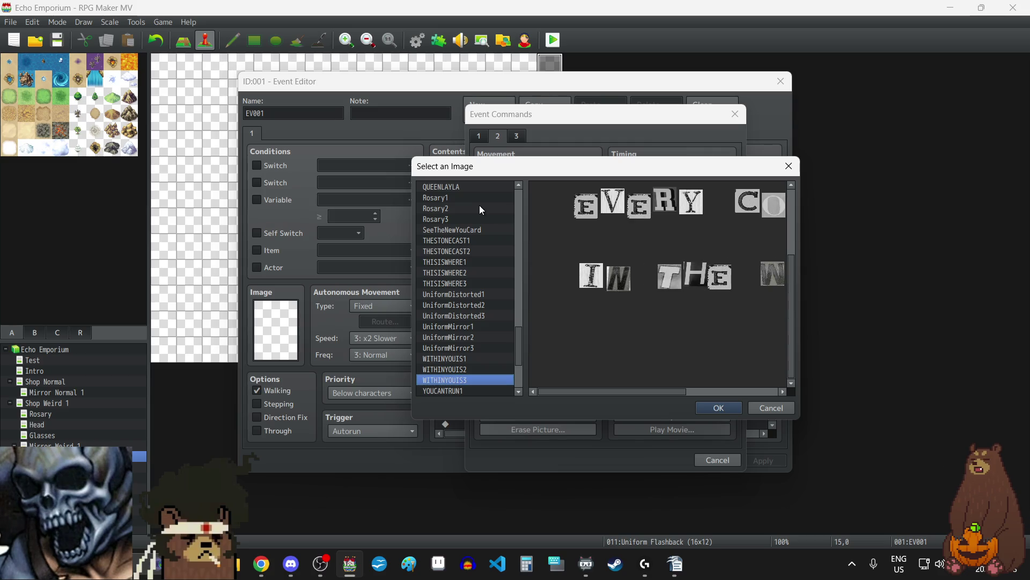
scroll(678, 287, up, 3)
scroll(681, 311, down, 1)
mouse_move(604, 391)
mouse_down()
mouse_move(689, 390)
mouse_move(644, 394)
mouse_up()
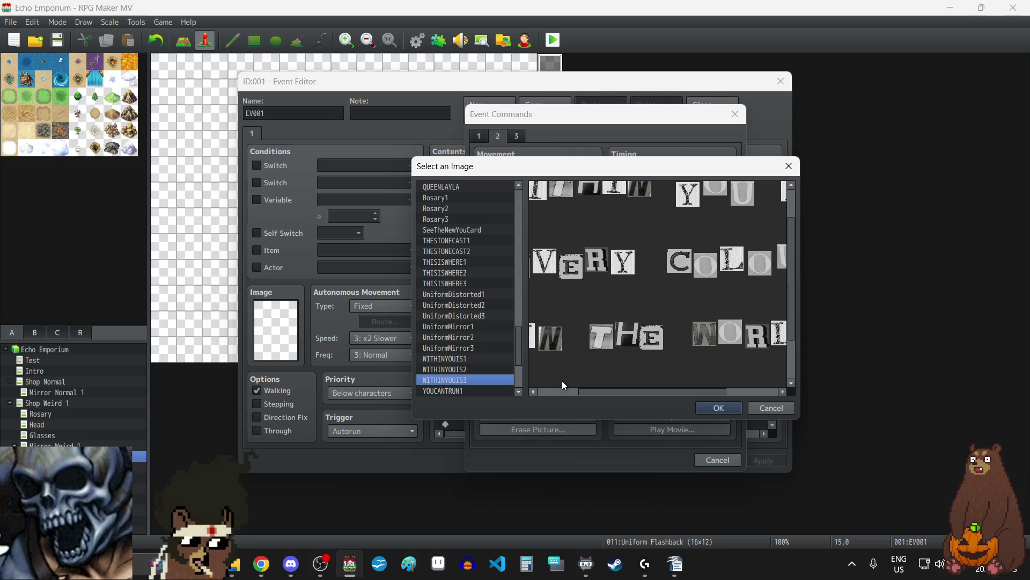
- Confirm WITHINYOUIS3 as picture #1, add the Show Picture command, and apply the event
click(722, 407)
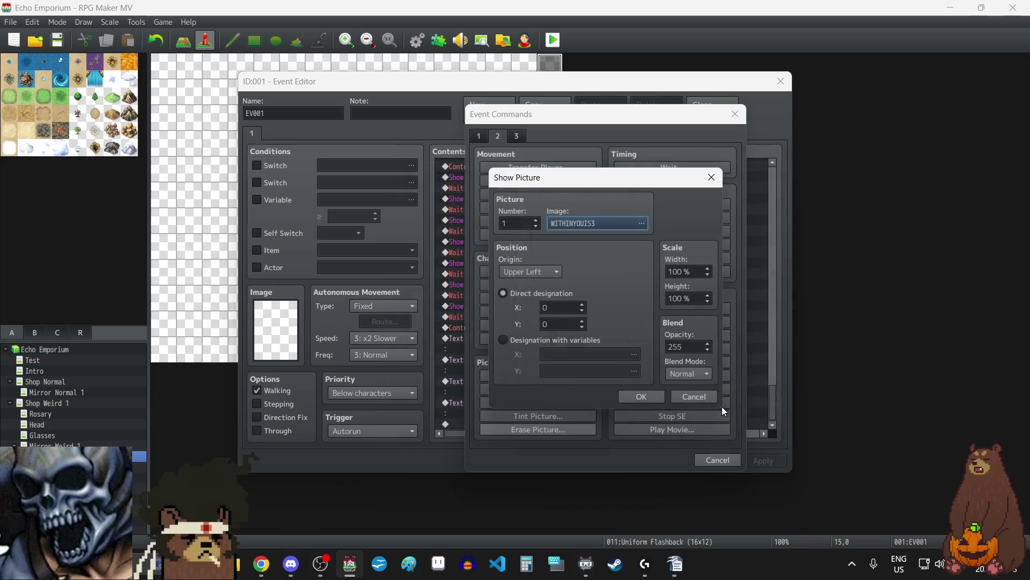
click(652, 394)
click(766, 459)
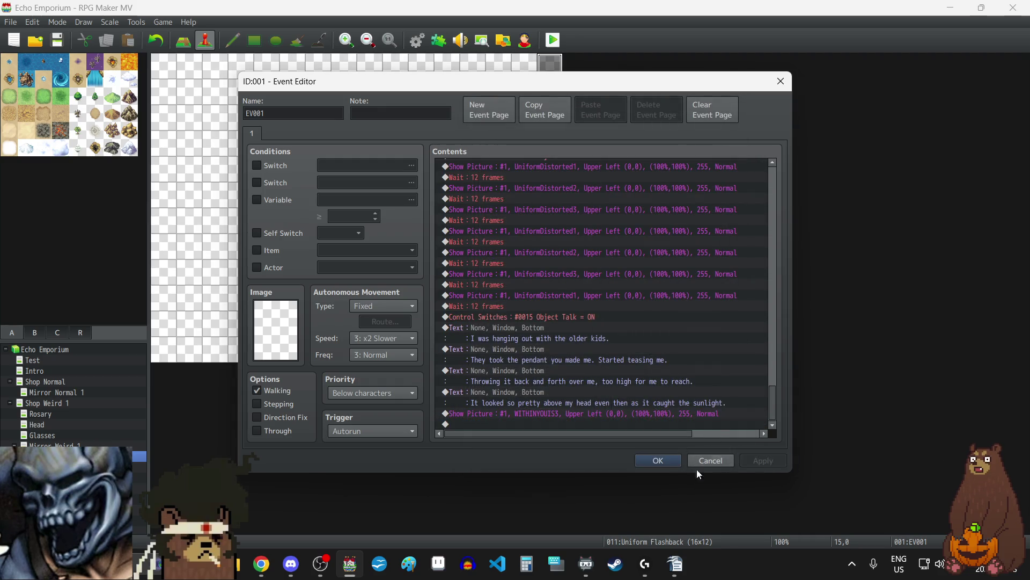
click(438, 564)
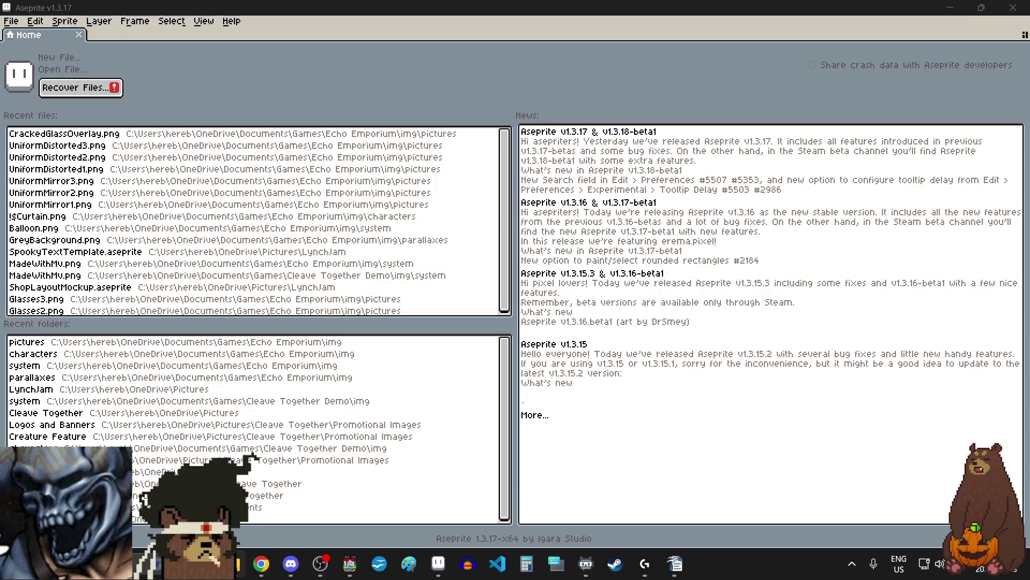
- Open WITHINYOUIS3.png and cover the WITHIN YOU IS words with the dark background colour
drag(0, 281, 386, 281)
scroll(535, 325, down, 3)
scroll(518, 221, up, 3)
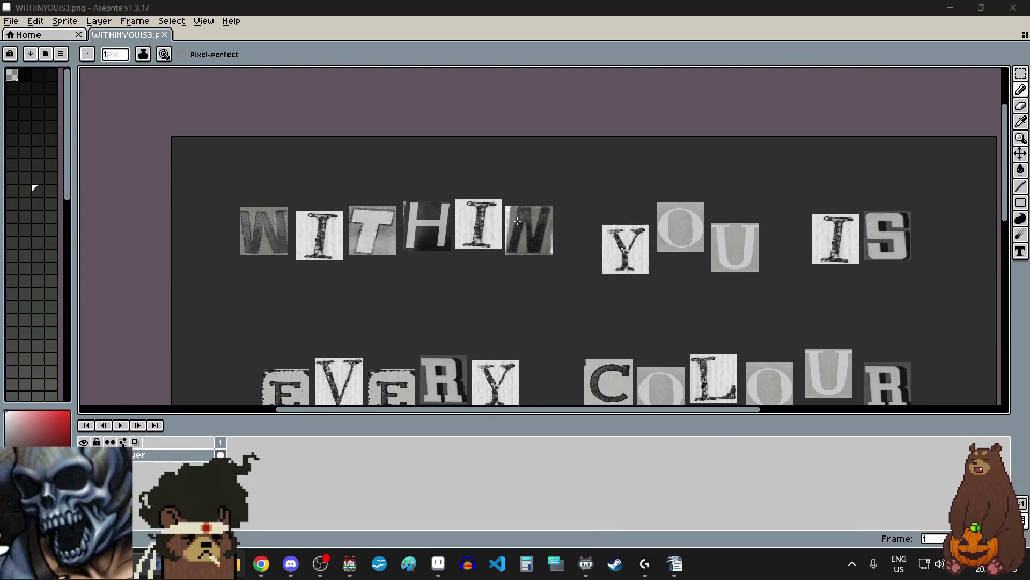
click(1021, 122)
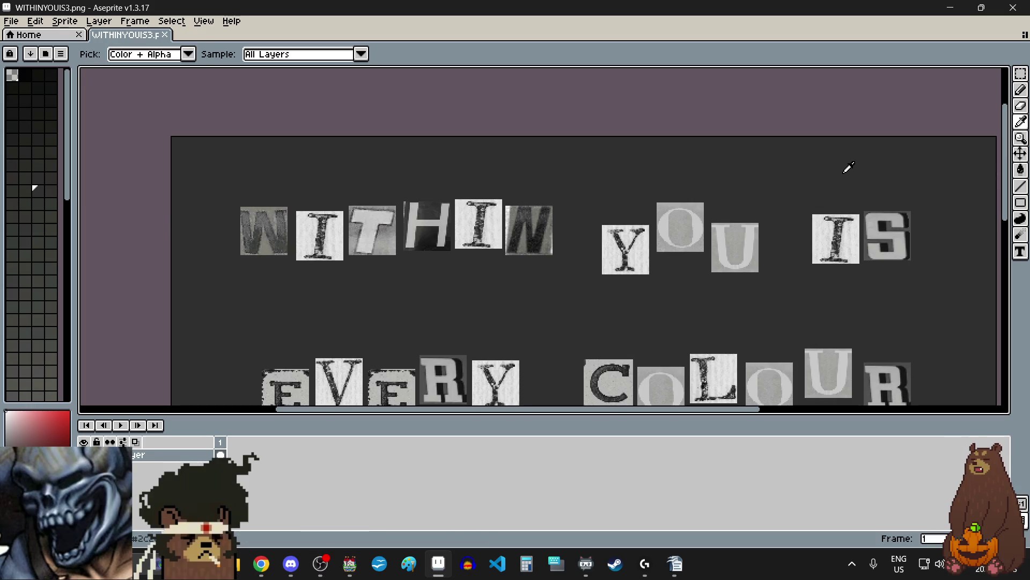
drag(1020, 203, 970, 201)
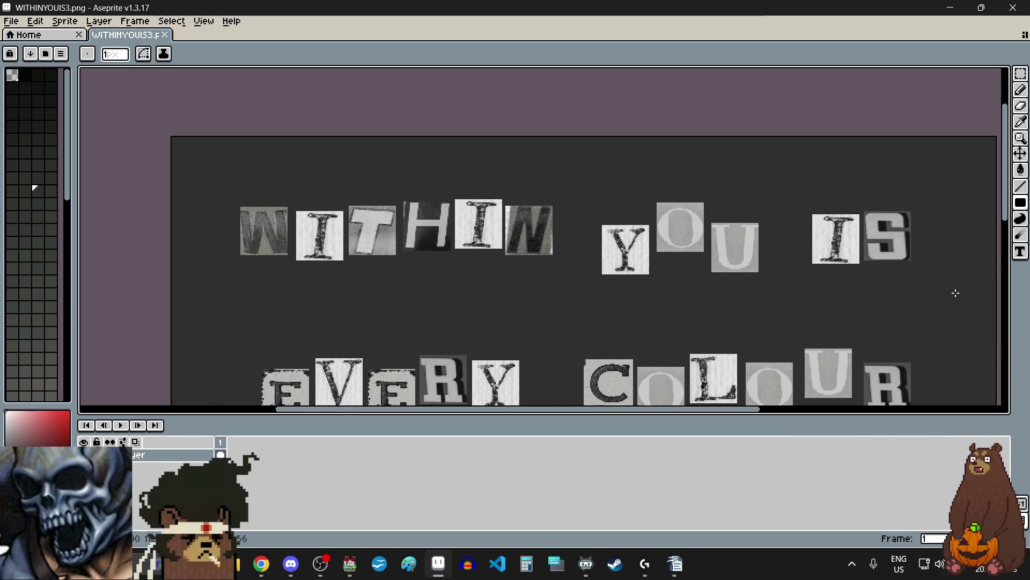
key(ctrl+z)
scroll(651, 236, down, 5)
scroll(644, 331, up, 3)
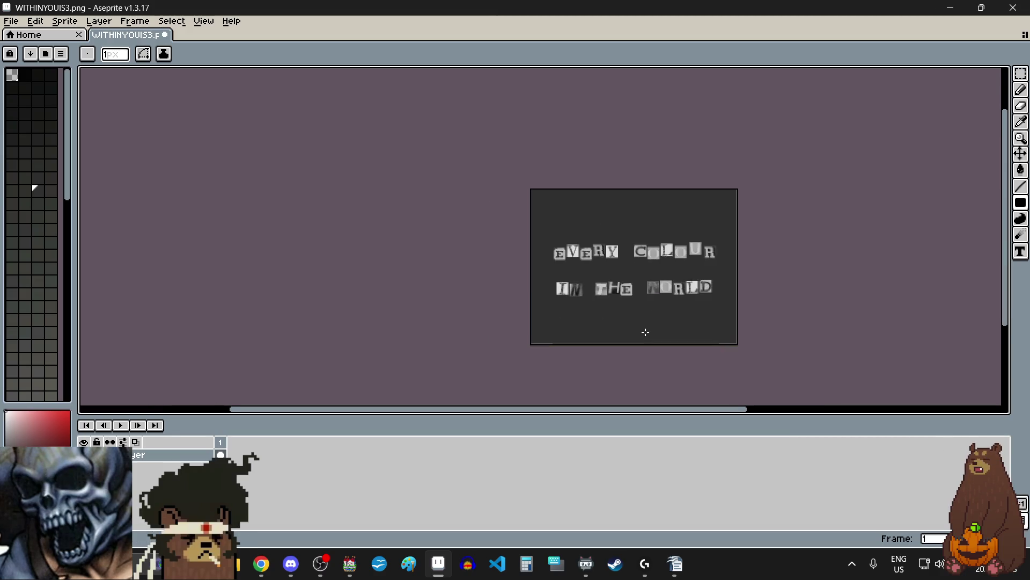
scroll(644, 332, down, 1)
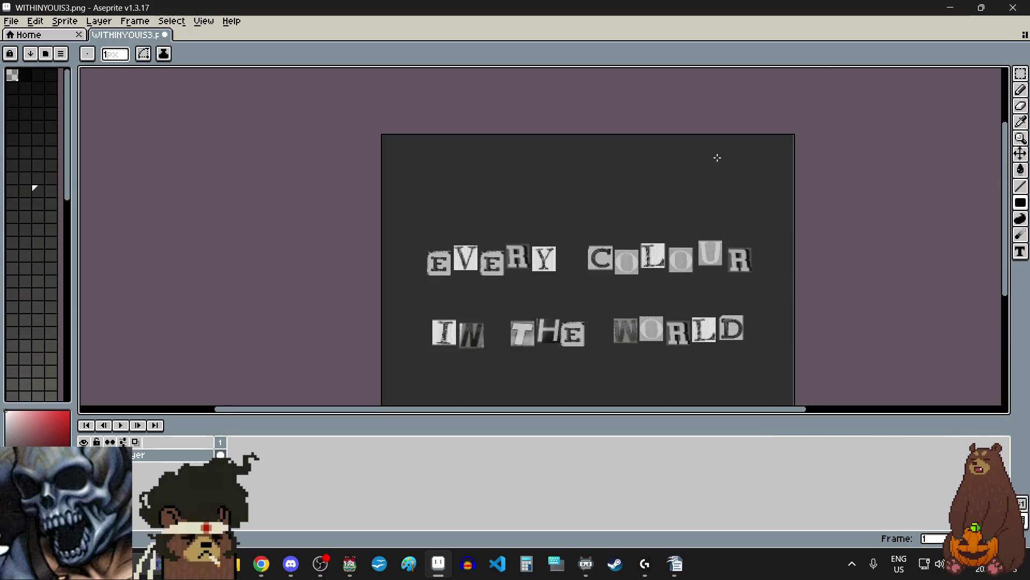
scroll(715, 156, up, 1)
- Export the edited image as a new file, browsing to the pictures folder
click(11, 21)
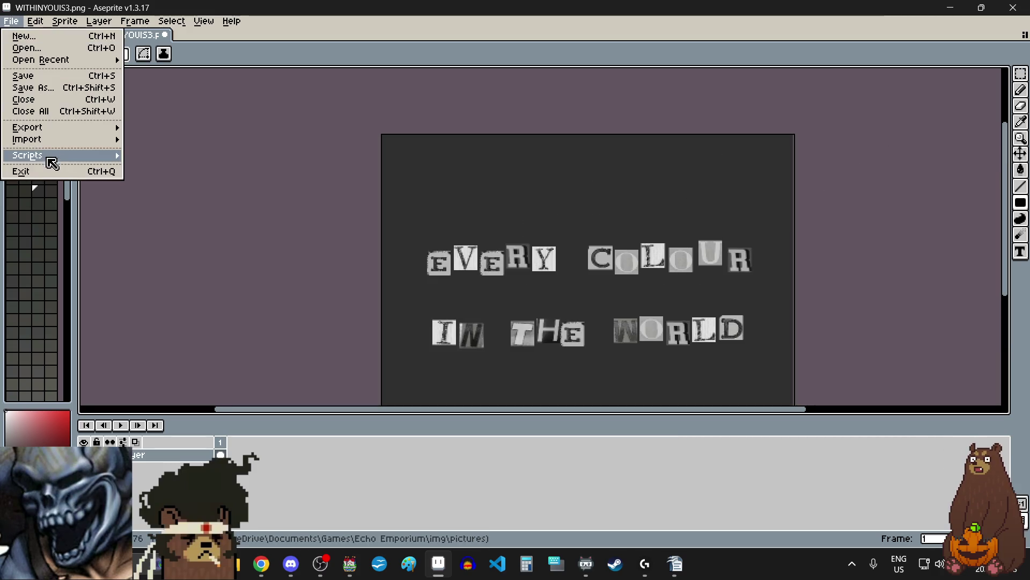
mouse_move(60, 134)
click(177, 129)
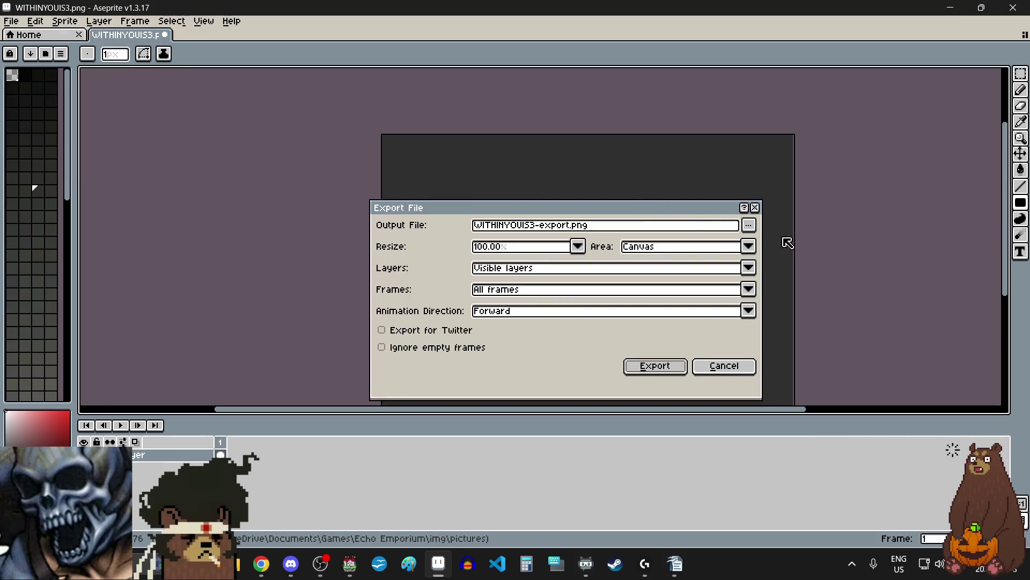
click(756, 229)
click(755, 239)
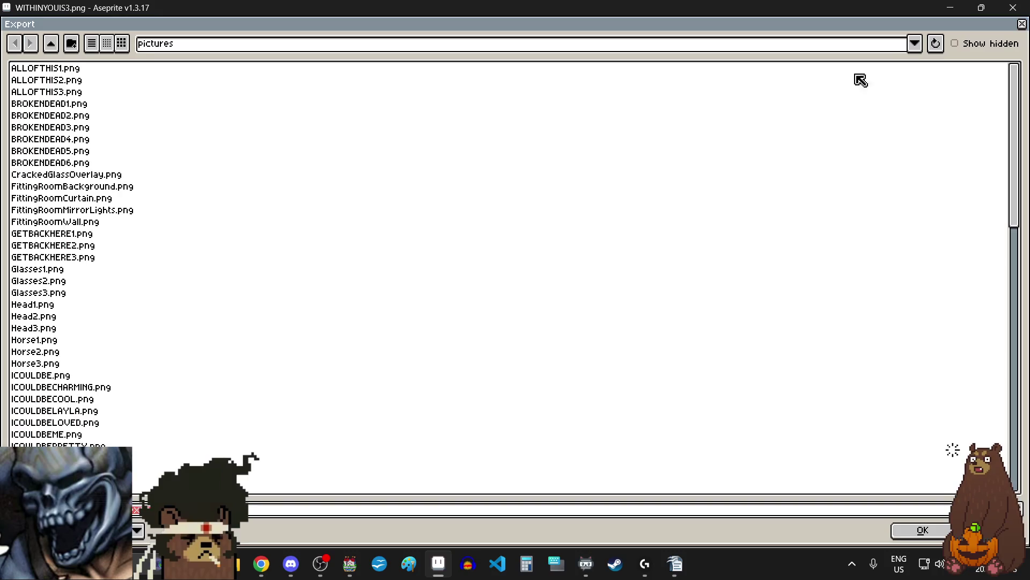
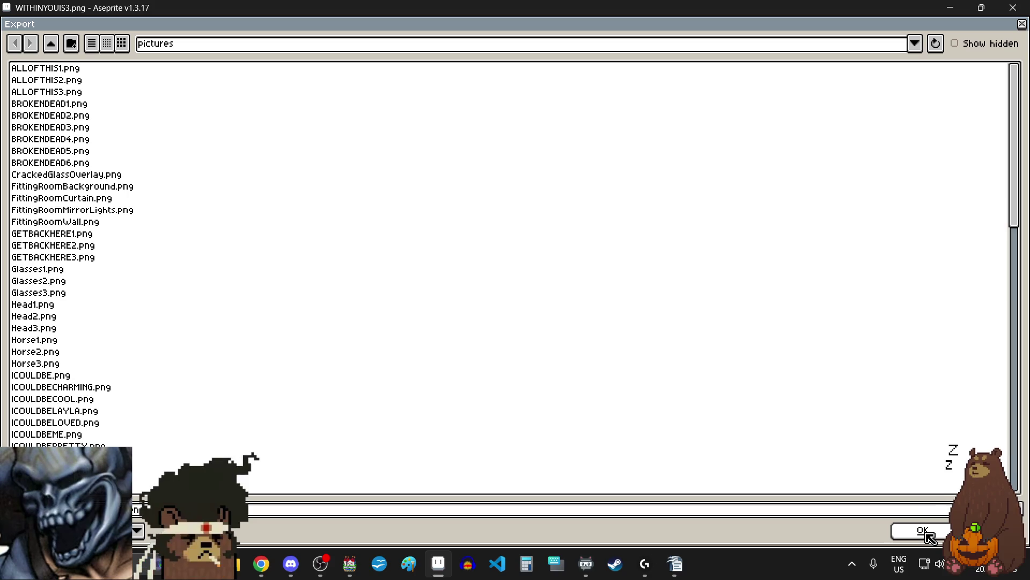
- Export the artwork as EVERYCOLOUR.png to the pictures folder, then quit Aseprite without saving
click(929, 536)
click(668, 357)
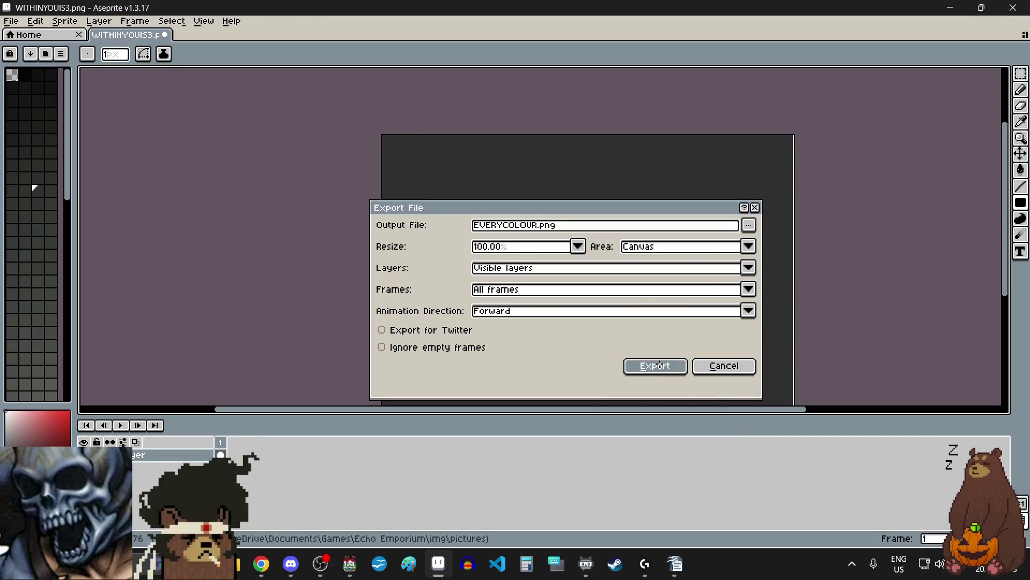
click(1014, 7)
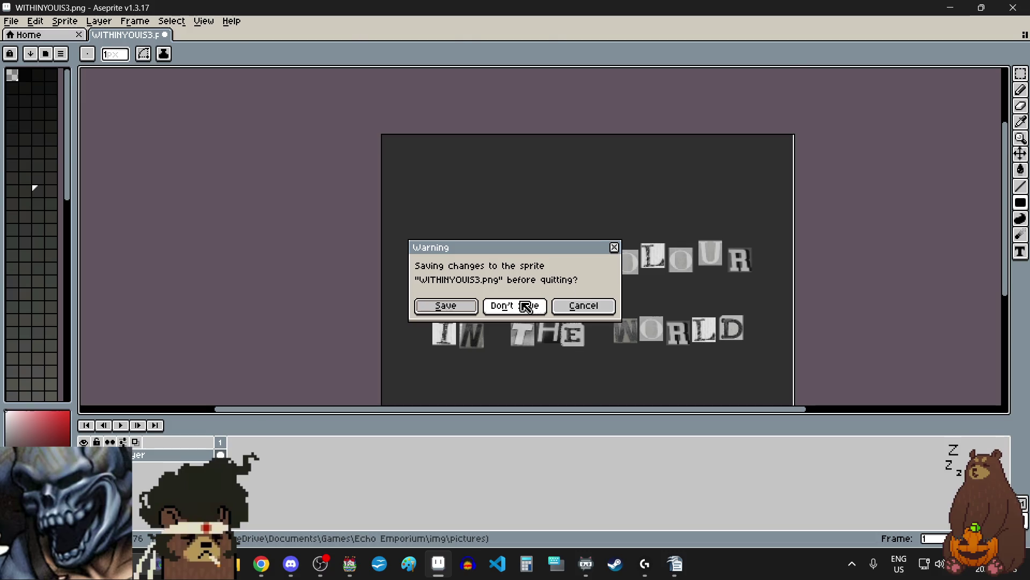
click(519, 306)
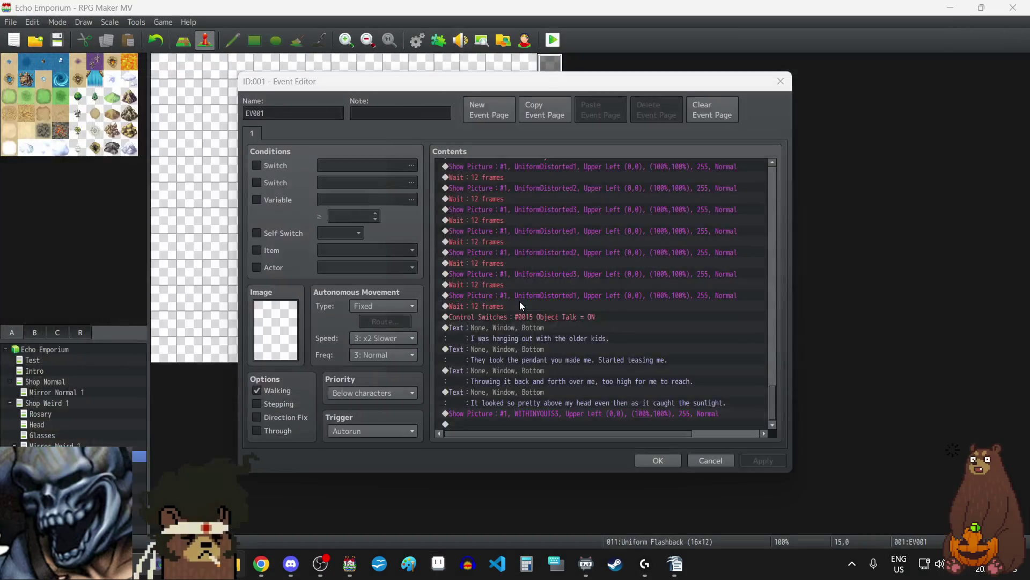
- Swap the last Show Picture command's image from WITHINYOUIS3 to EVERYCOLOUR and apply
click(562, 414)
double_click(562, 413)
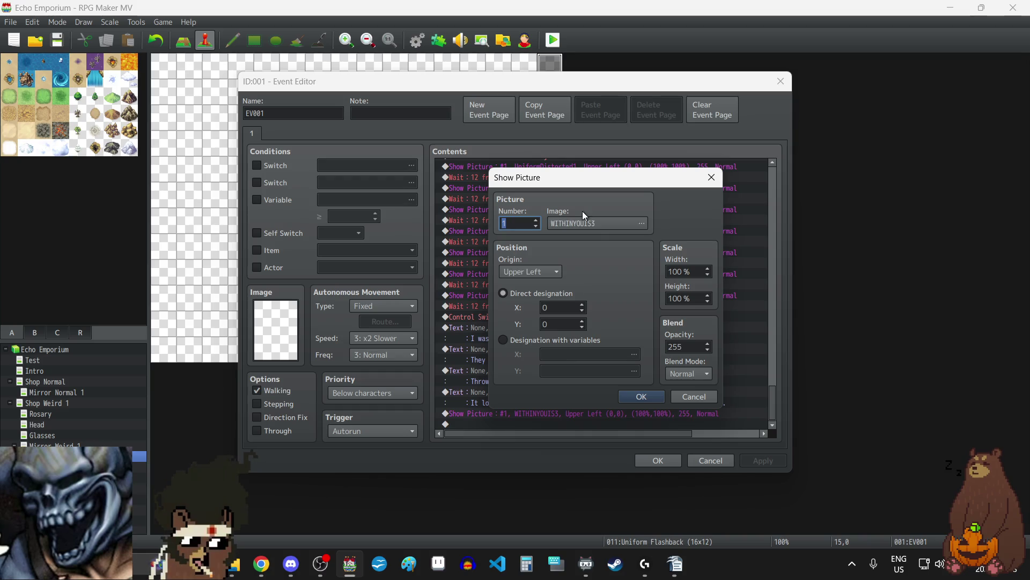
click(595, 221)
scroll(497, 289, up, 20)
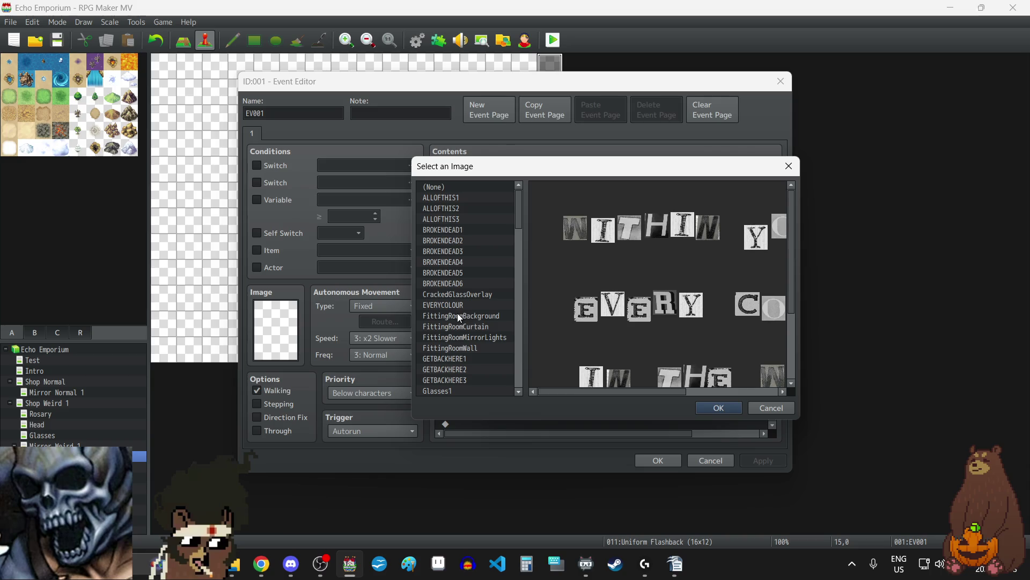
click(449, 306)
click(723, 408)
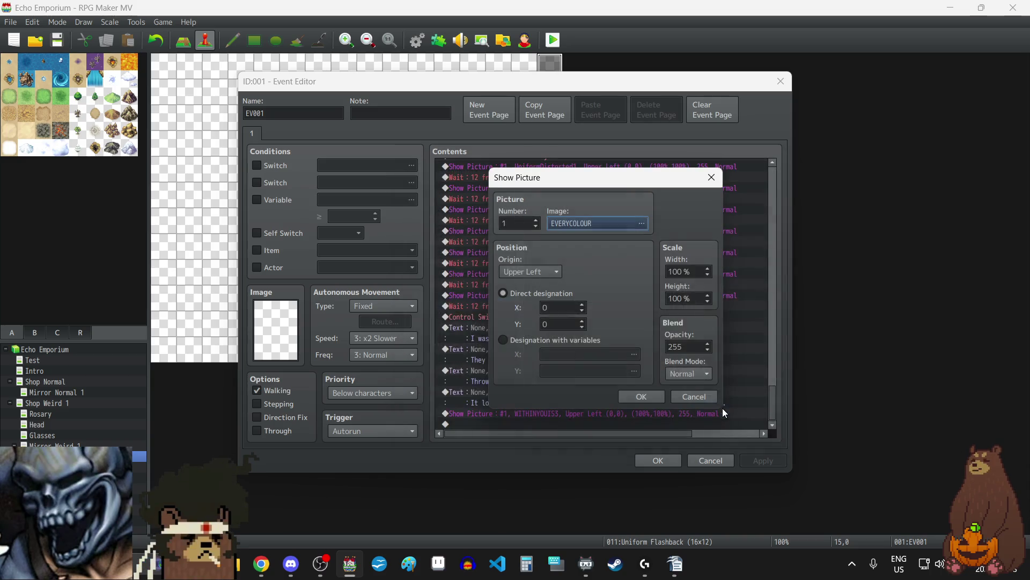
click(642, 397)
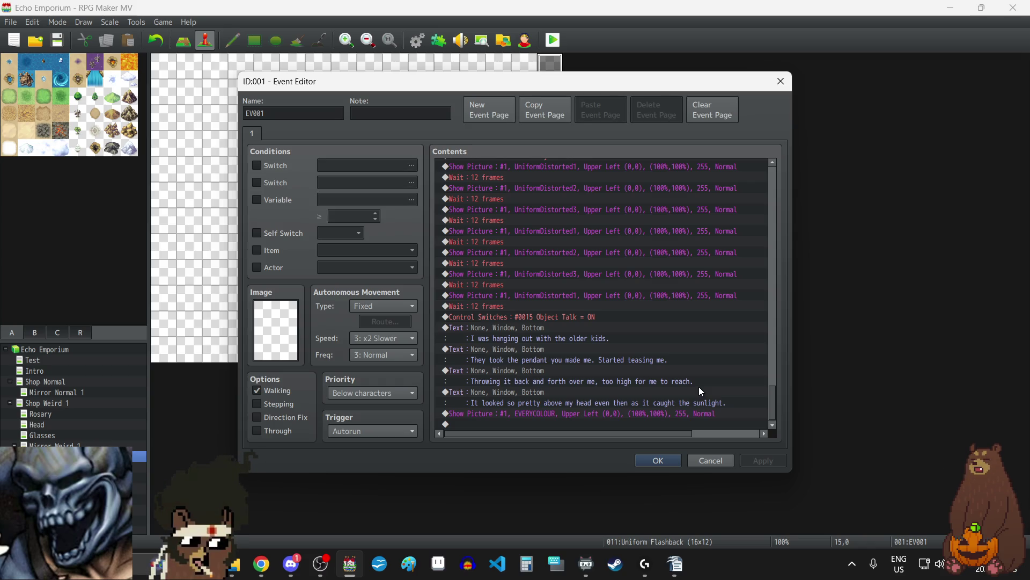
key(alt+Tab)
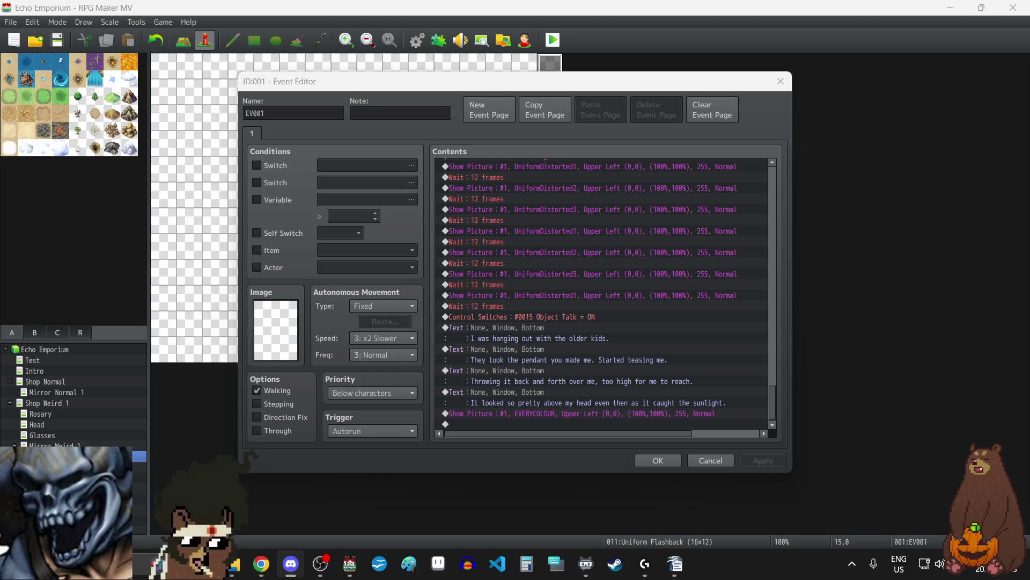
key(alt+Tab)
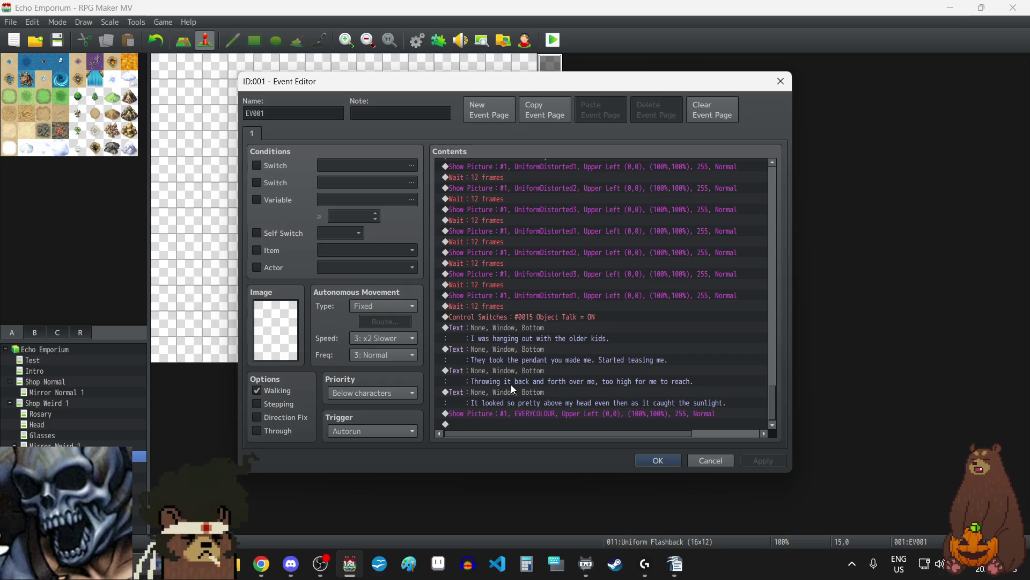
- Repeat the sunlight dialogue line at the end, preceded by a 24-frame wait
click(526, 398)
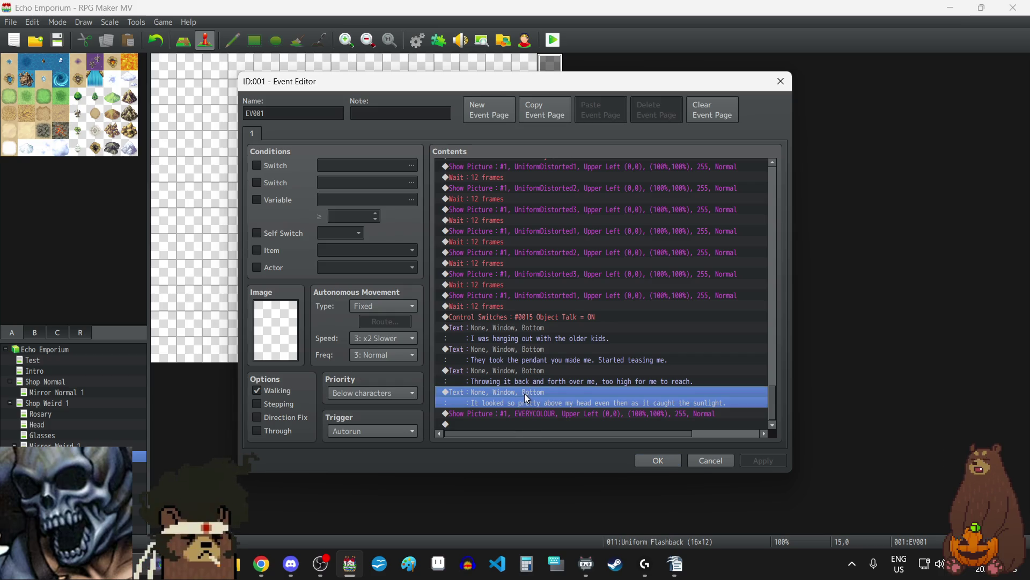
click(514, 424)
key(ctrl+v)
click(487, 285)
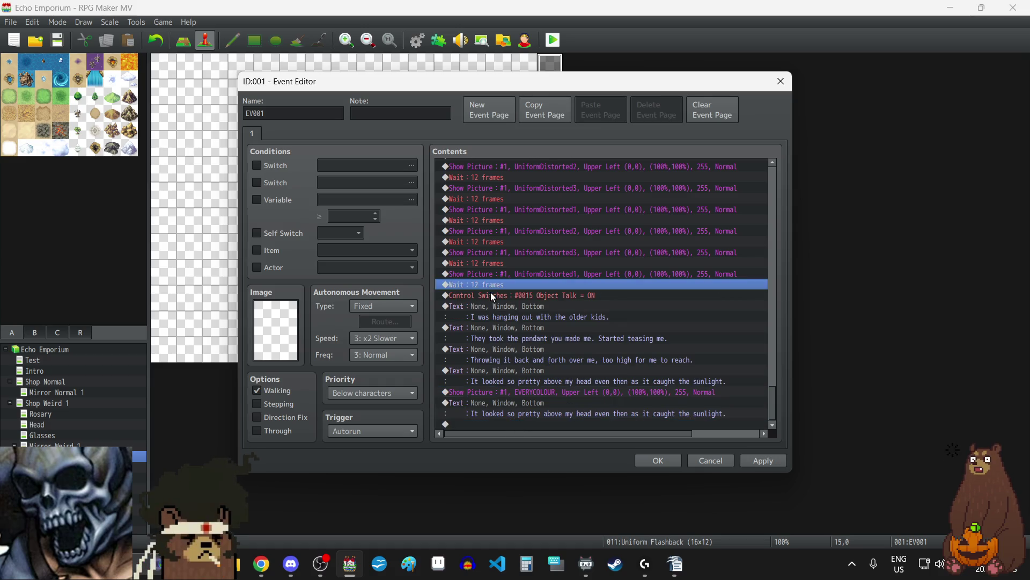
click(510, 404)
key(ctrl+v)
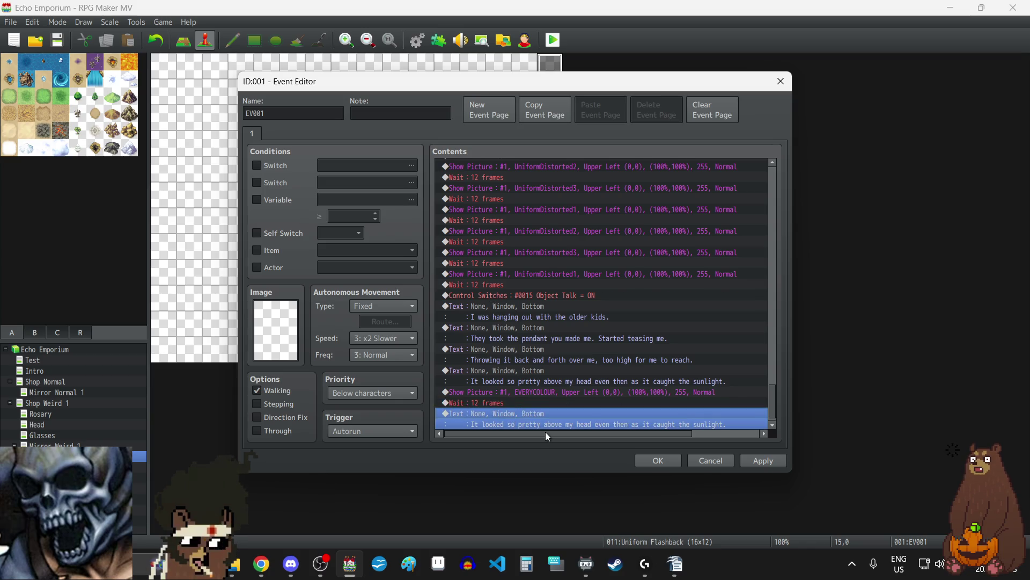
double_click(501, 405)
text(24)
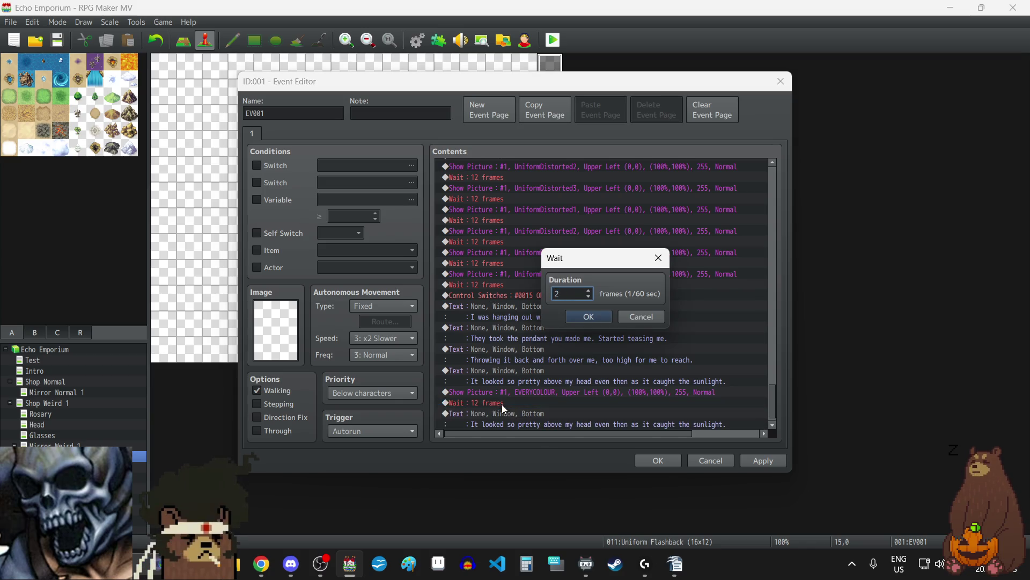
click(602, 316)
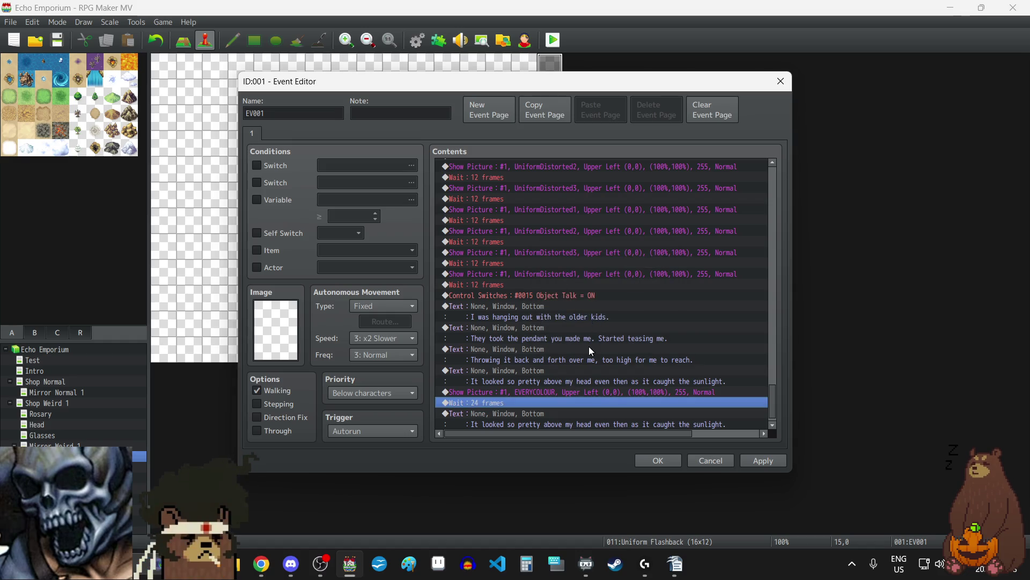
- Lengthen the wait after the ALLOFTHIS3 picture from 12 to 24 frames
scroll(578, 339, up, 10)
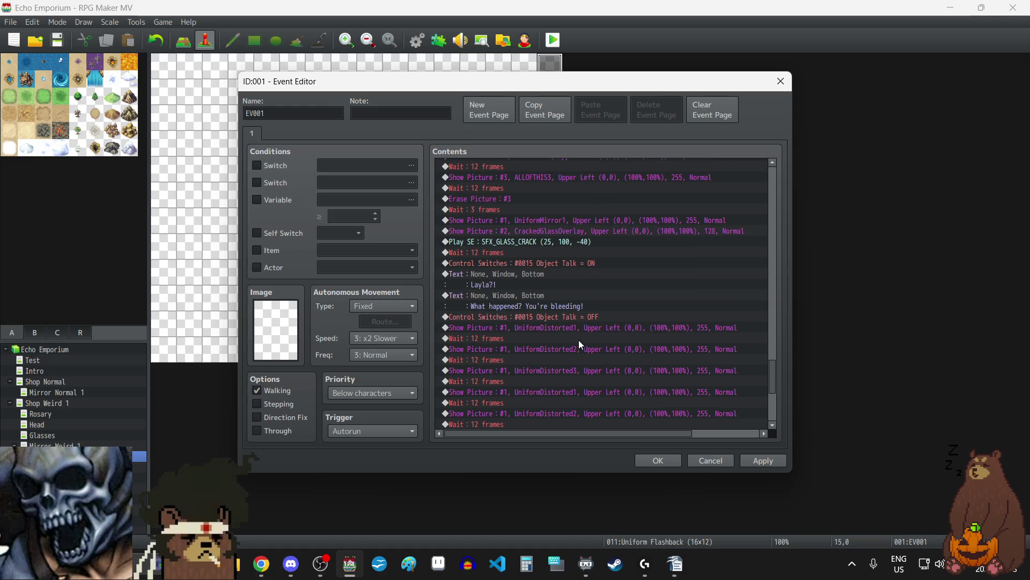
scroll(578, 339, up, 3)
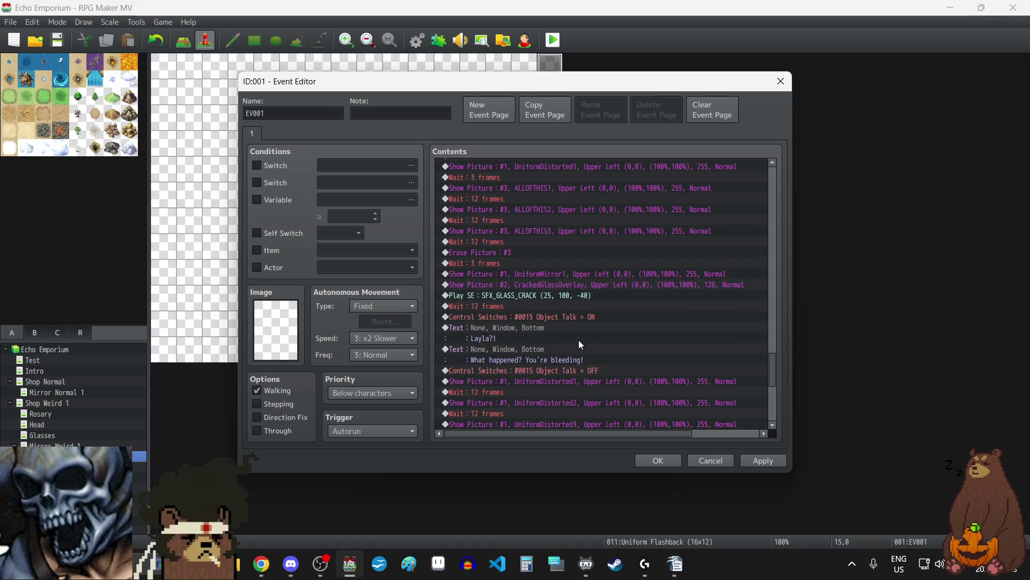
double_click(495, 298)
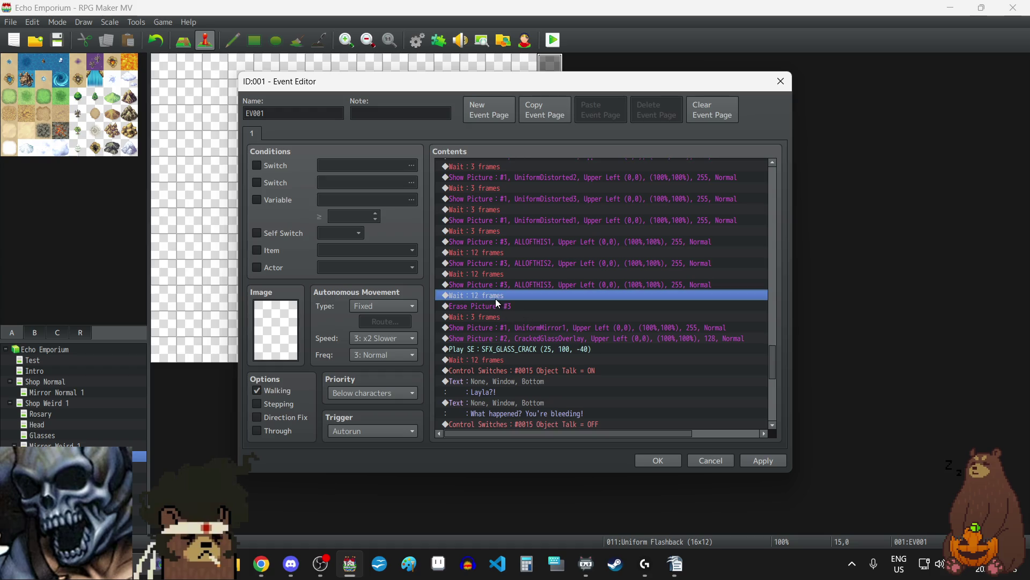
text(24)
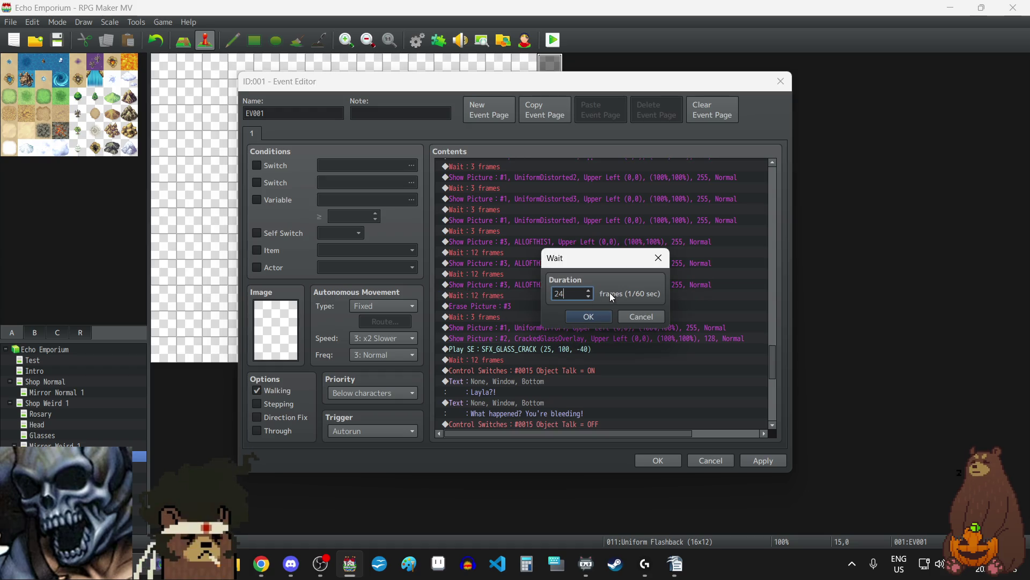
click(600, 314)
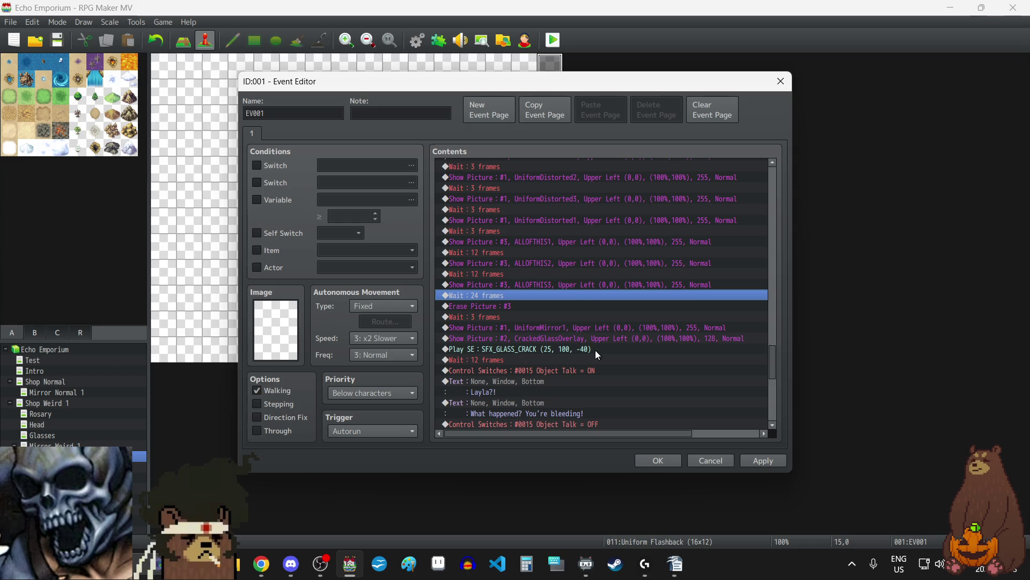
scroll(595, 349, down, 10)
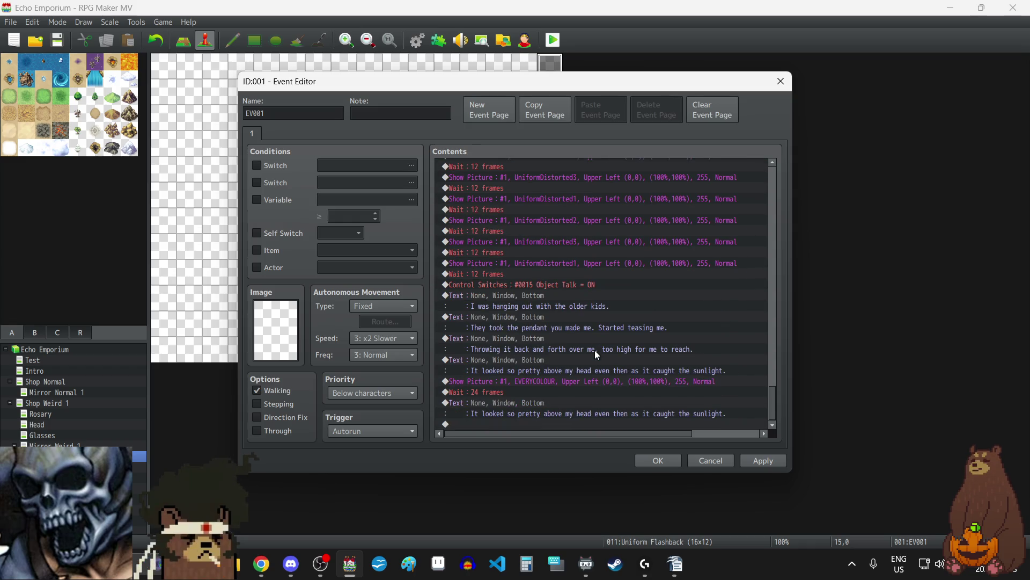
click(533, 403)
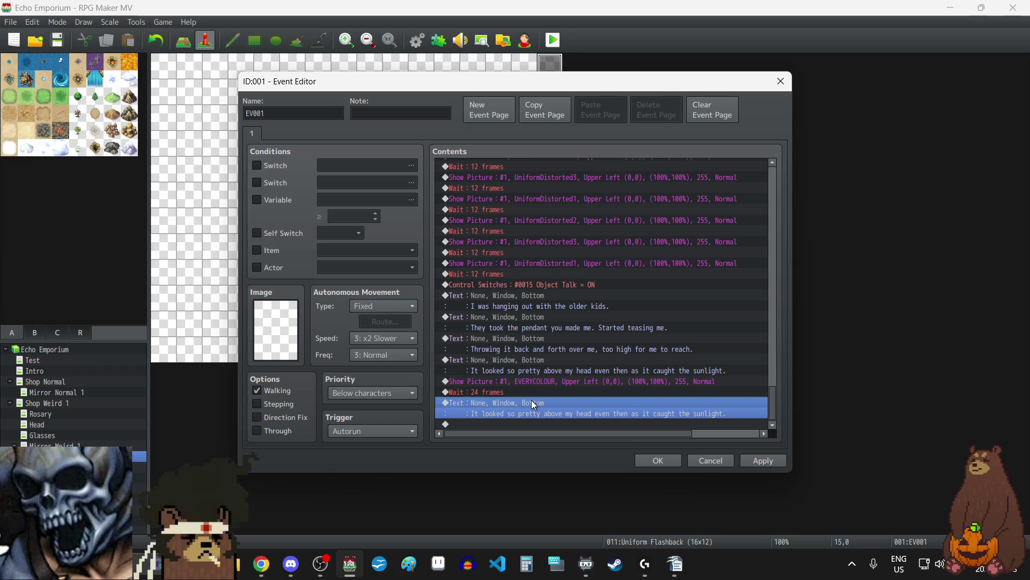
- Replace the repeated sunlight line's text with 'Broke these stupid glasses.'
double_click(534, 403)
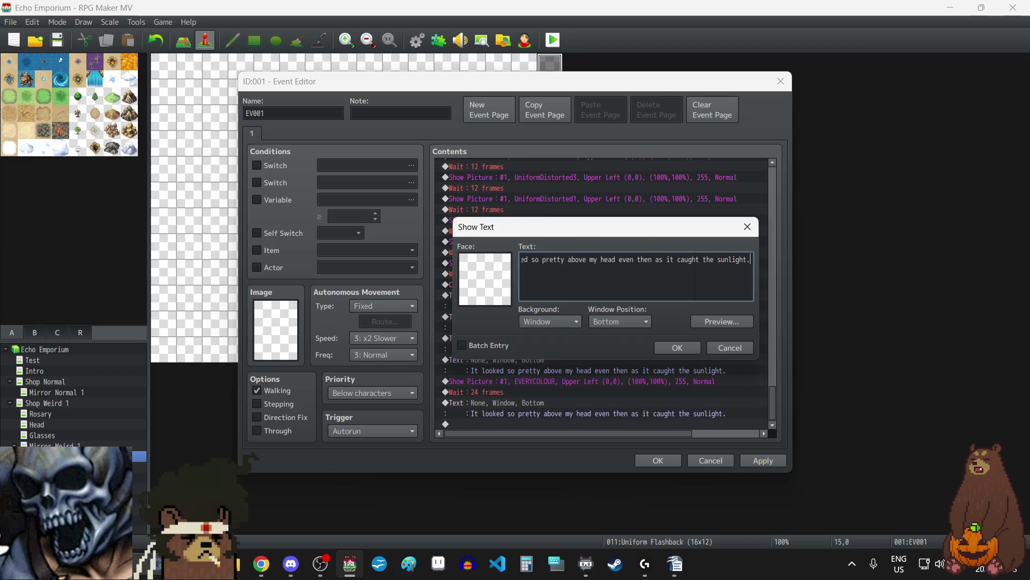
key(alt+Tab)
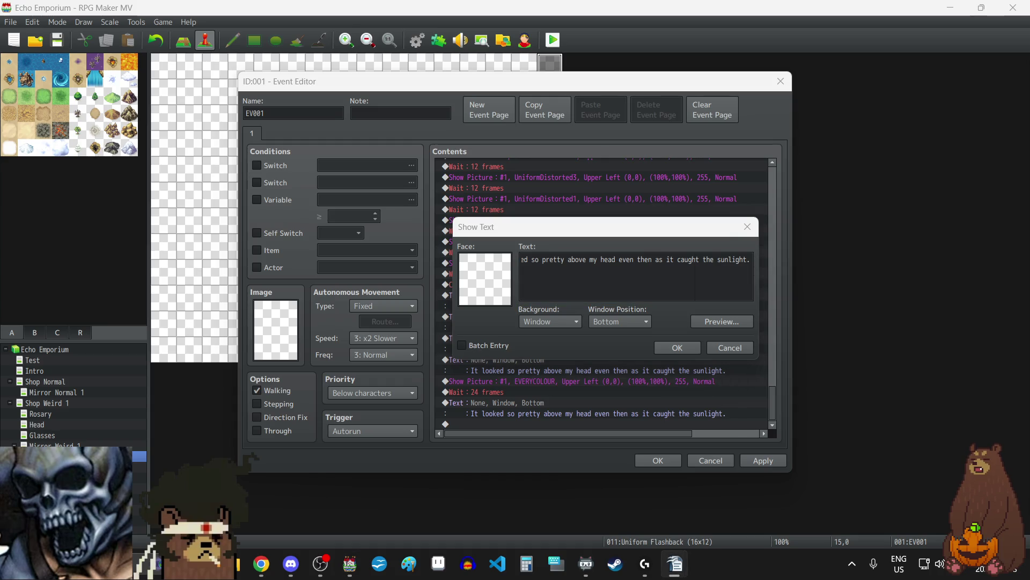
click(579, 269)
key(ctrl+a)
key(ctrl+v)
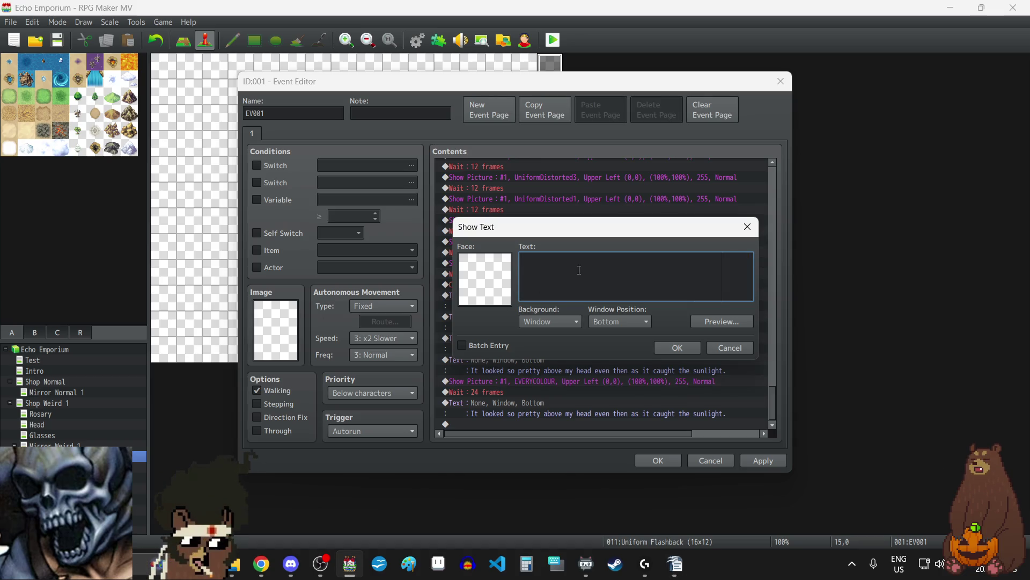
click(691, 349)
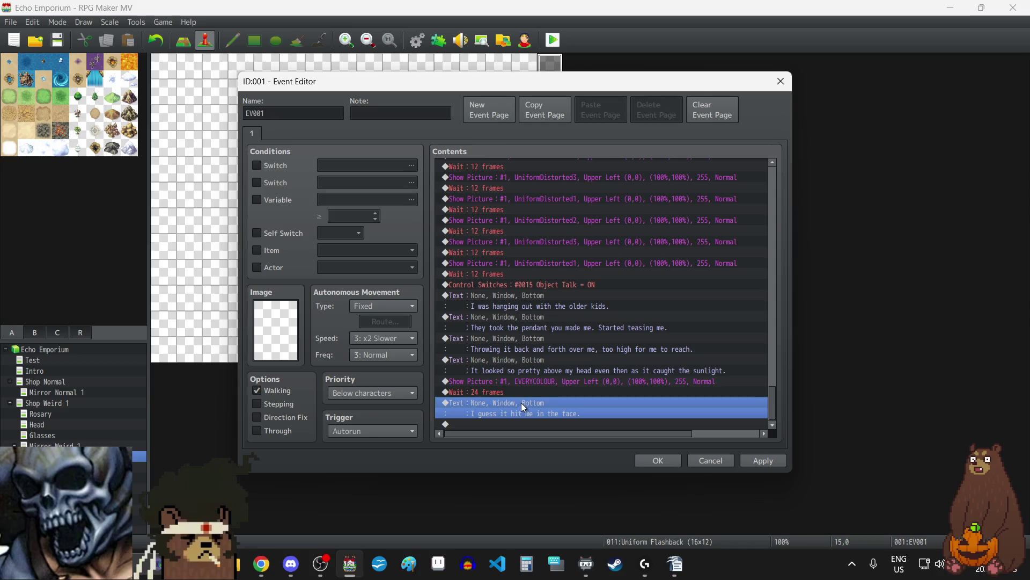
- Duplicate the new dialogue command and paste replacement text into the copy
key(ctrl+c)
key(ctrl+v)
double_click(520, 401)
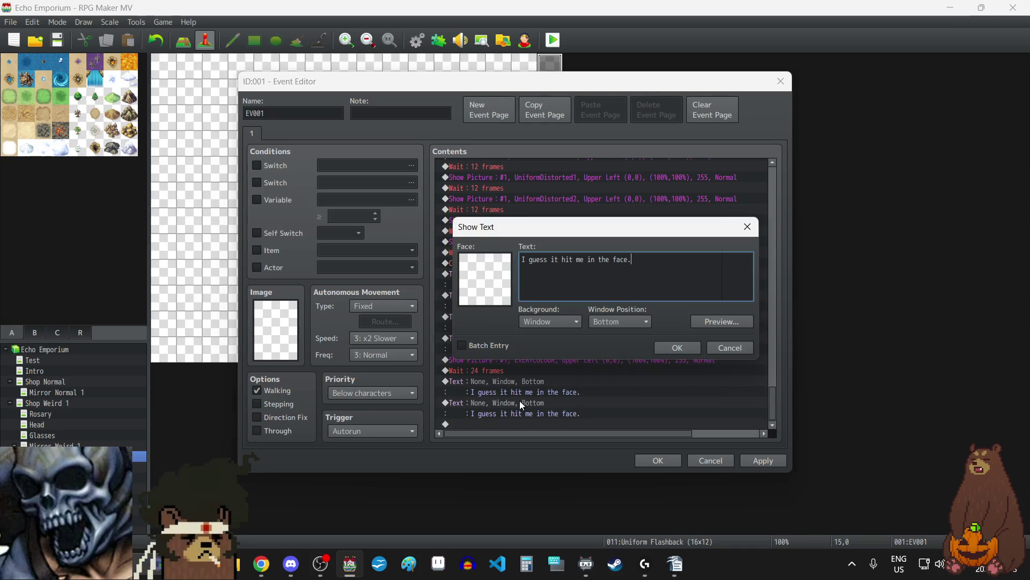
key(alt+Tab)
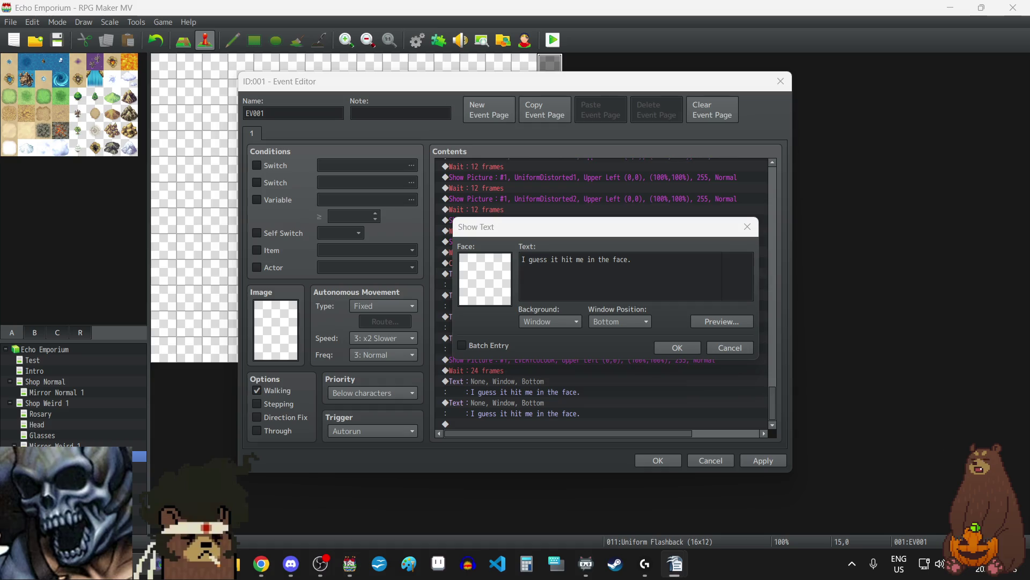
click(653, 289)
key(ctrl+a)
key(ctrl+v)
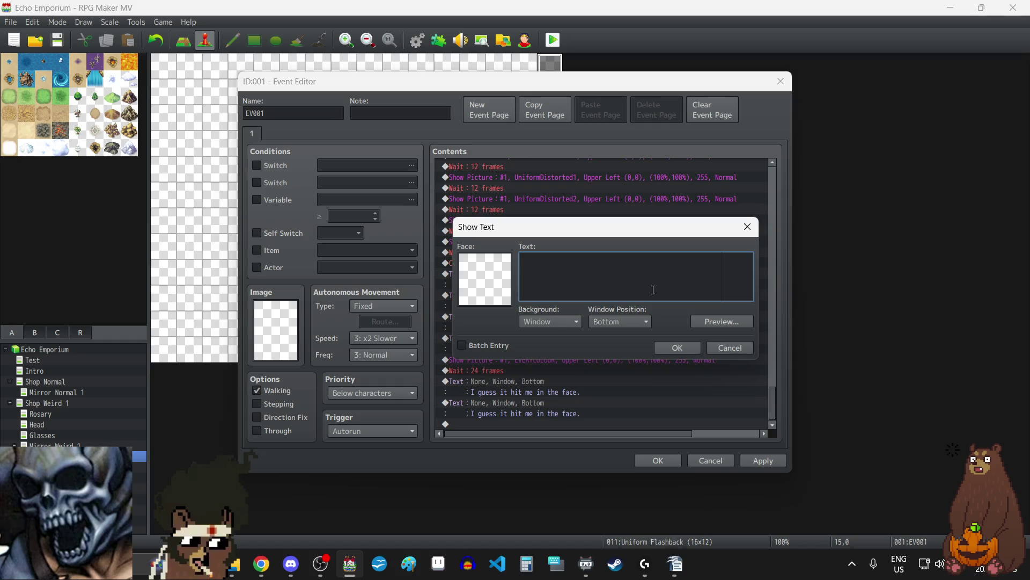
click(677, 348)
click(487, 370)
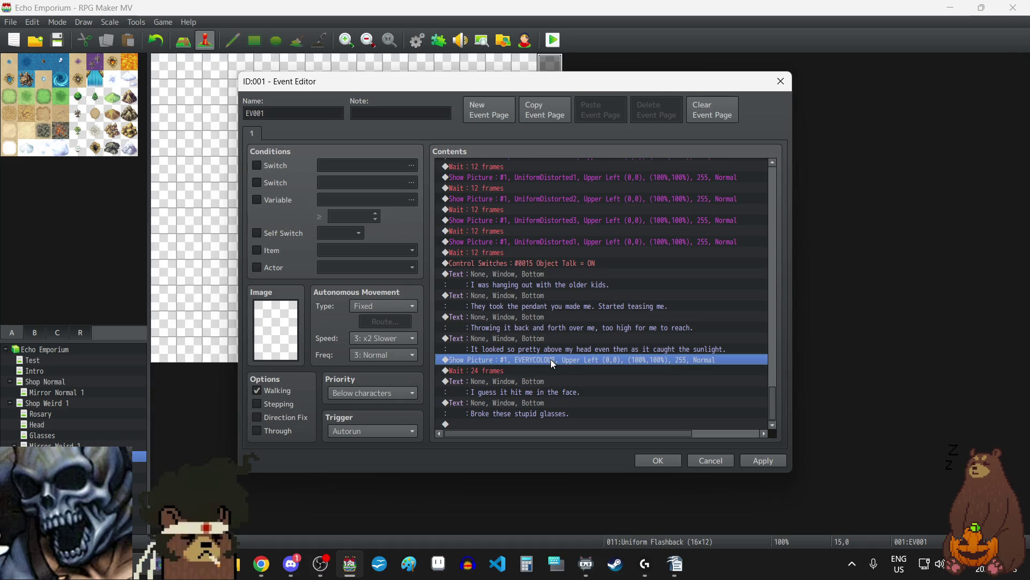
click(525, 423)
- Paste a copy of the EVERYCOLOUR picture command at the end as picture number 3
key(ctrl+v)
double_click(517, 346)
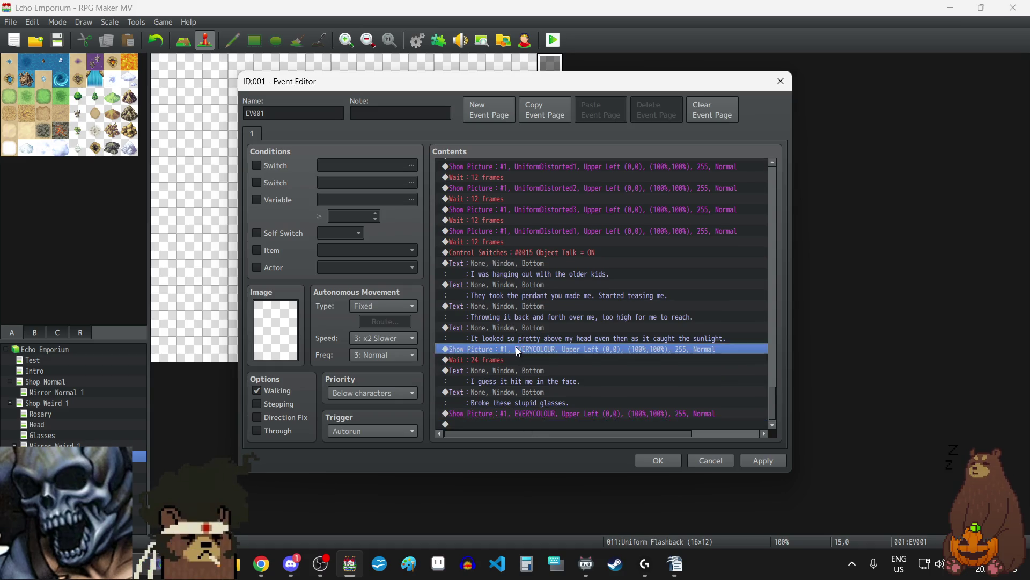
text(3)
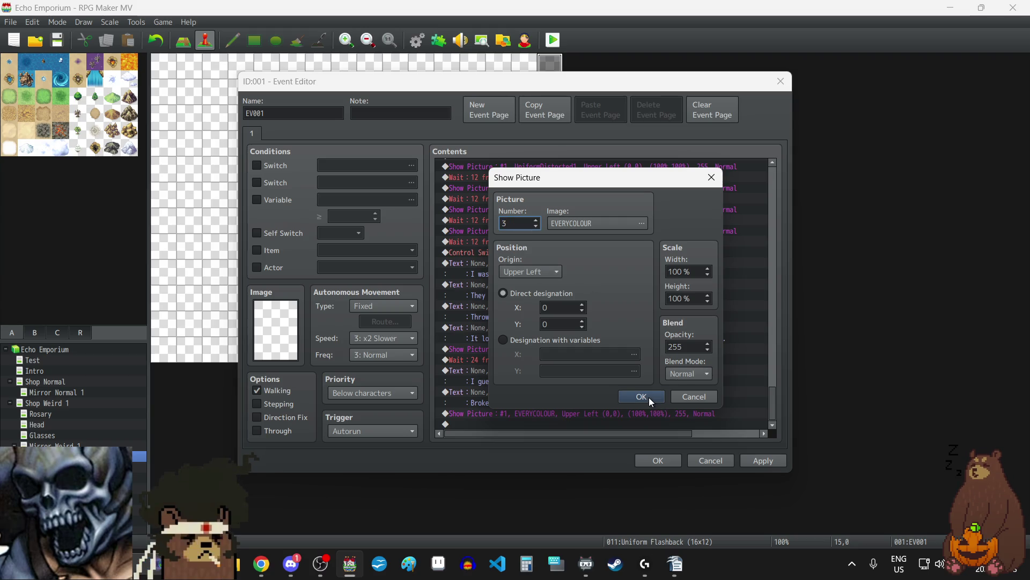
click(641, 396)
- Change the copied picture 3 command's image to THESTONECAST1 and apply
click(547, 424)
double_click(548, 424)
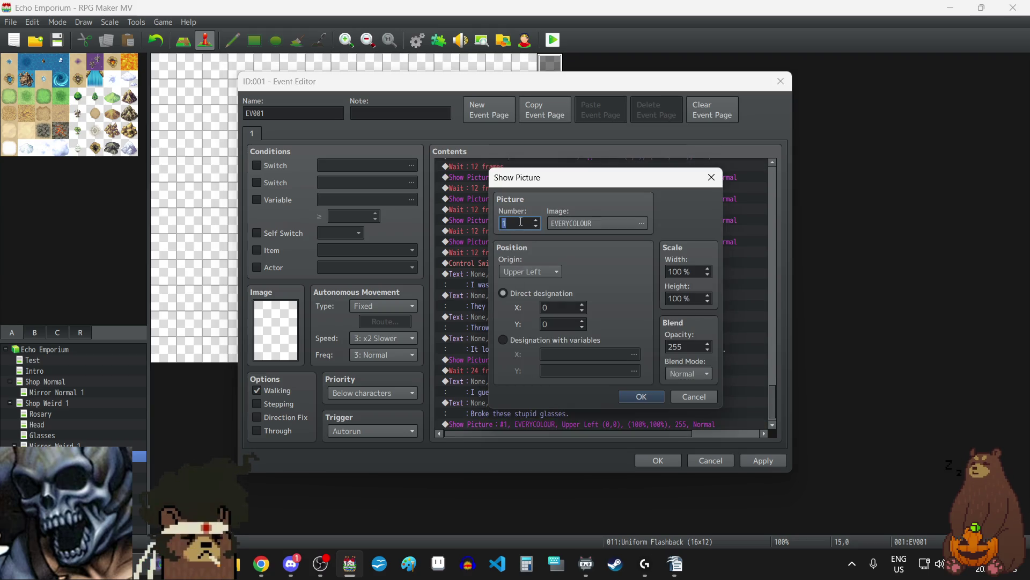
click(593, 220)
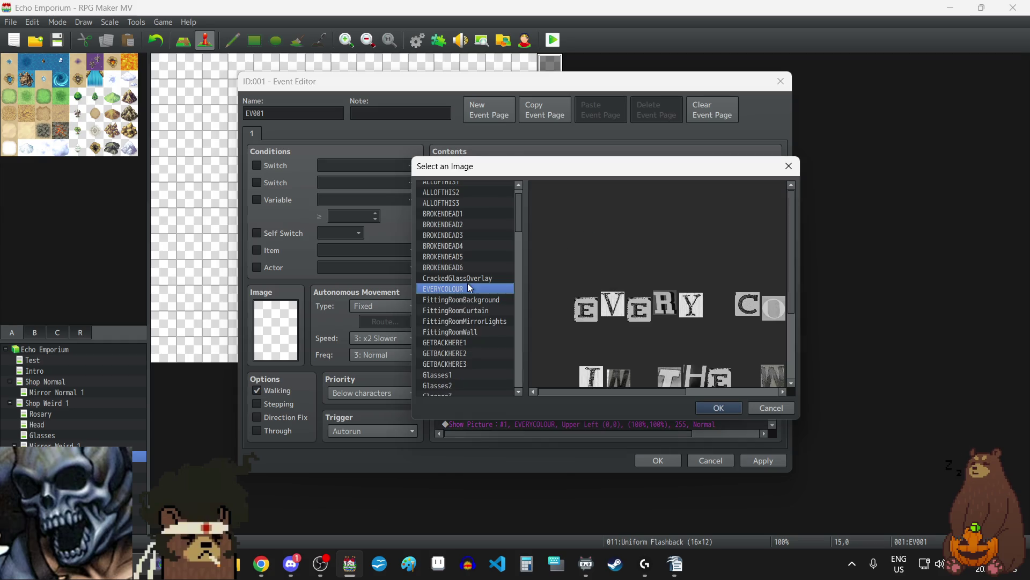
scroll(465, 278, down, 15)
scroll(468, 281, up, 3)
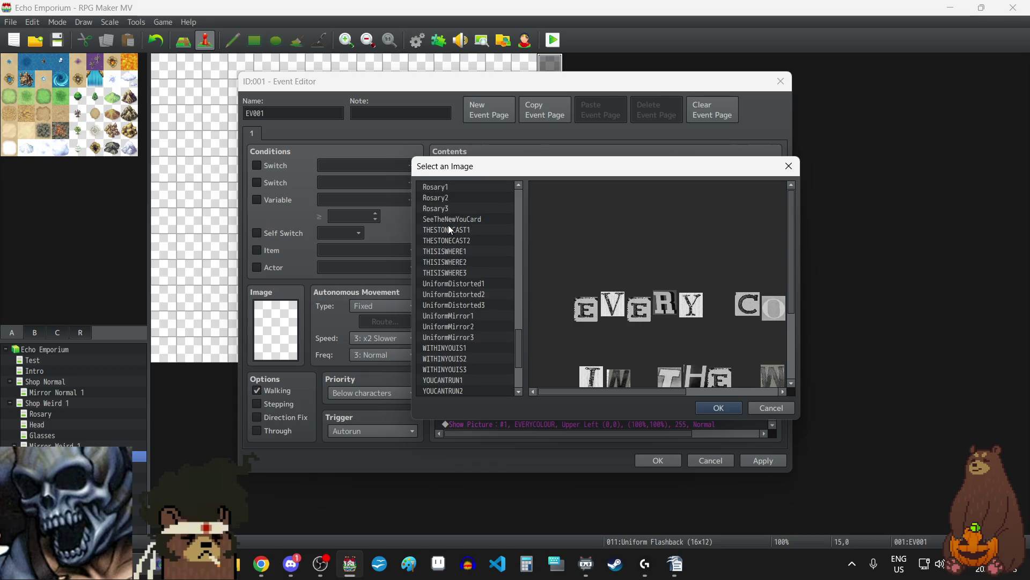
click(449, 230)
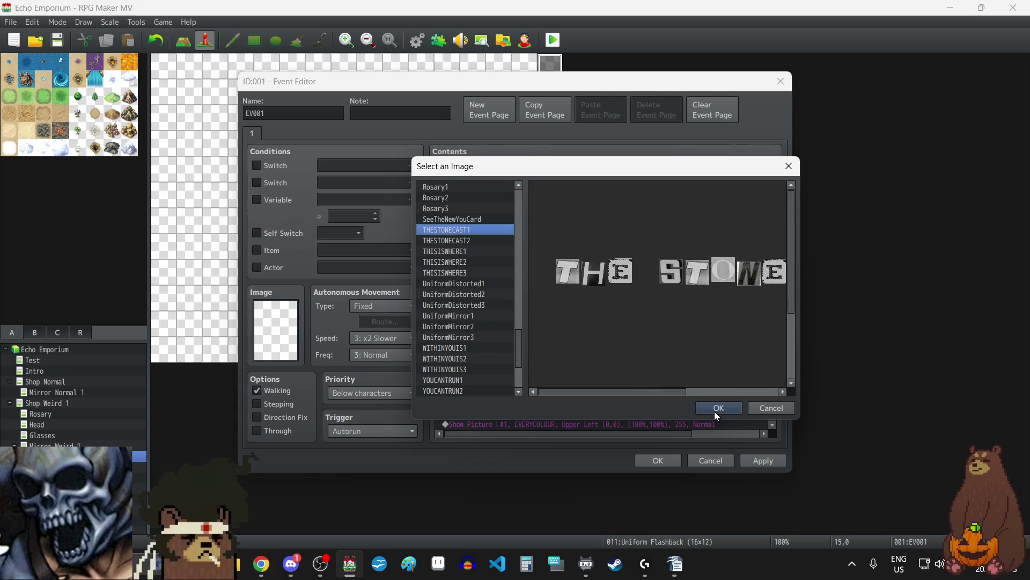
click(716, 410)
click(661, 397)
click(771, 460)
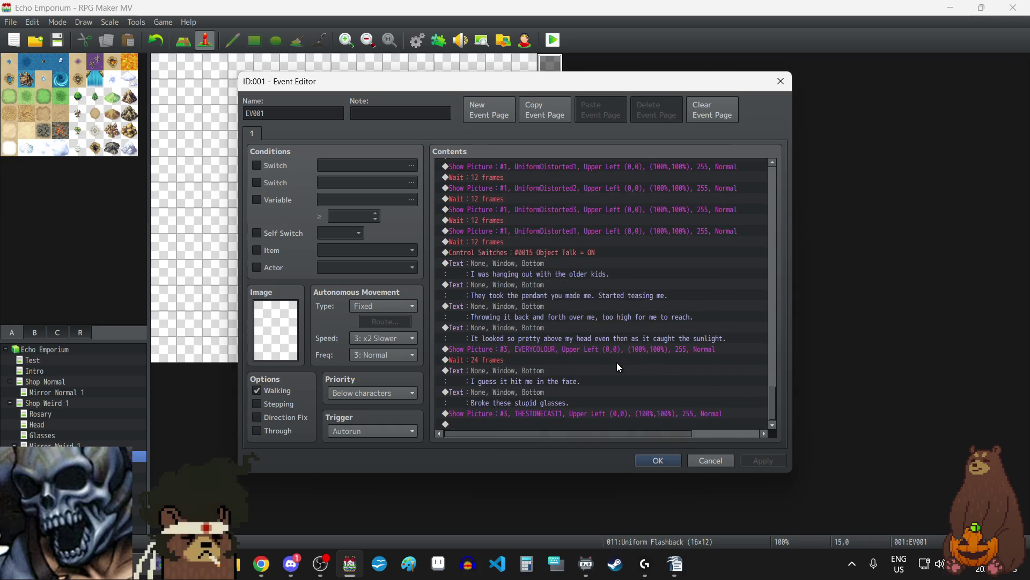
- Add a 12-frame wait after the THESTONECAST1 picture
click(497, 359)
key(ctrl+c)
click(521, 423)
key(ctrl+v)
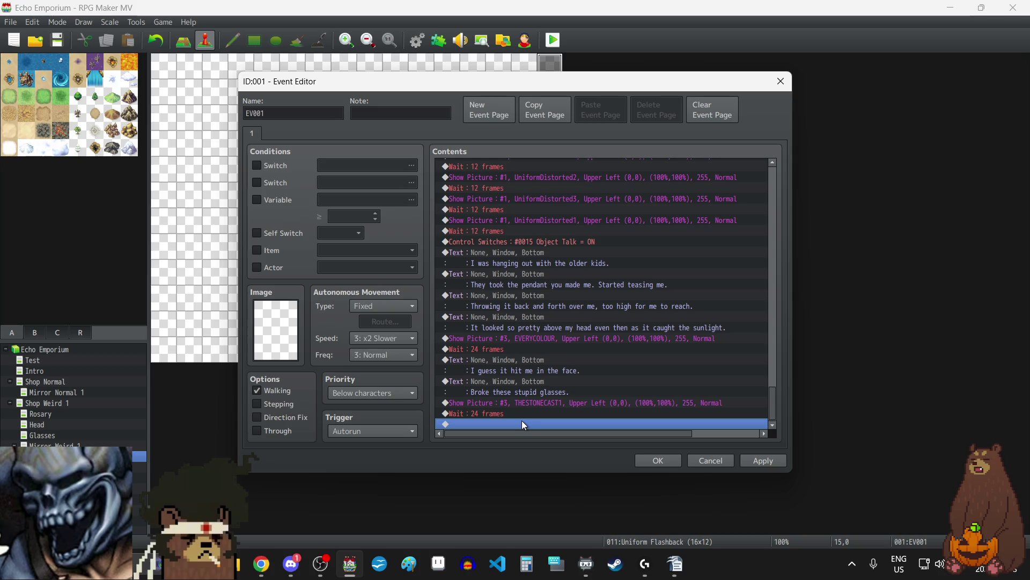
click(518, 414)
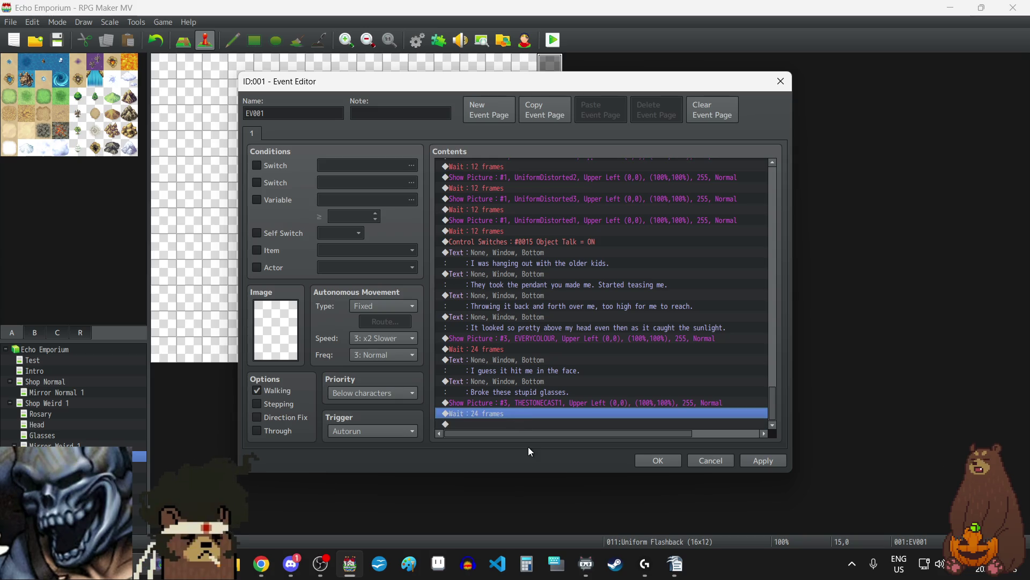
key(Return)
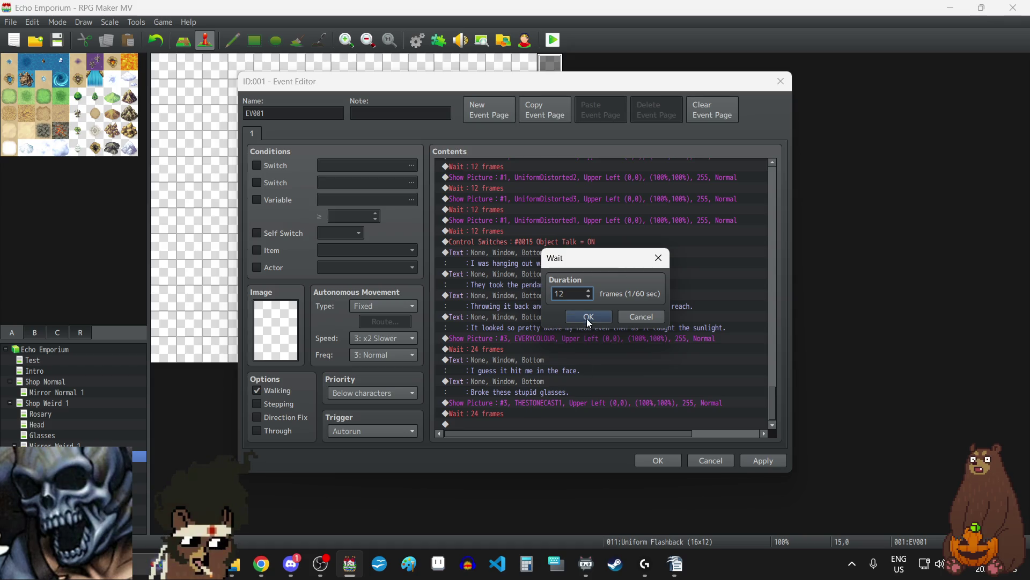
click(589, 322)
- Duplicate the picture-and-wait pair and set the copy's image to THESTONECAST2
click(622, 403)
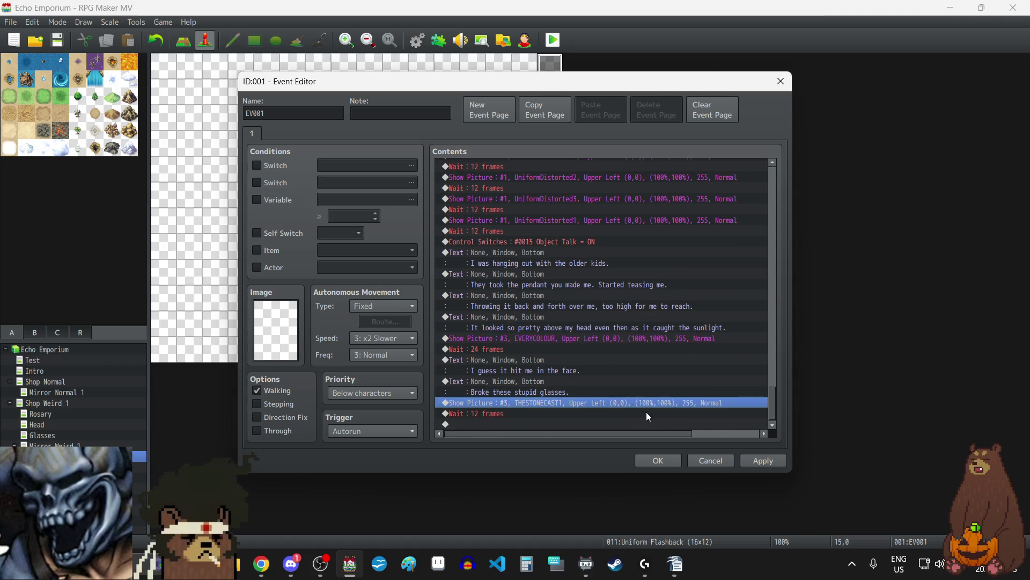
shift+click(639, 409)
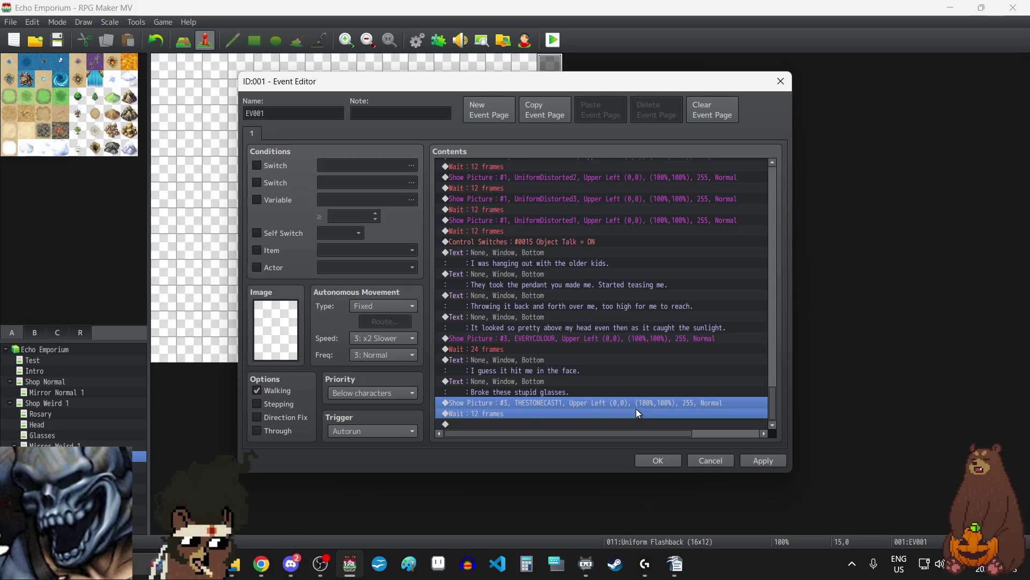
key(ctrl+c)
click(519, 420)
key(ctrl+v)
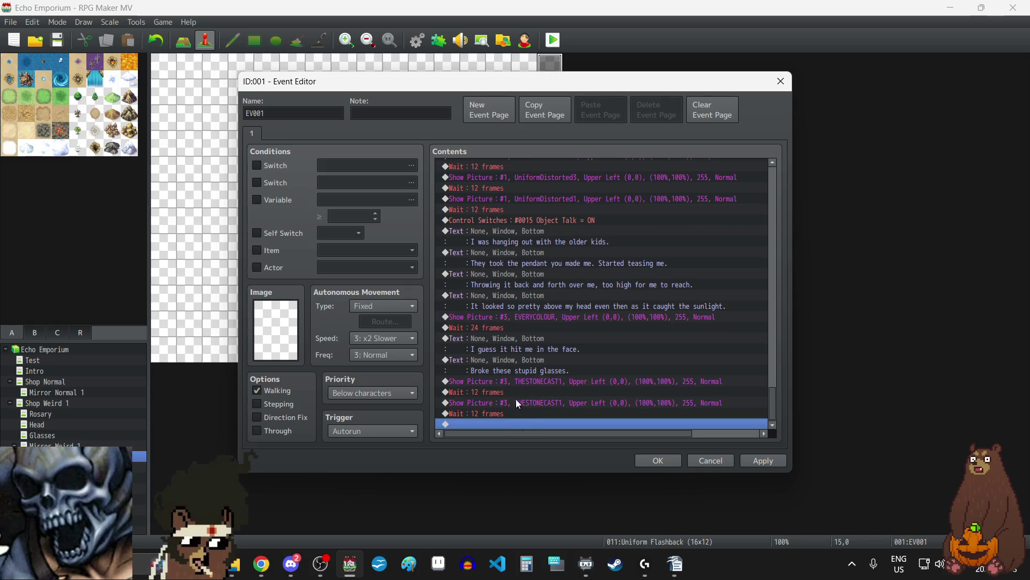
double_click(515, 400)
click(596, 227)
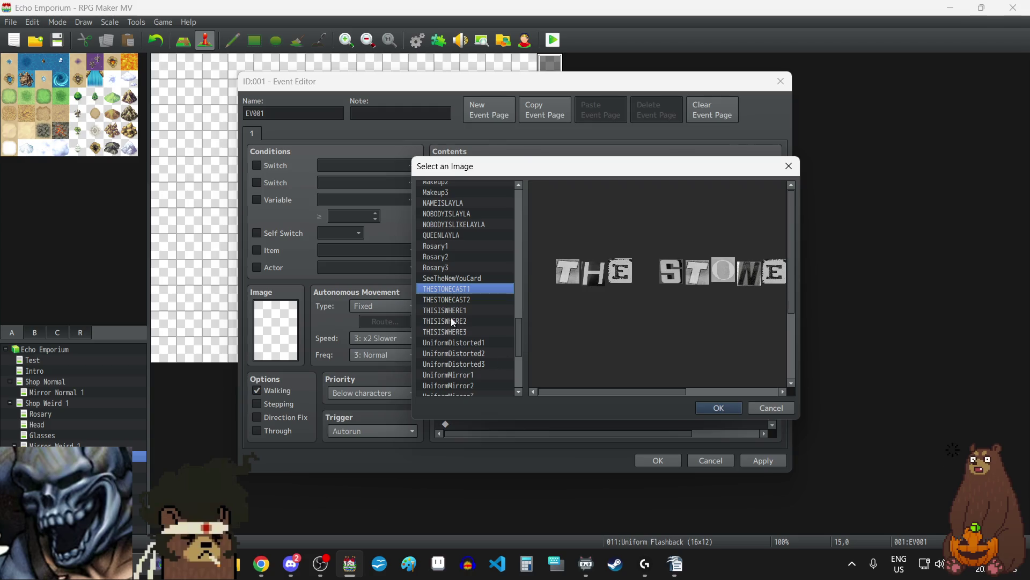
key(Down)
click(721, 411)
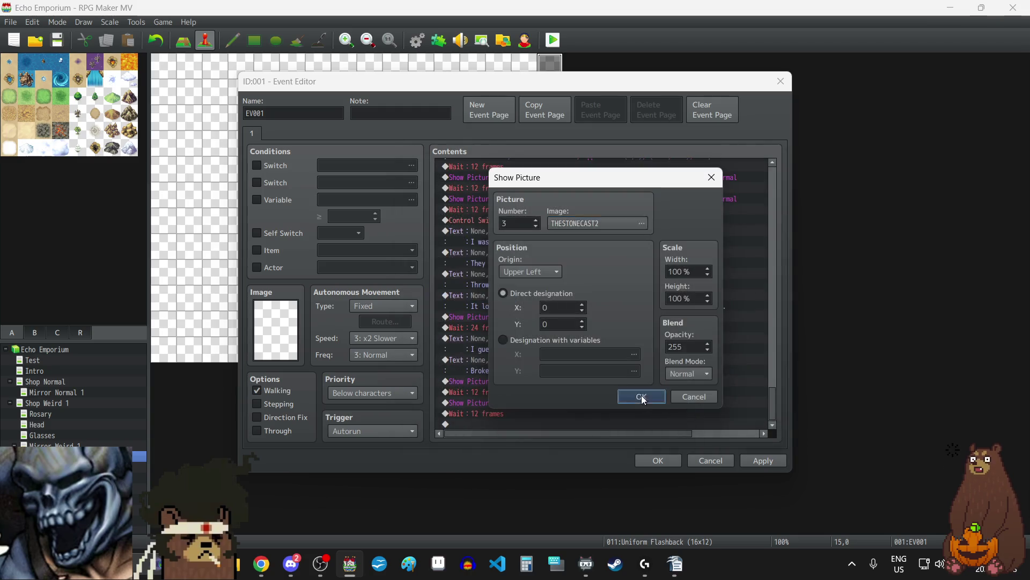
click(640, 395)
click(765, 461)
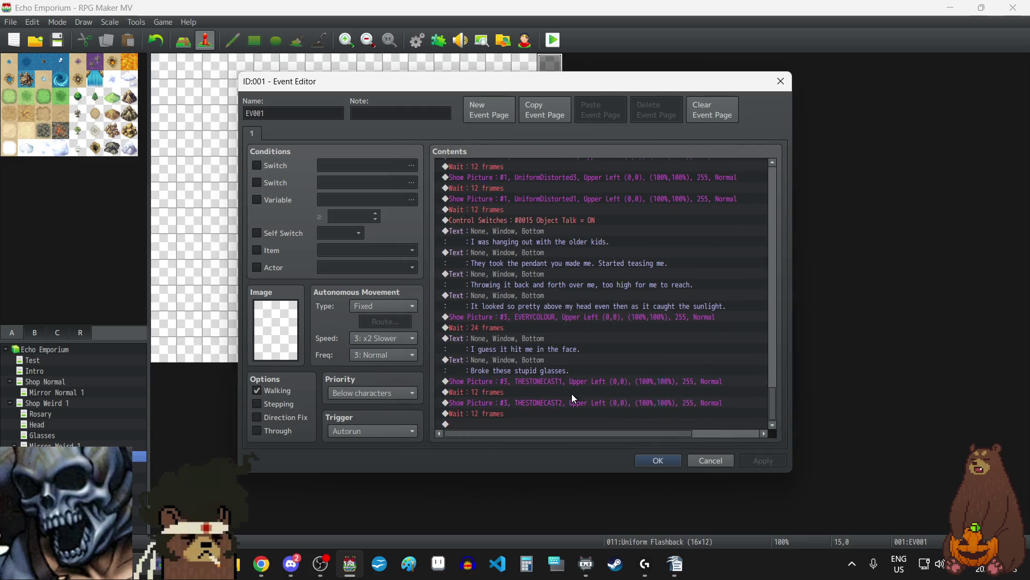
- Make the final wait 24 frames and repeat the 'Broke these stupid glasses.' line at the end
double_click(485, 414)
text(24)
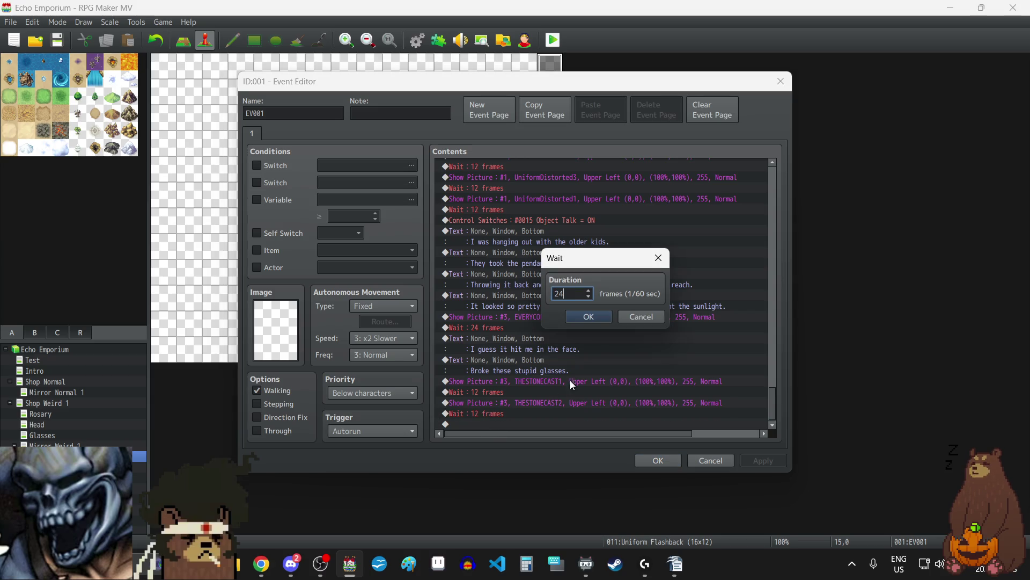
click(593, 316)
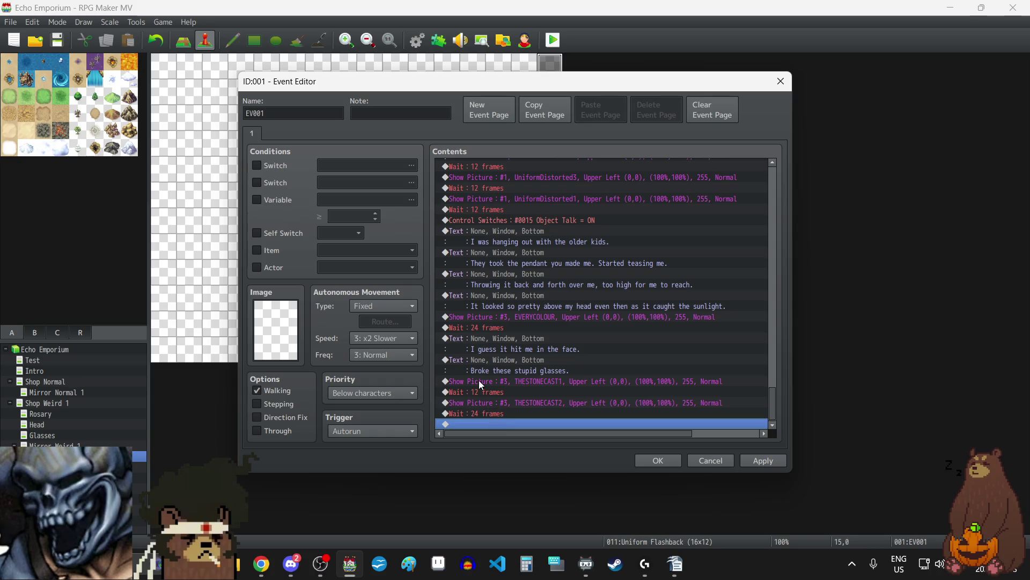
click(493, 359)
key(ctrl+c)
click(475, 423)
key(ctrl+v)
double_click(486, 400)
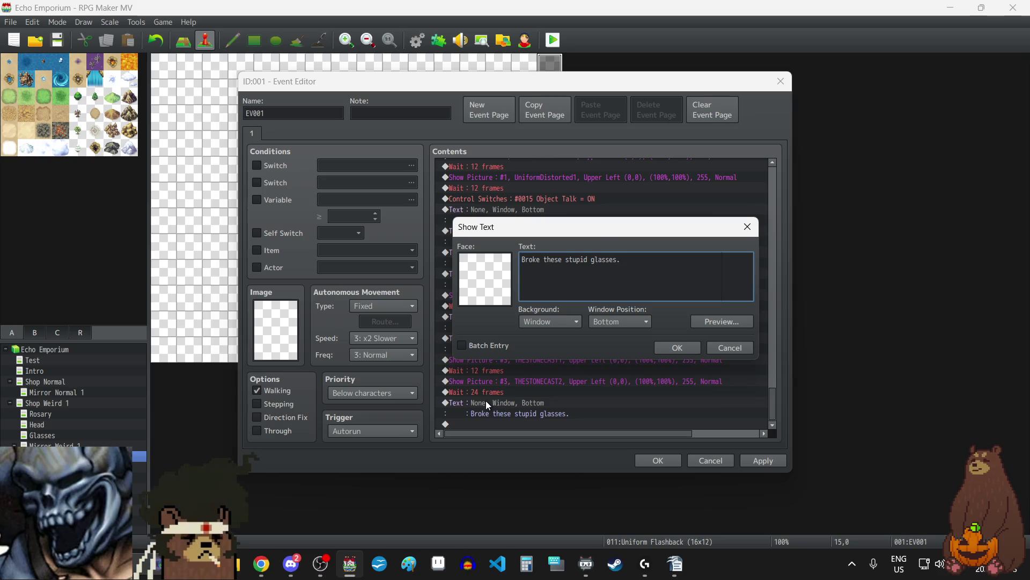
- Replace the copied line's text with "It's my fault, really."
key(alt+Tab)
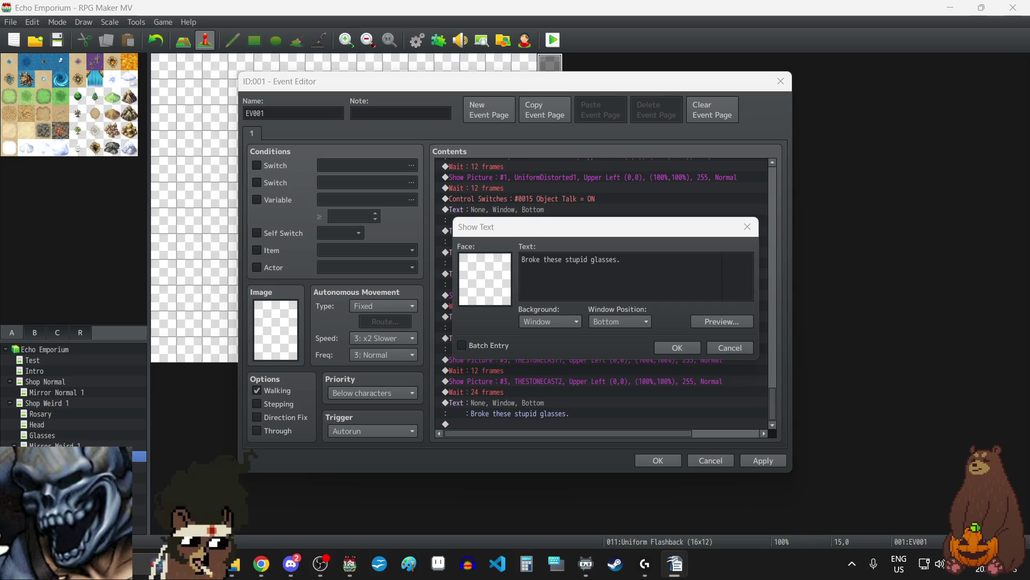
click(624, 274)
key(ctrl+a)
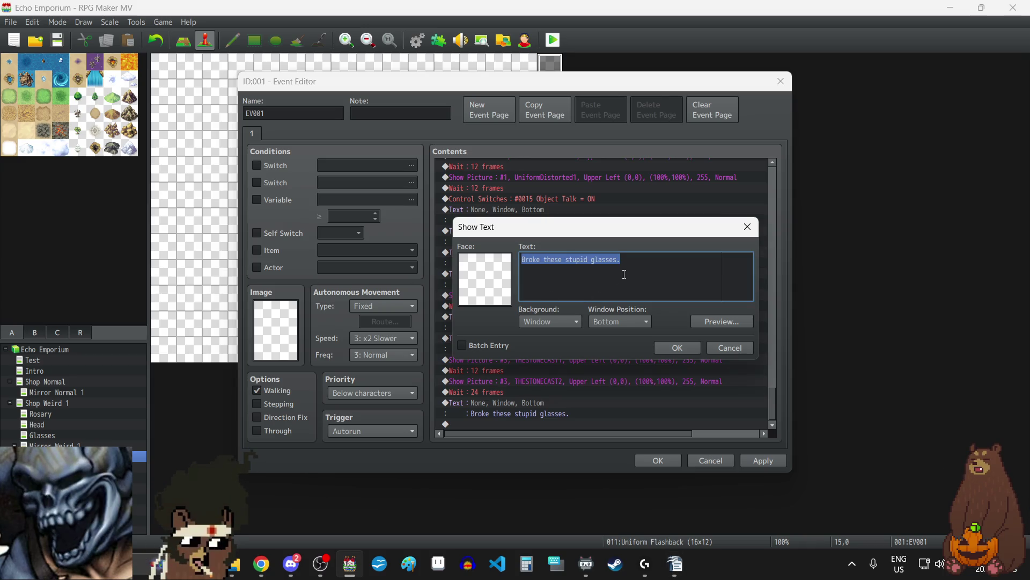
key(ctrl+v)
click(677, 347)
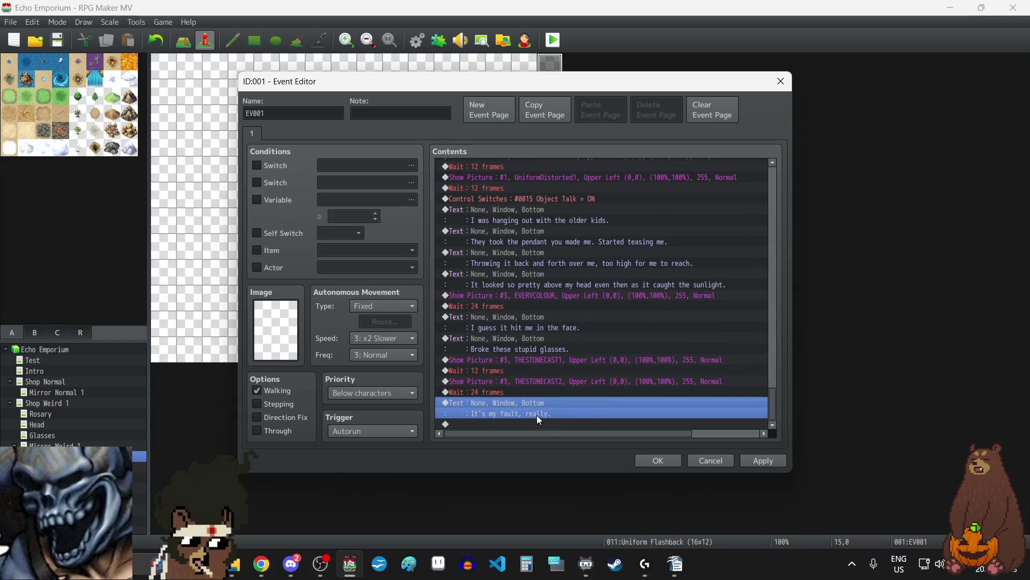
- Set the next line to "If I had been taller, they wouldn't have been picking on me." and apply
scroll(515, 401, down, 1)
double_click(507, 407)
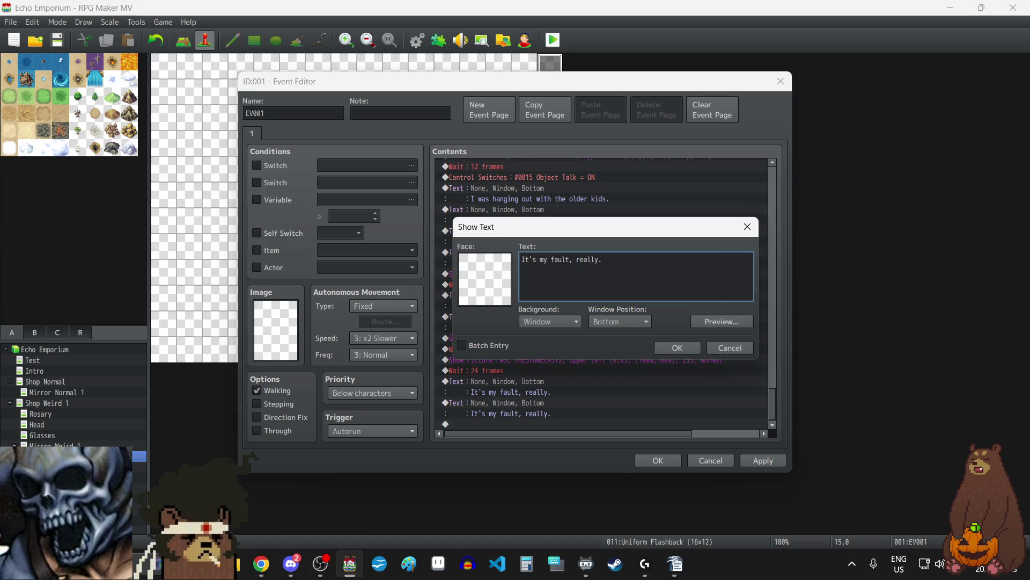
key(alt+Tab)
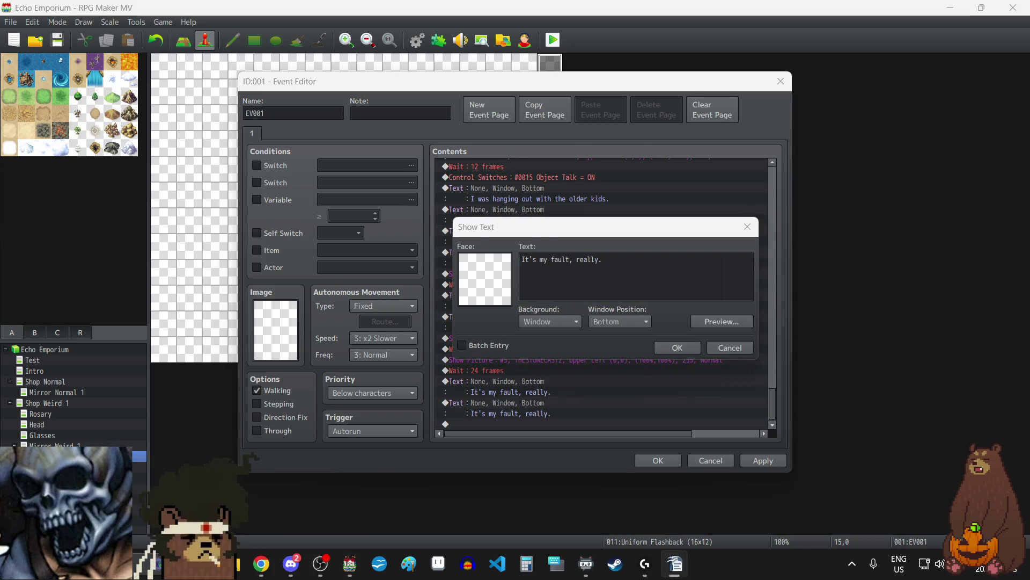
click(646, 275)
key(ctrl+a)
key(BackSpace)
key(ctrl+v)
click(682, 347)
click(771, 458)
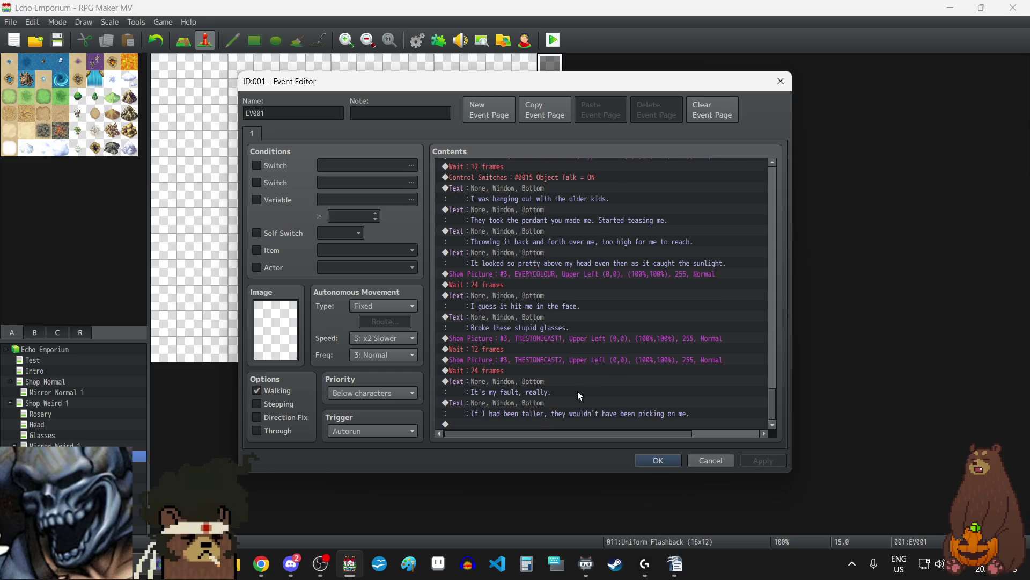
- Copy the distortion flash block from Object Talk OFF through the first dialogue line to the end
scroll(554, 379, up, 7)
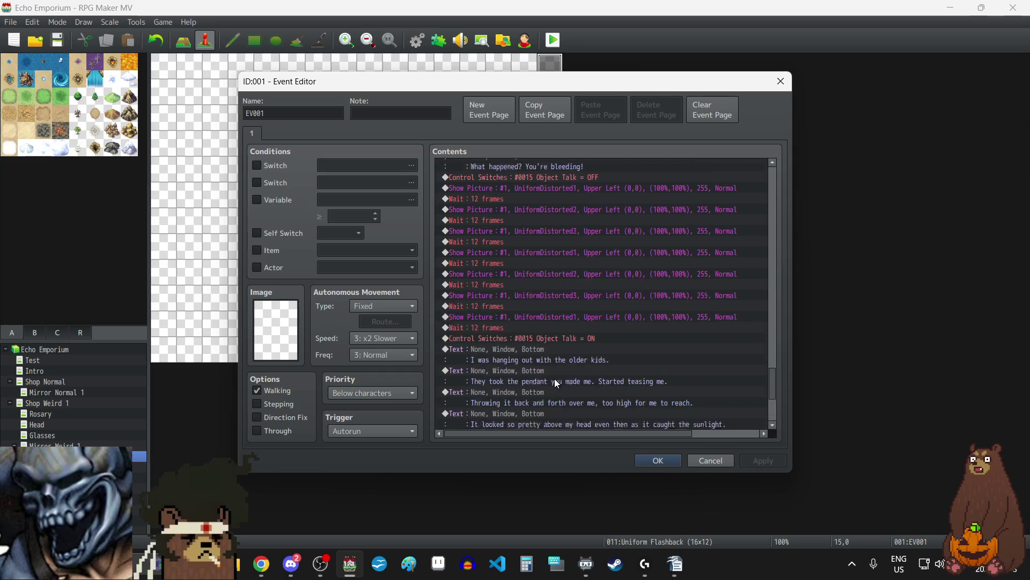
click(539, 242)
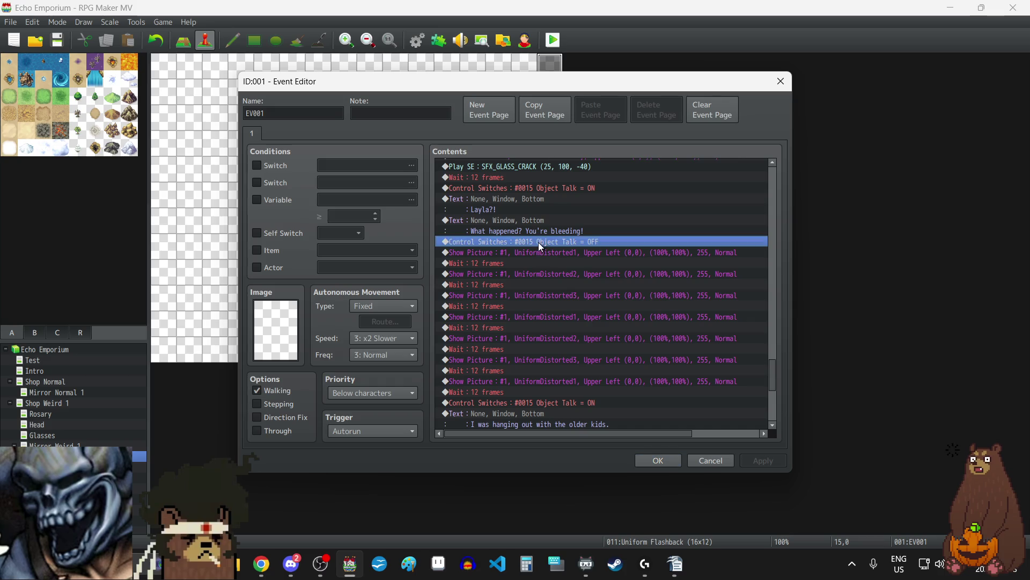
scroll(653, 300, down, 1)
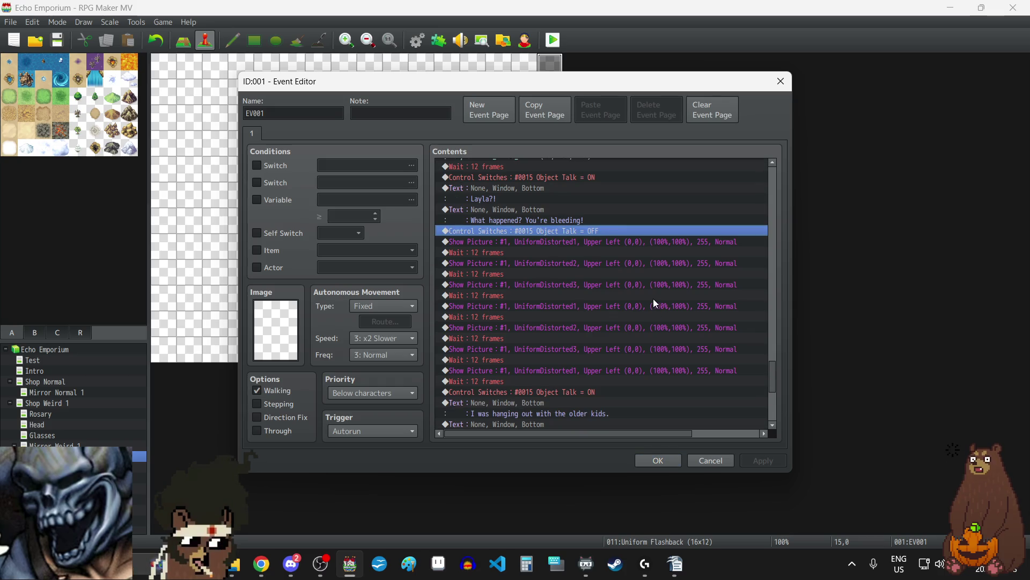
key(shift+Down)
key(shift+Down)
key(shift+Down)
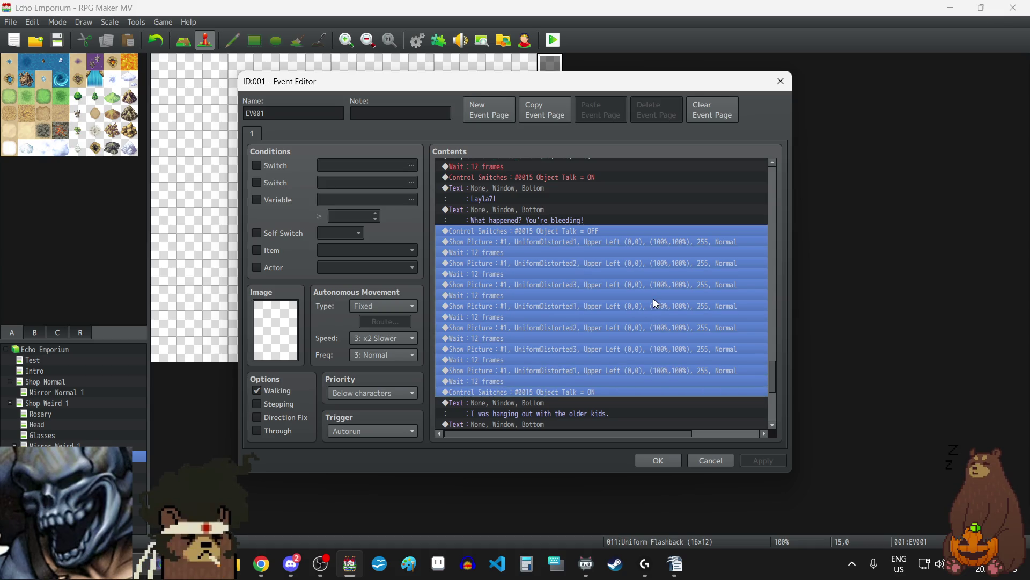
key(shift+Down)
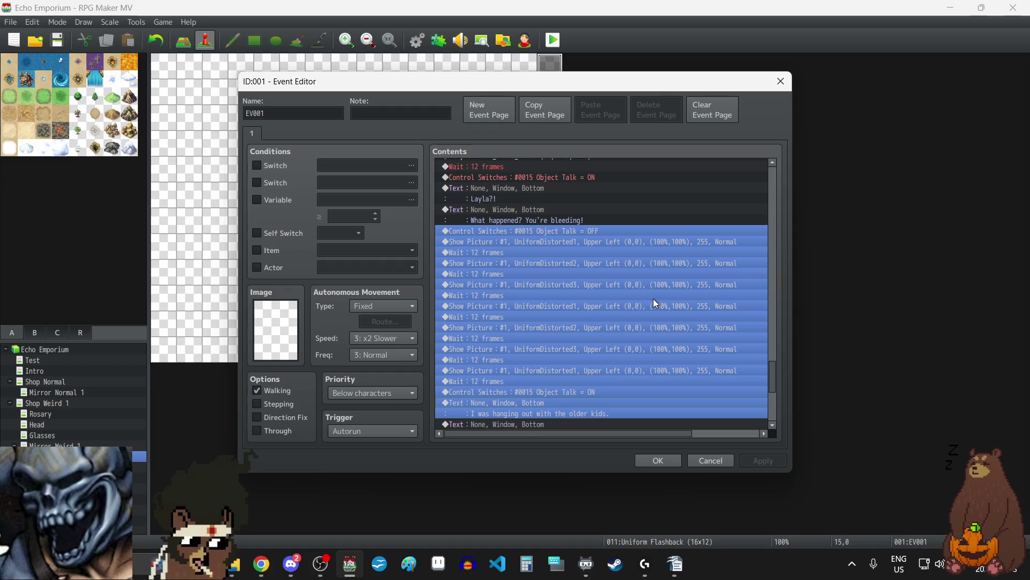
key(Delete)
click(559, 424)
key(ctrl+v)
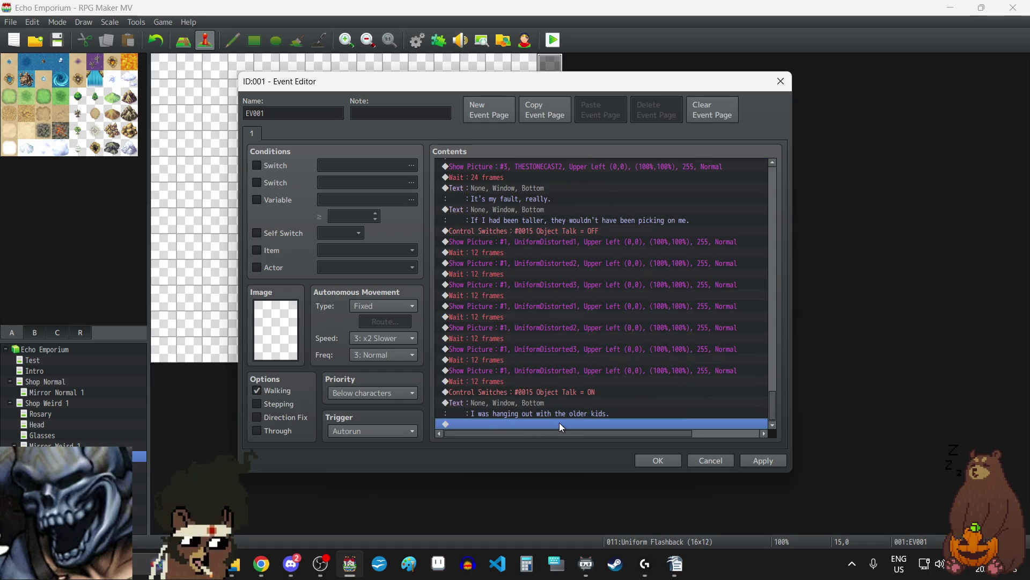
- Empty the pasted dialogue line and paste several more empty dialogue commands
double_click(530, 405)
key(ctrl+a)
key(BackSpace)
click(690, 346)
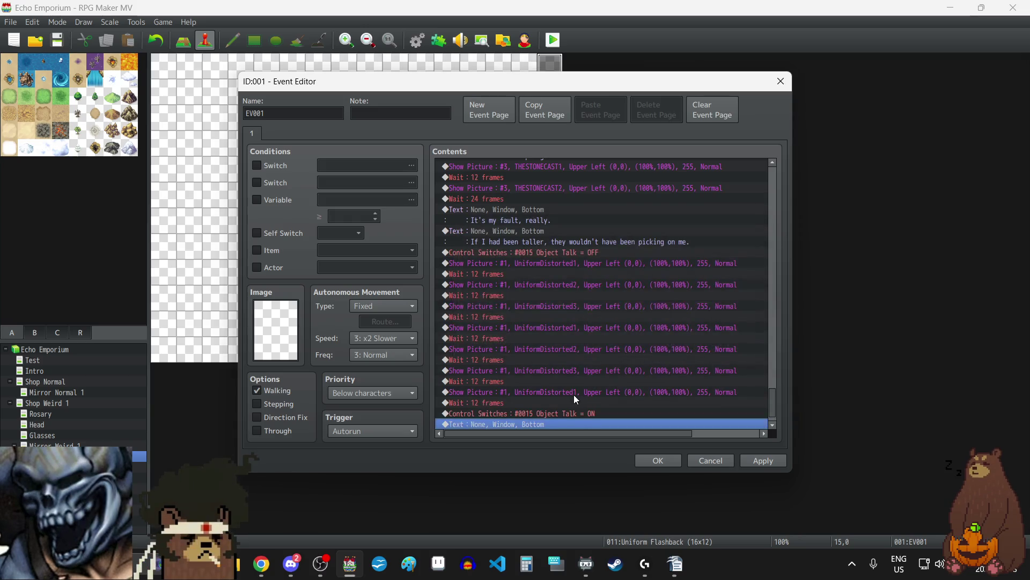
key(ctrl+v)
key(ctrl+v)
key(ctrl+v)
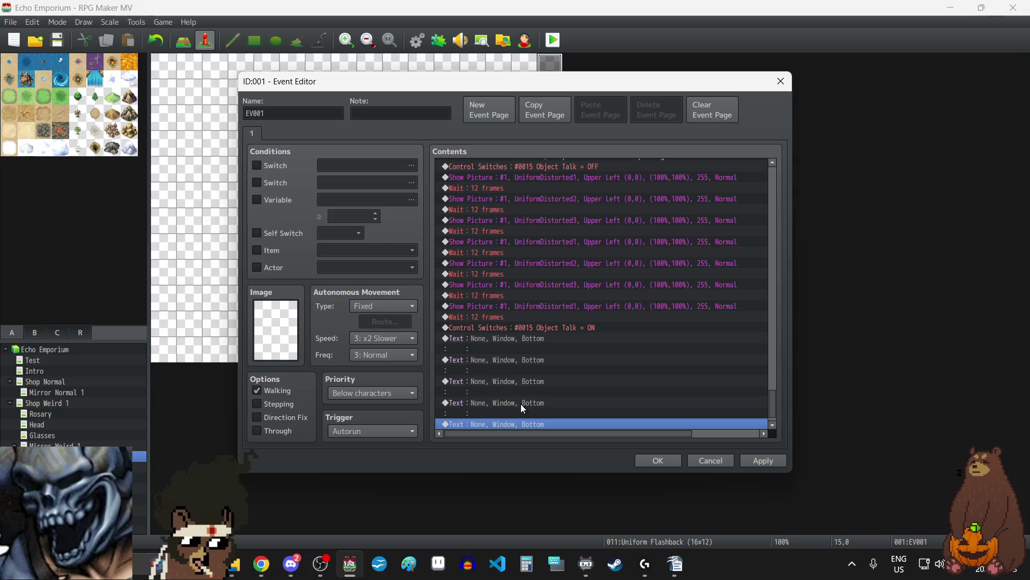
- Fill the first two empty dialogue commands with lines copied from the script notes
double_click(510, 341)
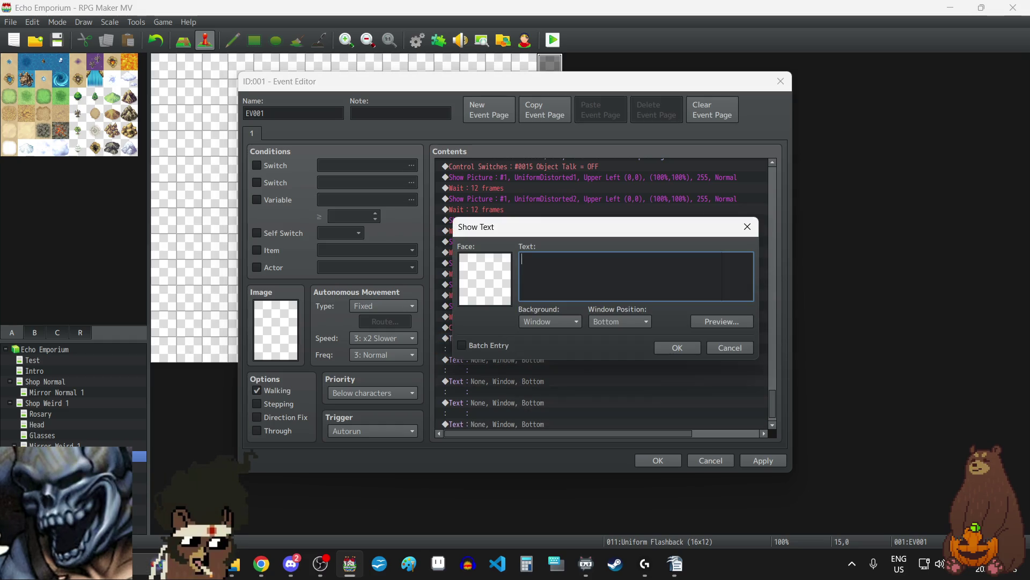
key(alt+Tab)
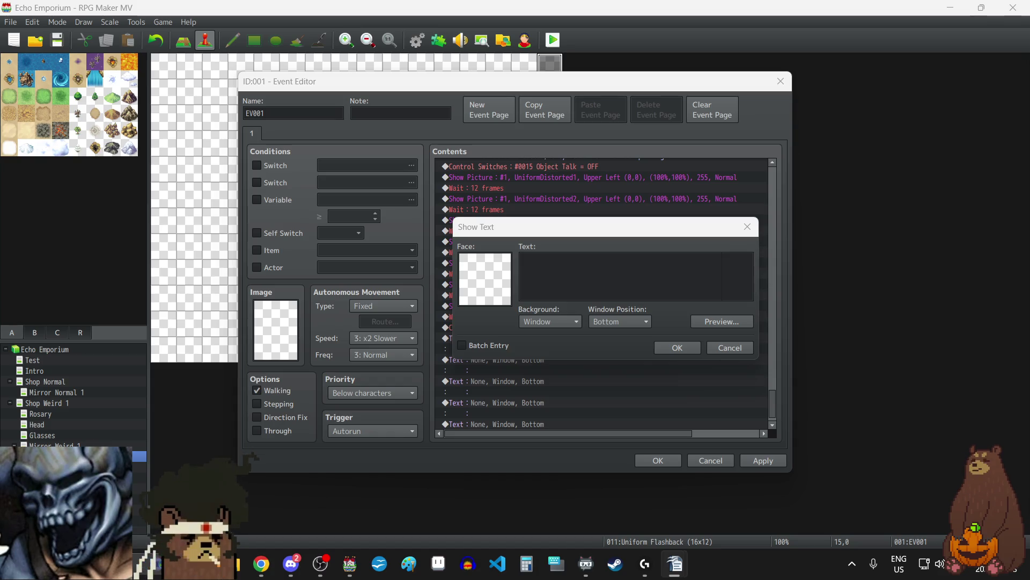
click(587, 264)
key(ctrl+v)
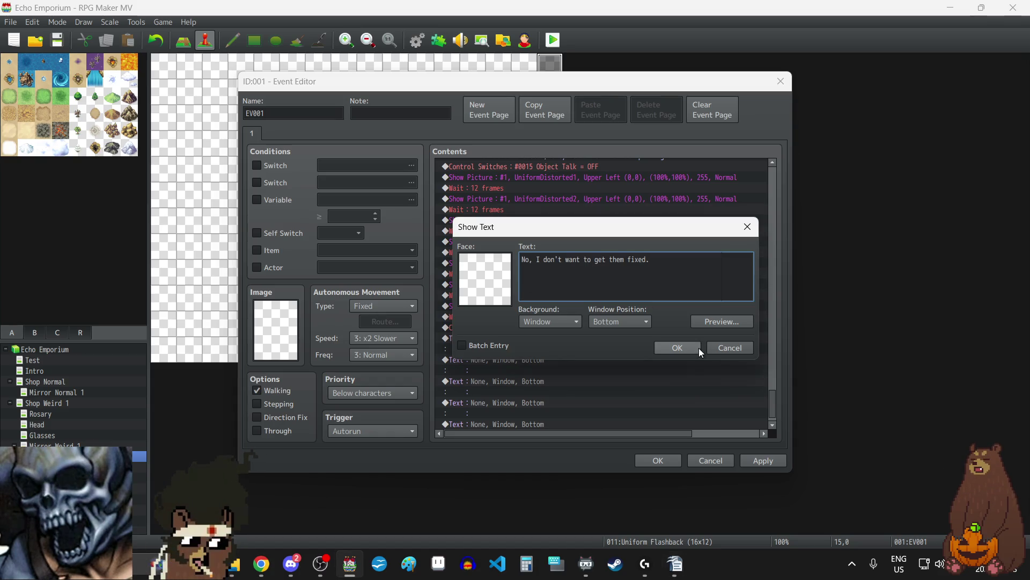
click(677, 348)
double_click(532, 360)
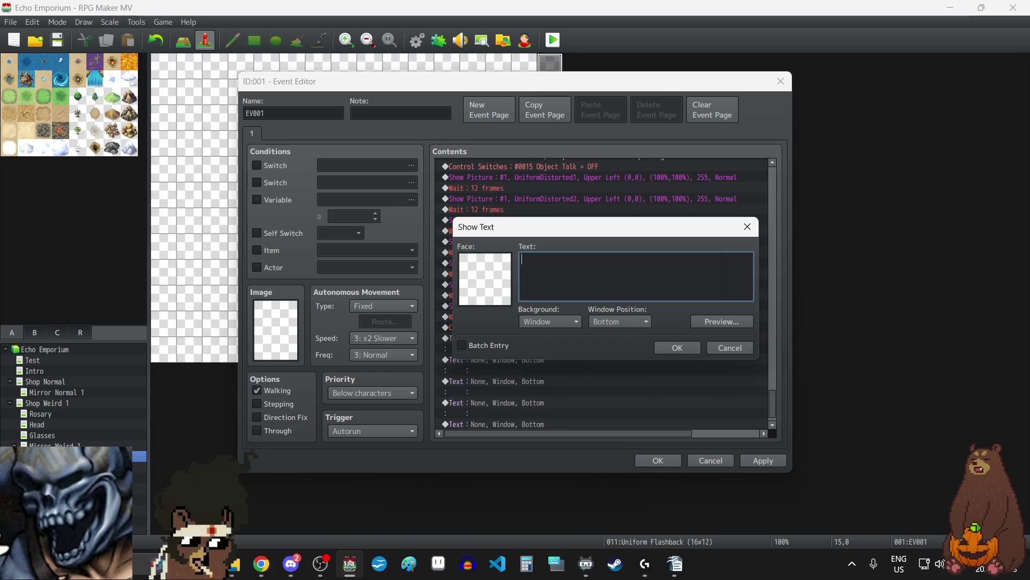
key(alt+Tab)
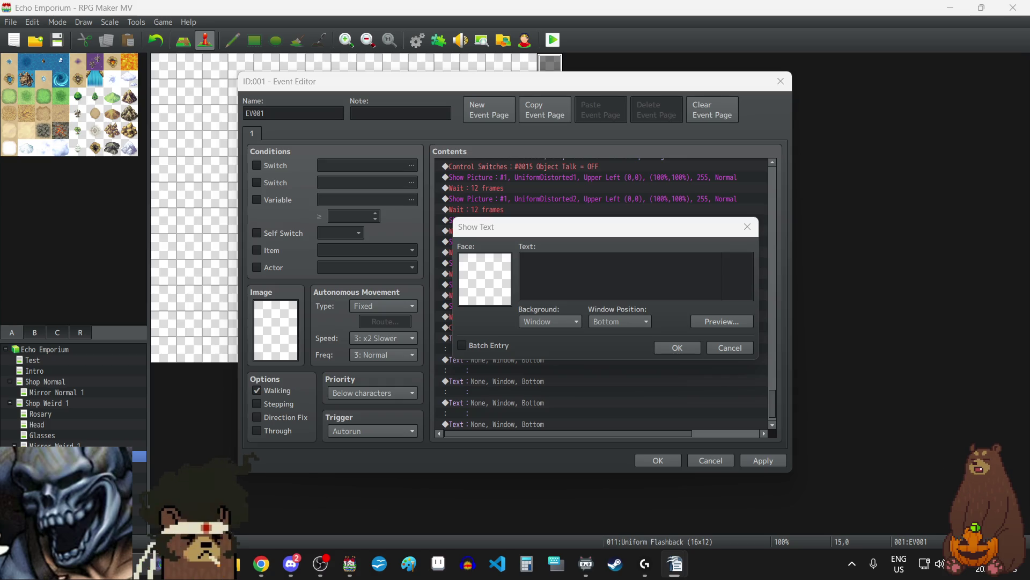
click(564, 280)
text(They never suited me anyway.)
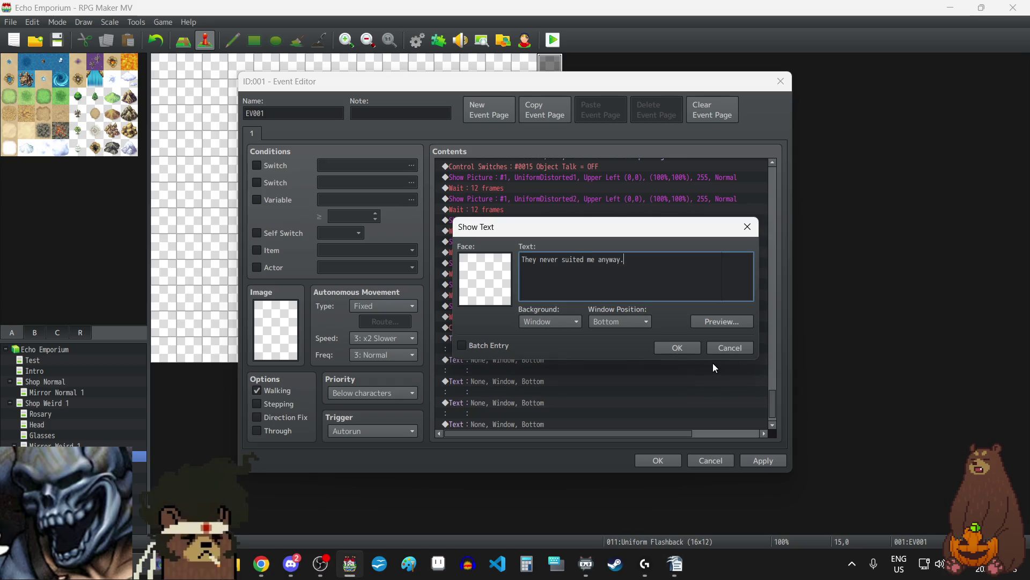
click(677, 347)
- Fill in the glasses-sliding-off and contact-lenses lines, then apply the event changes
double_click(508, 378)
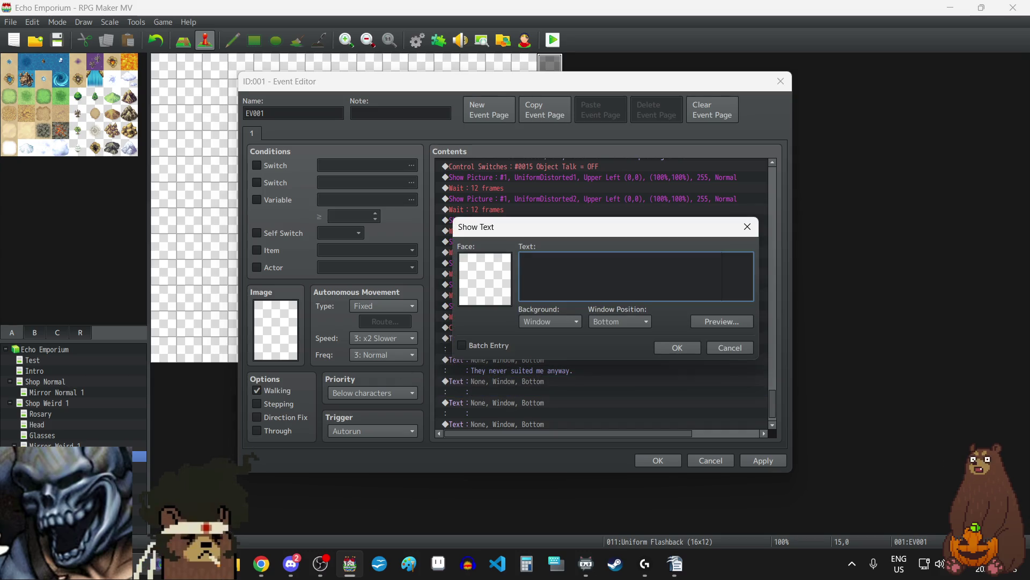
key(alt+Tab)
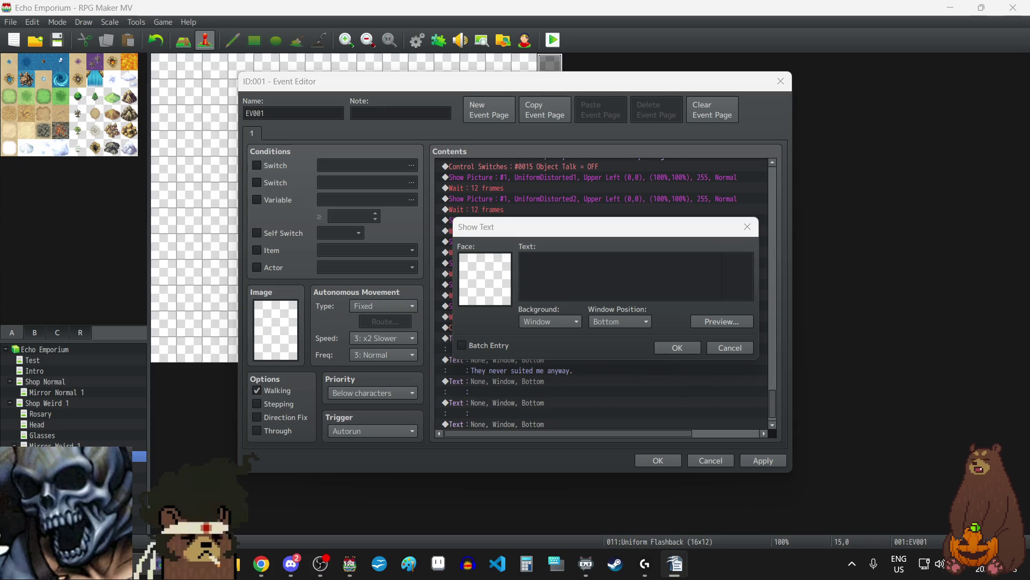
click(598, 280)
text(They never fit. They were always sliding off my face.)
click(693, 346)
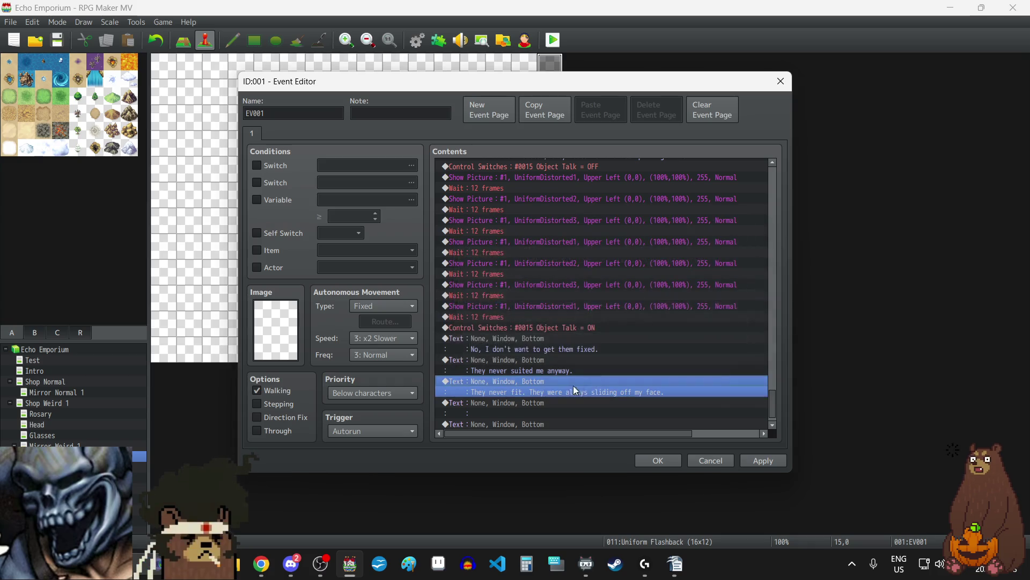
double_click(535, 386)
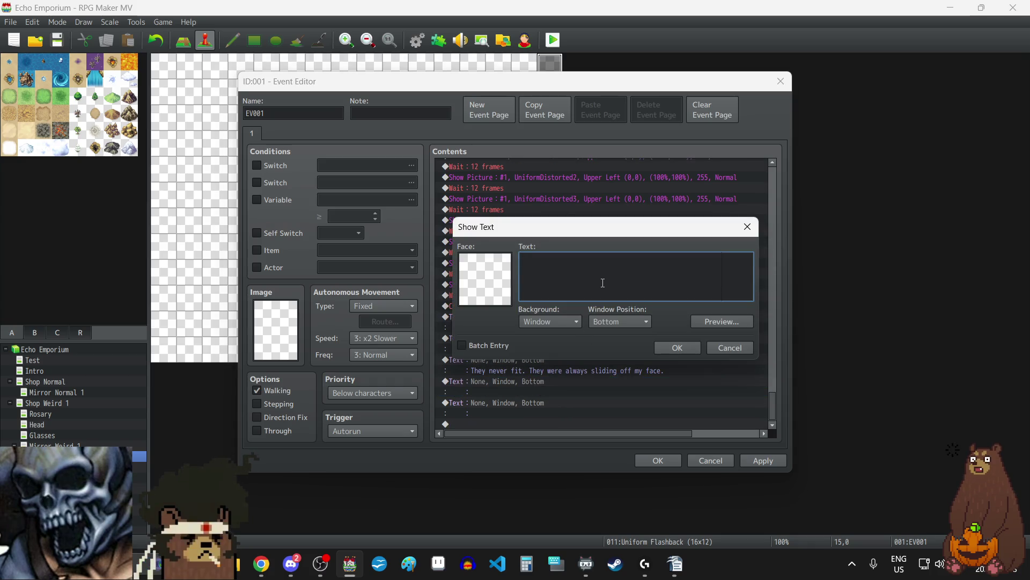
key(alt+Tab)
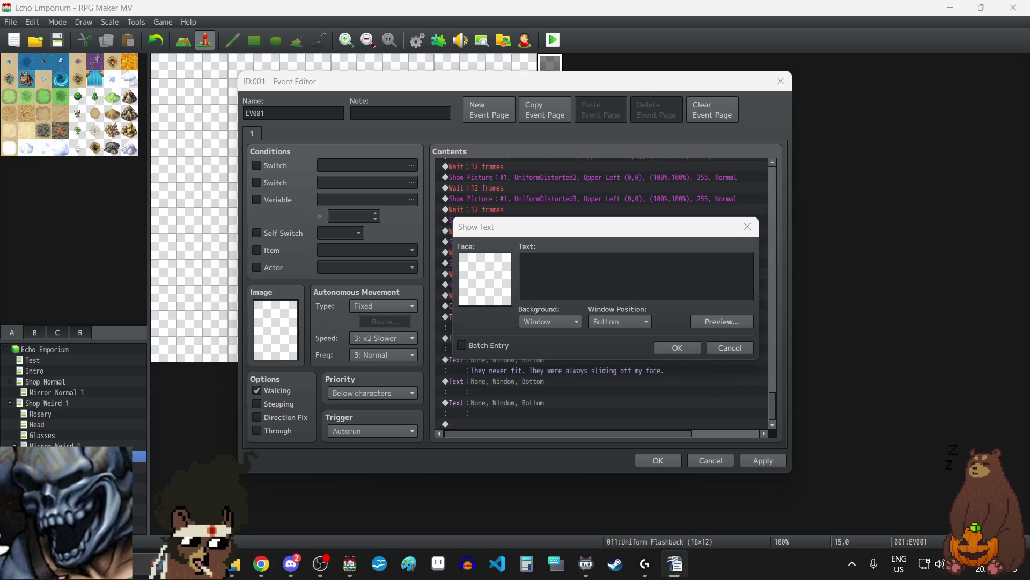
click(601, 267)
text(I think it's time I grew up and switched over to contact lenses.)
click(684, 348)
click(772, 458)
- Delete the leftover empty dialogue command at the end of the event
scroll(561, 396, down, 1)
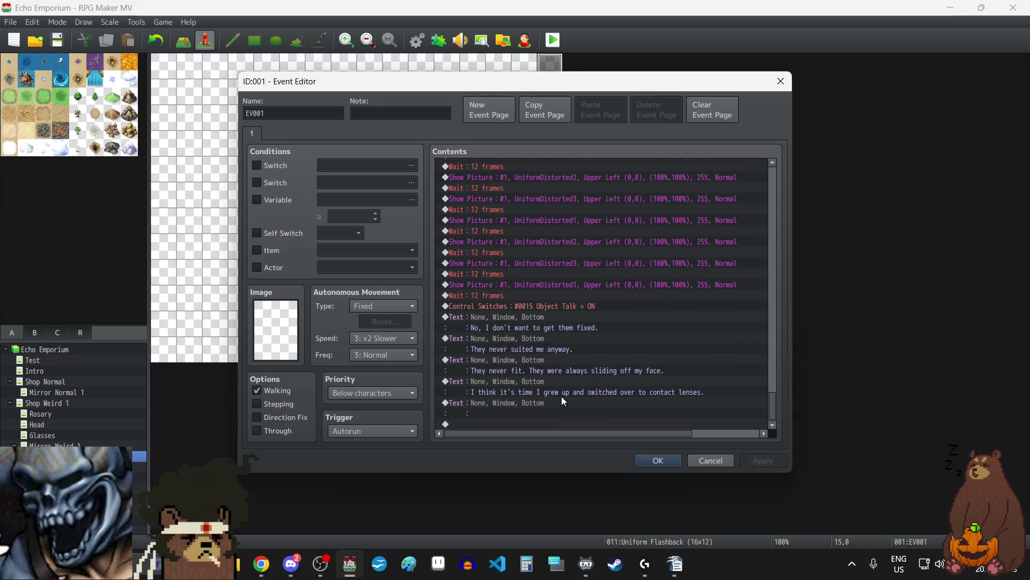
click(535, 404)
key(Delete)
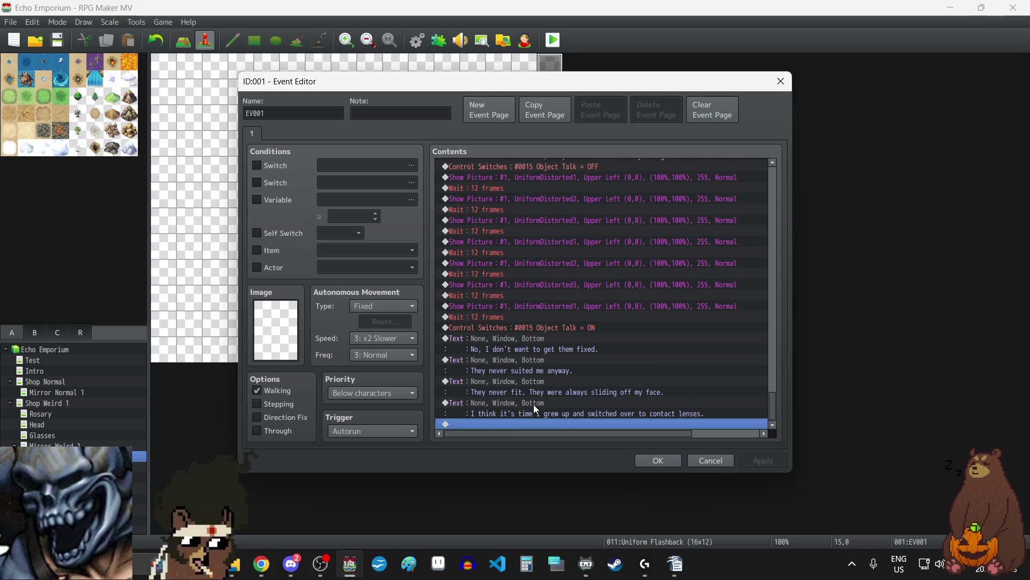
key(alt+Tab)
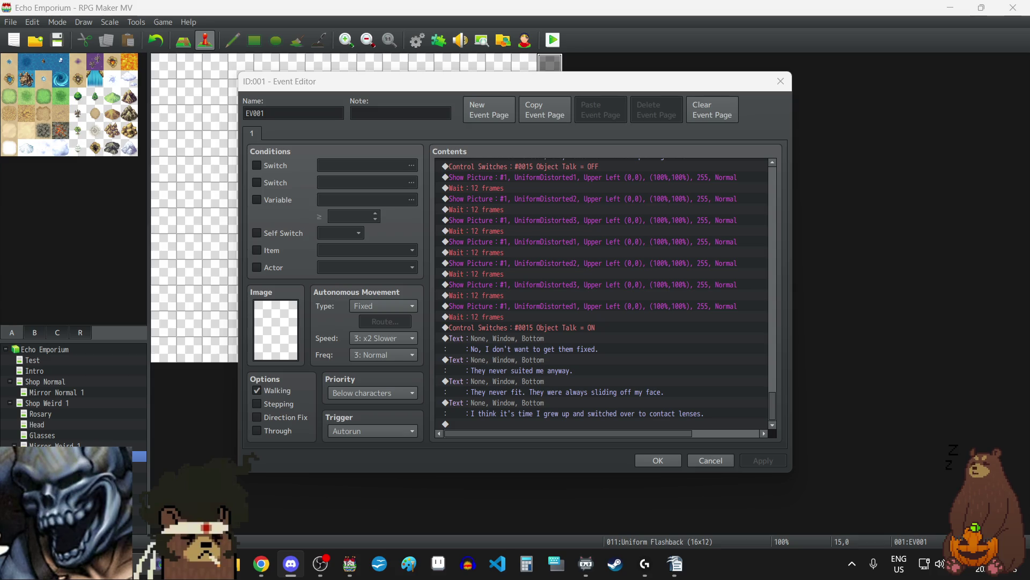
click(537, 424)
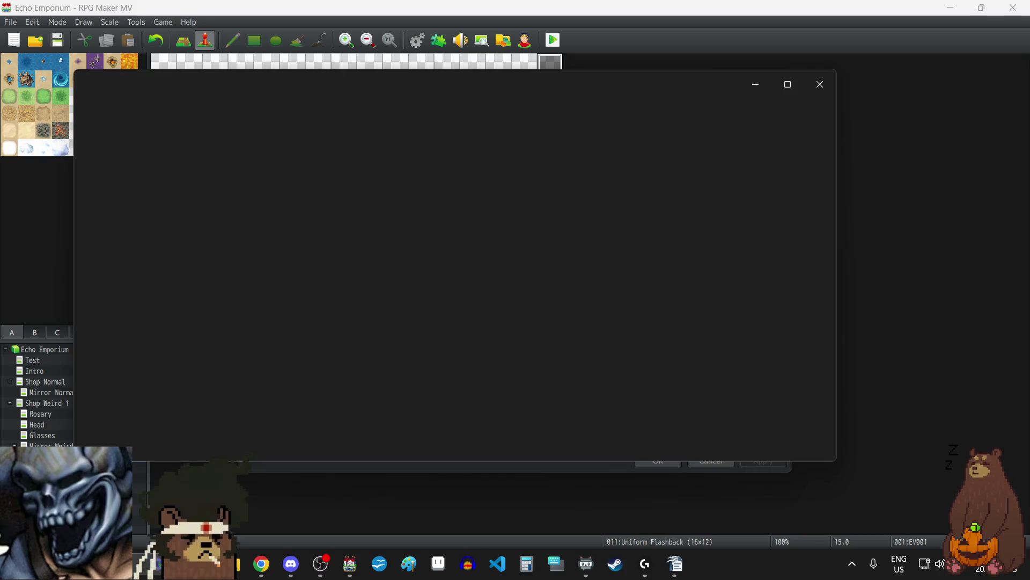
scroll(464, 177, up, 3)
scroll(459, 247, up, 3)
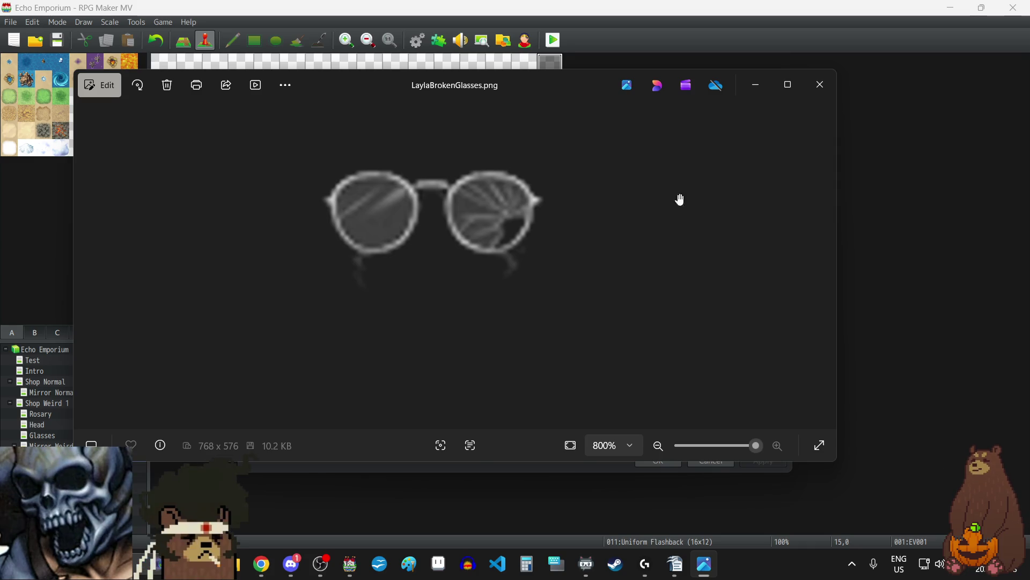
click(820, 84)
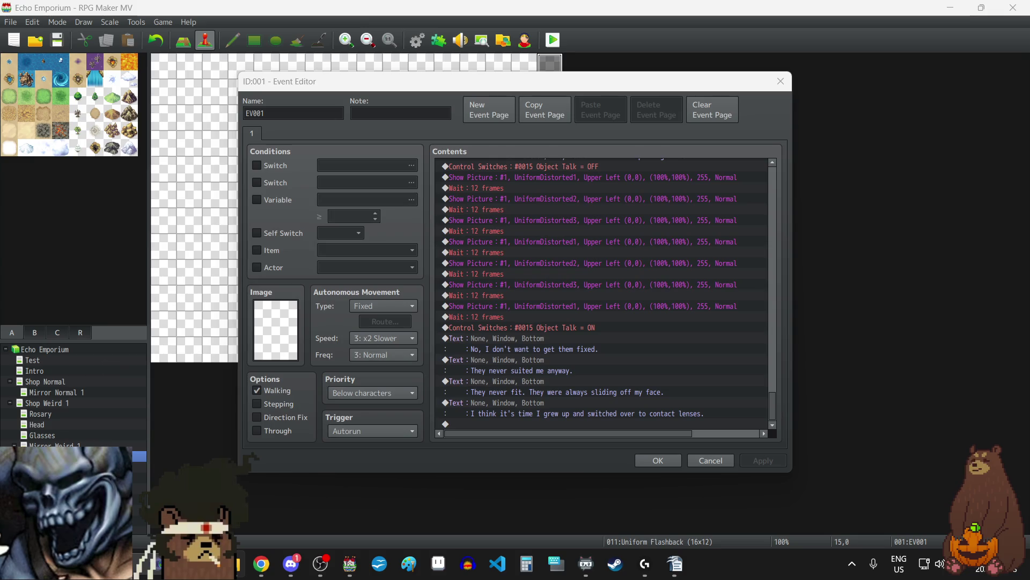
- Open LaylaBrokenGlasses.png in Aseprite for editing
key(alt+Tab)
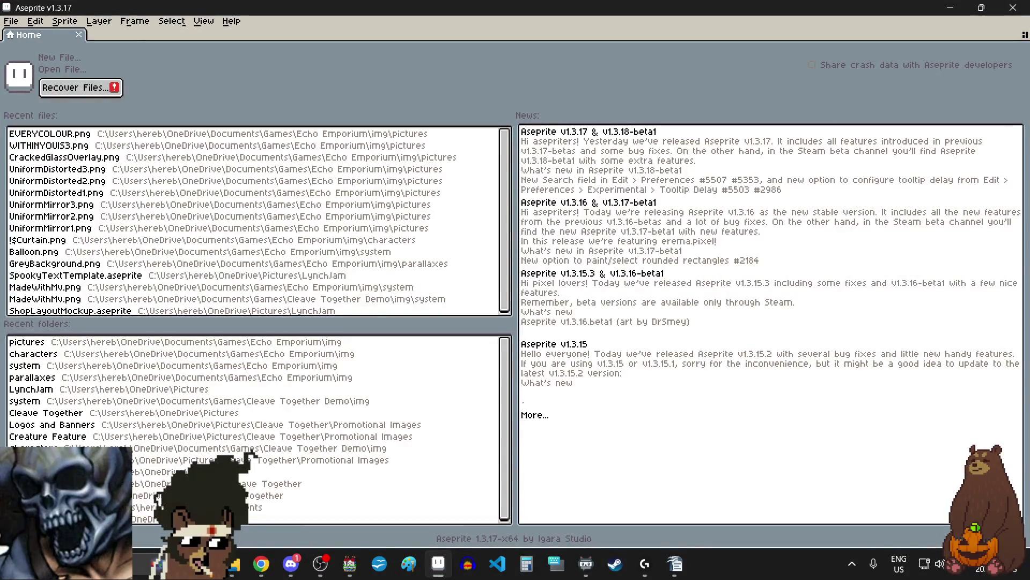
drag(336, 281, 503, 286)
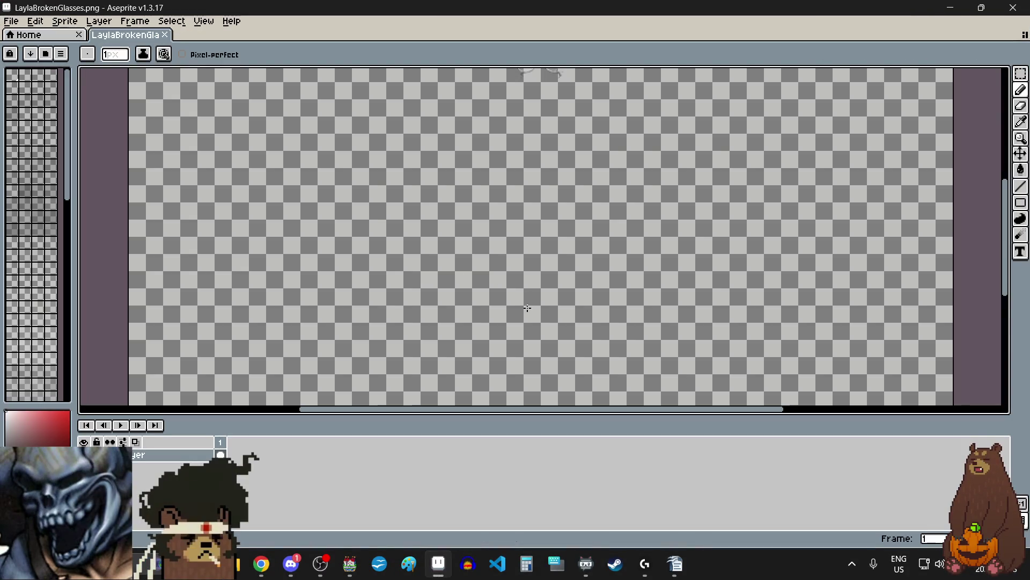
scroll(527, 308, down, 2)
scroll(495, 283, up, 5)
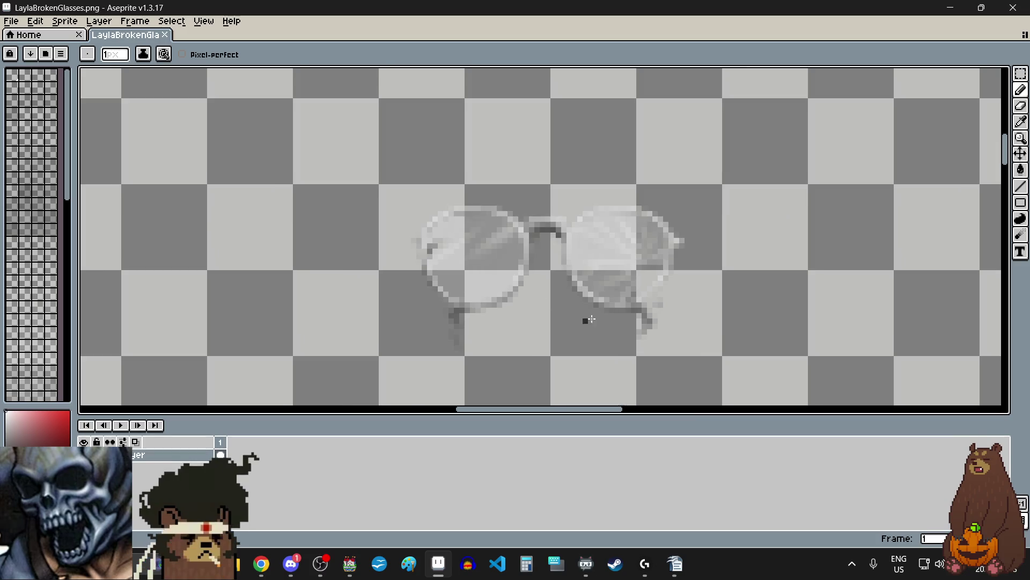
- Select the right lens with the rectangular marquee and delete it
click(1021, 74)
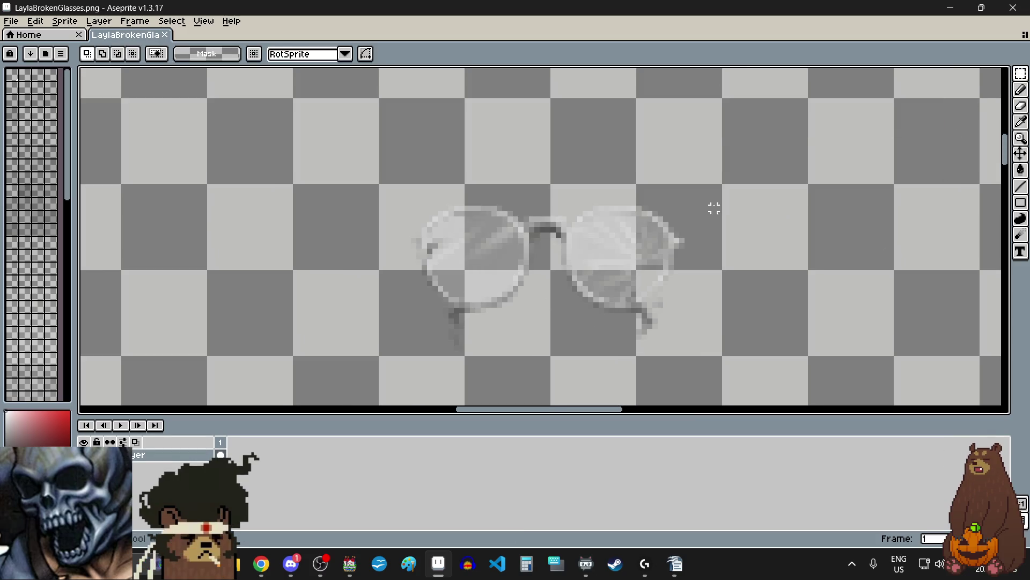
scroll(660, 230, up, 1)
scroll(529, 161, up, 4)
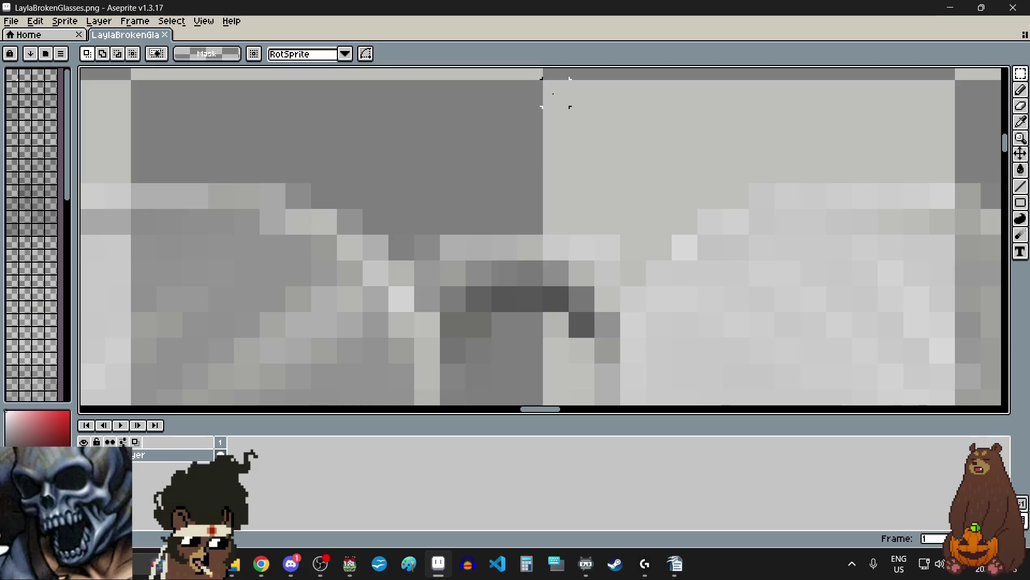
scroll(555, 92, down, 3)
drag(553, 92, 788, 322)
scroll(552, 173, up, 1)
scroll(484, 279, down, 2)
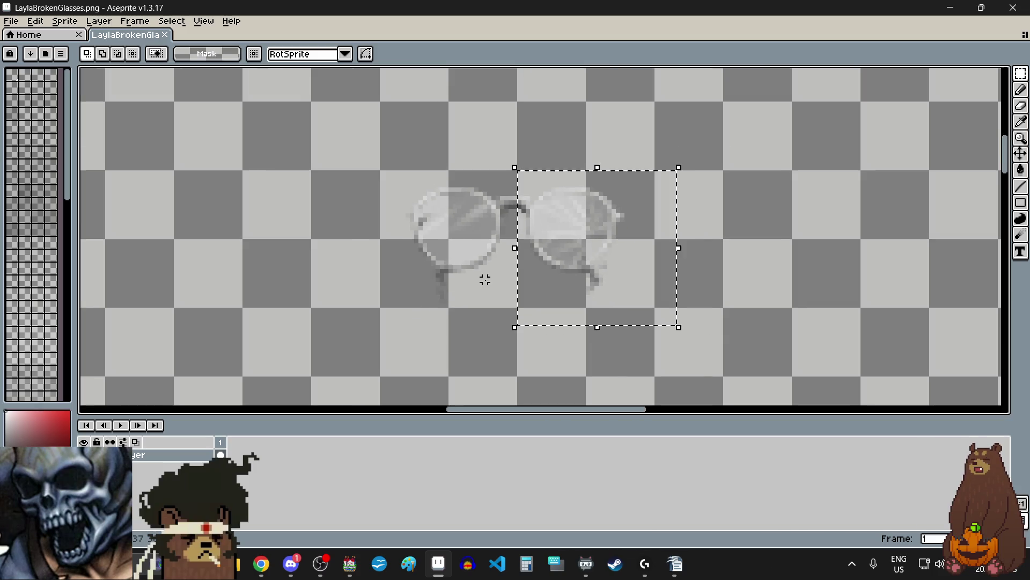
scroll(458, 187, up, 1)
scroll(458, 188, up, 1)
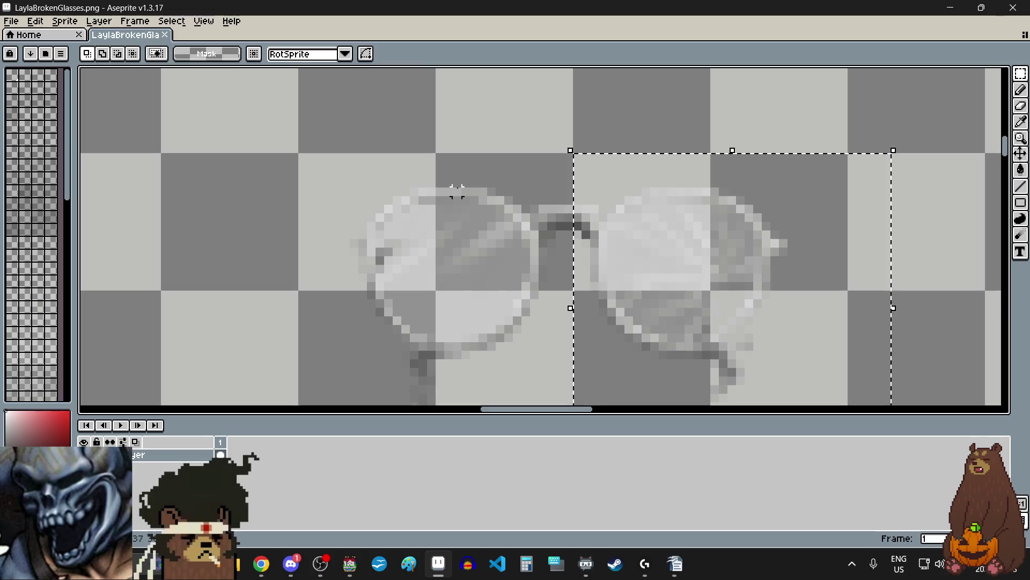
key(Delete)
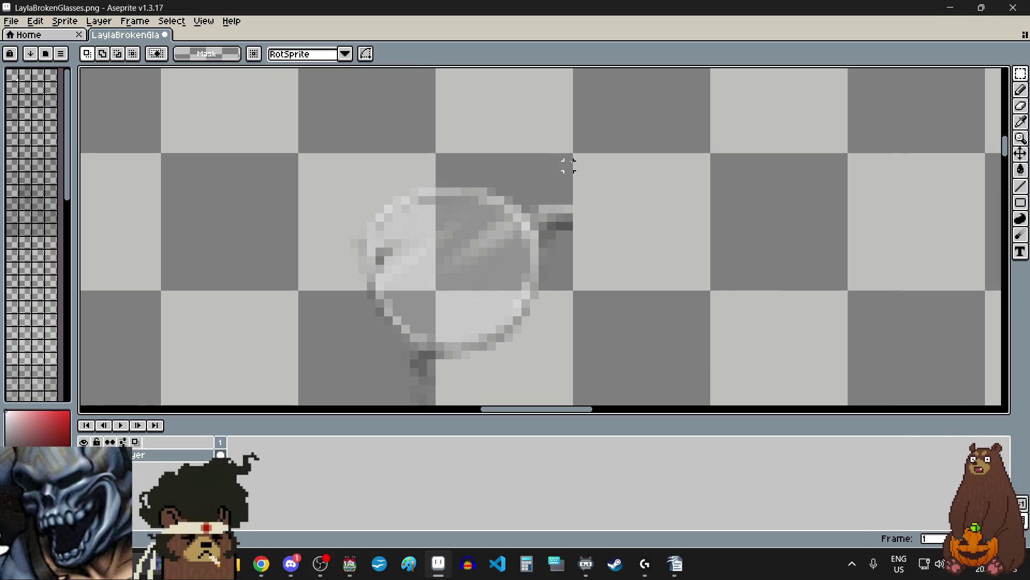
- Select the left lens and lift it for transforming
scroll(564, 157, down, 2)
mouse_move(570, 157)
mouse_down()
mouse_move(425, 340)
mouse_move(342, 255)
mouse_up()
scroll(425, 340, up, 7)
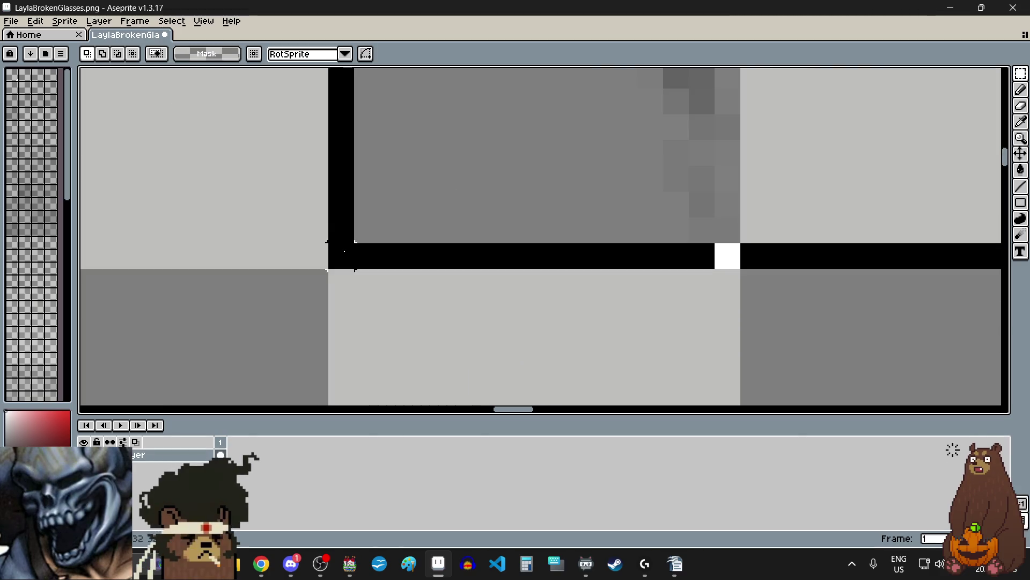
scroll(409, 360, down, 4)
scroll(460, 306, down, 1)
scroll(460, 306, up, 1)
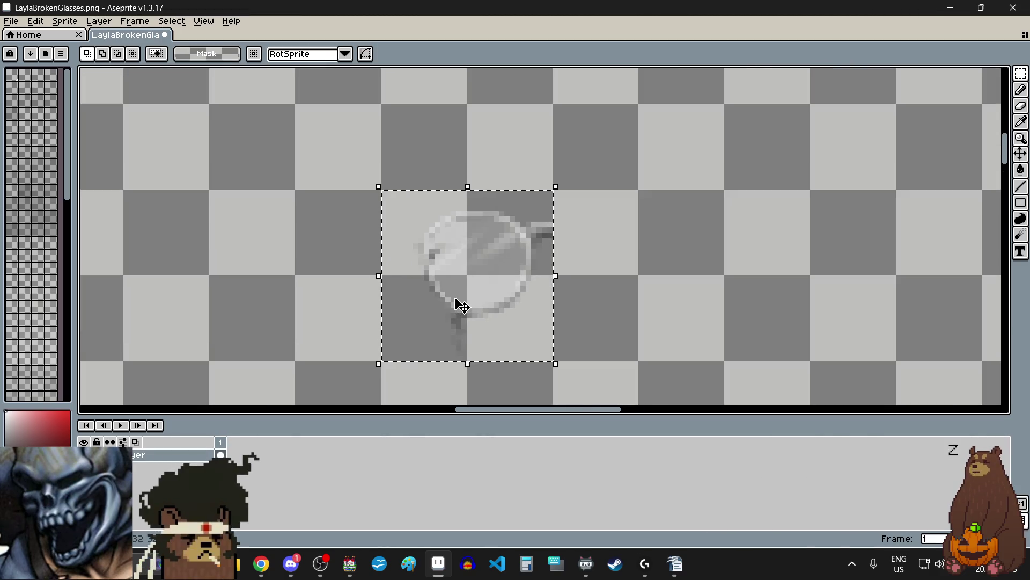
click(458, 301)
- Flip the lifted lens horizontally and place it on the right side
click(35, 20)
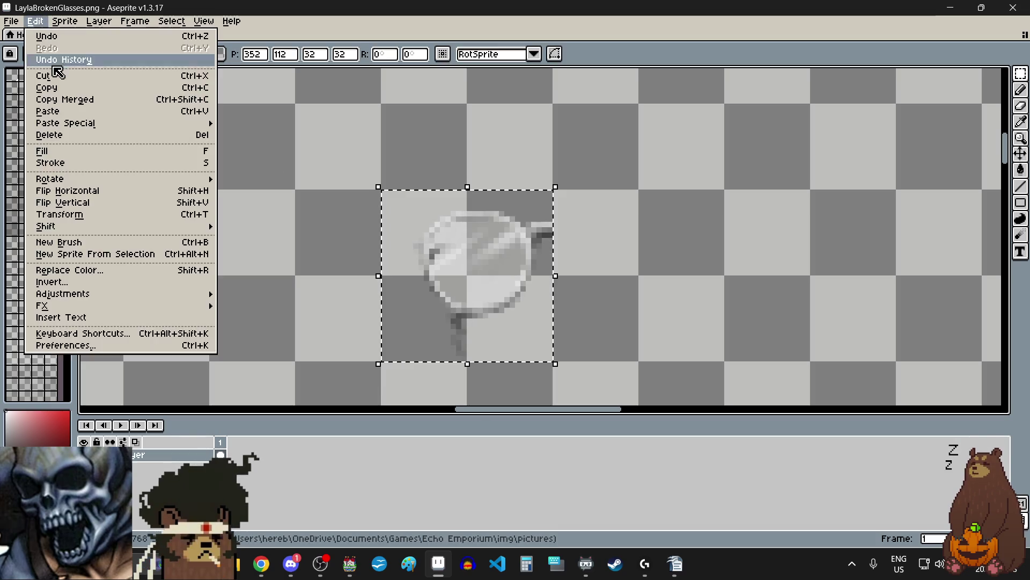
click(102, 193)
mouse_move(453, 268)
mouse_down()
mouse_move(646, 280)
mouse_move(629, 272)
mouse_up()
key(Return)
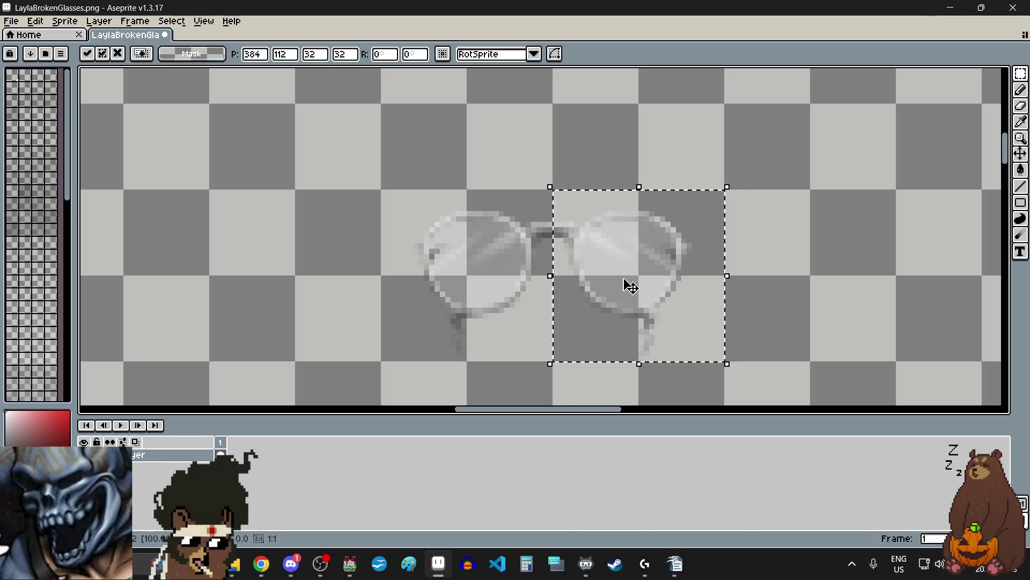
key(ctrl+d)
key(ctrl+z)
key(ctrl+z)
key(ctrl+y)
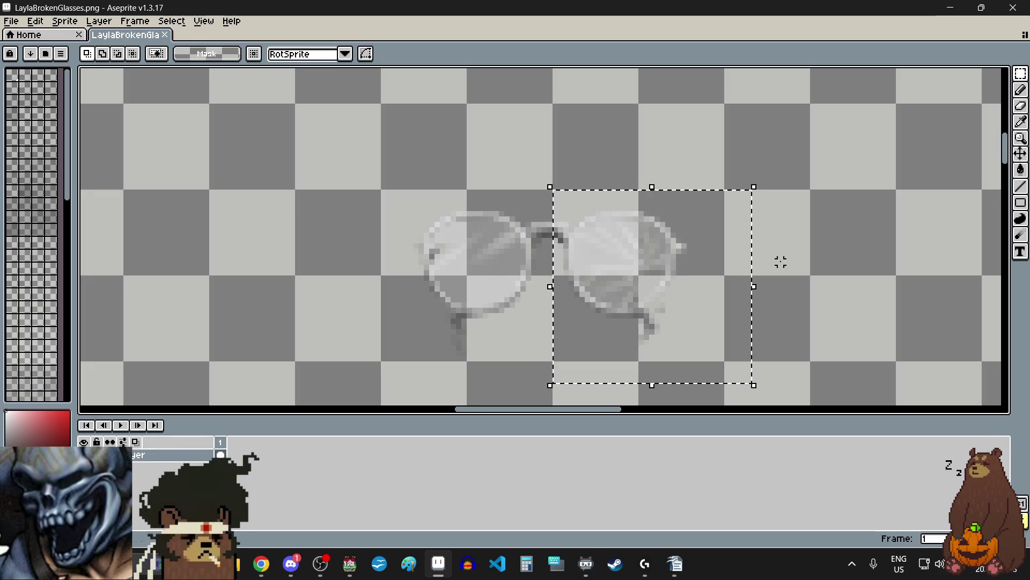
- Deselect, then select and erase the right half of the glasses
click(818, 235)
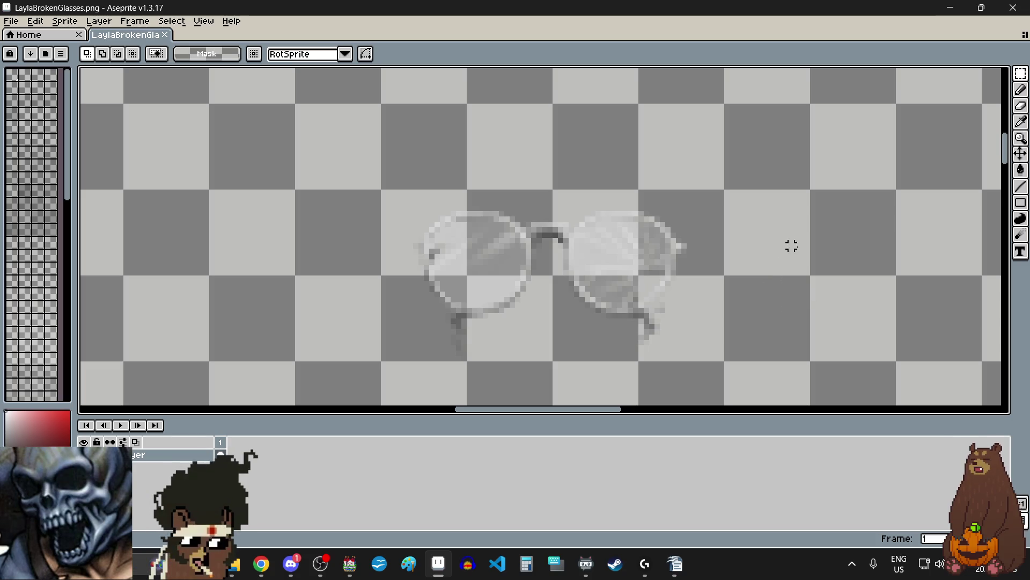
scroll(582, 225, up, 1)
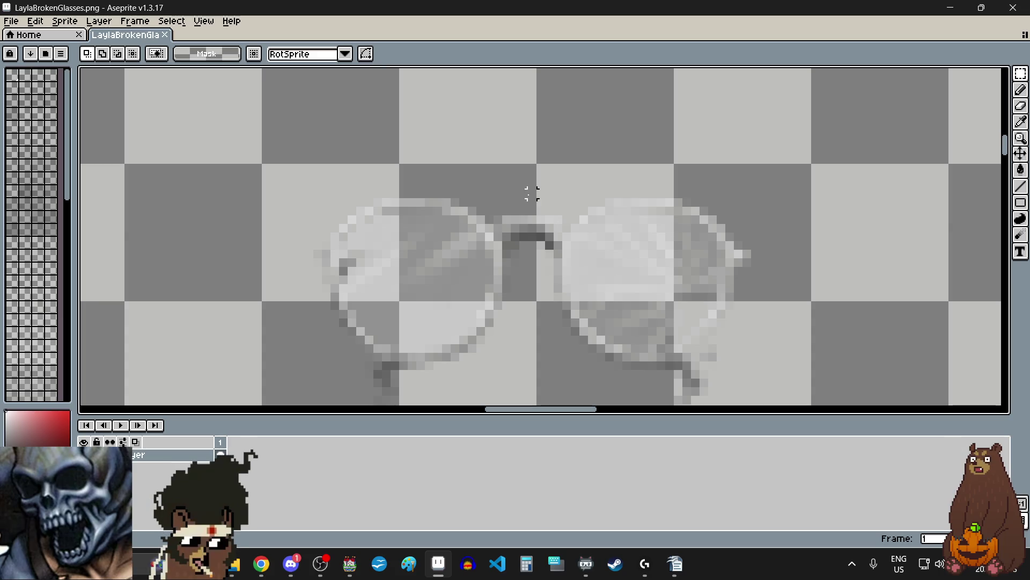
scroll(534, 194, up, 1)
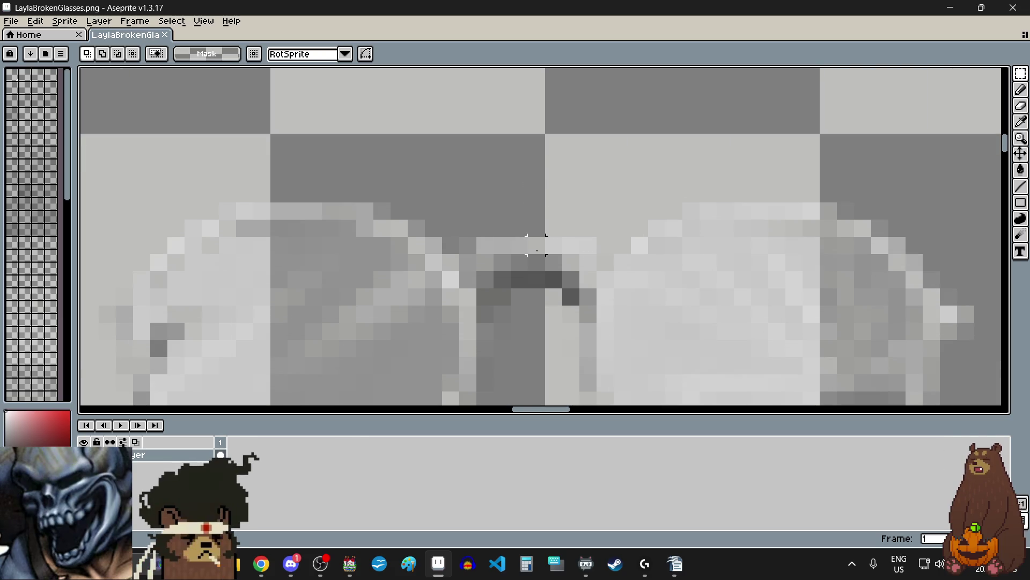
scroll(536, 245, down, 2)
scroll(531, 215, up, 3)
scroll(539, 142, down, 2)
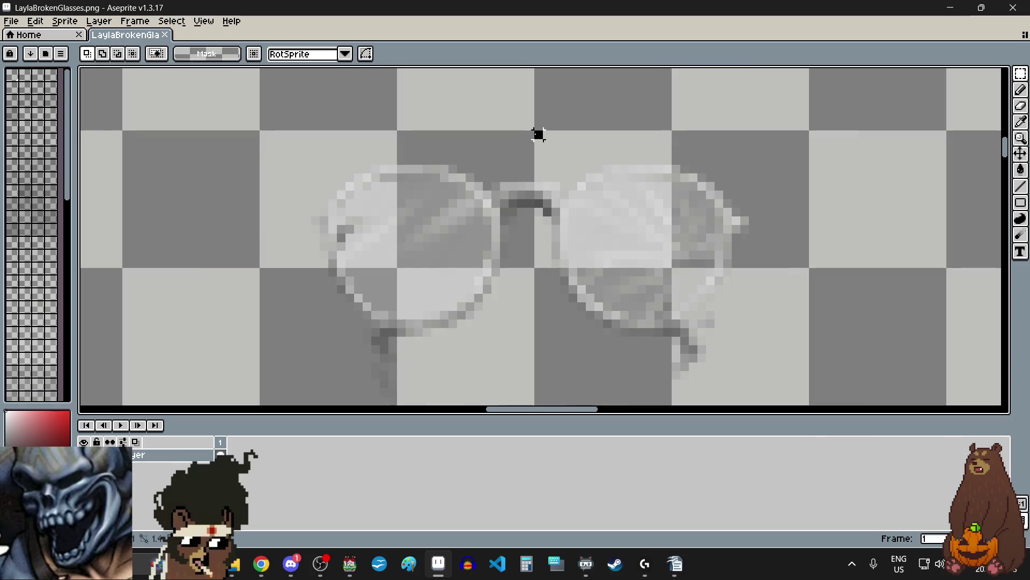
scroll(538, 134, down, 2)
scroll(538, 133, up, 1)
mouse_move(537, 133)
mouse_down()
mouse_move(697, 315)
mouse_move(787, 363)
mouse_up()
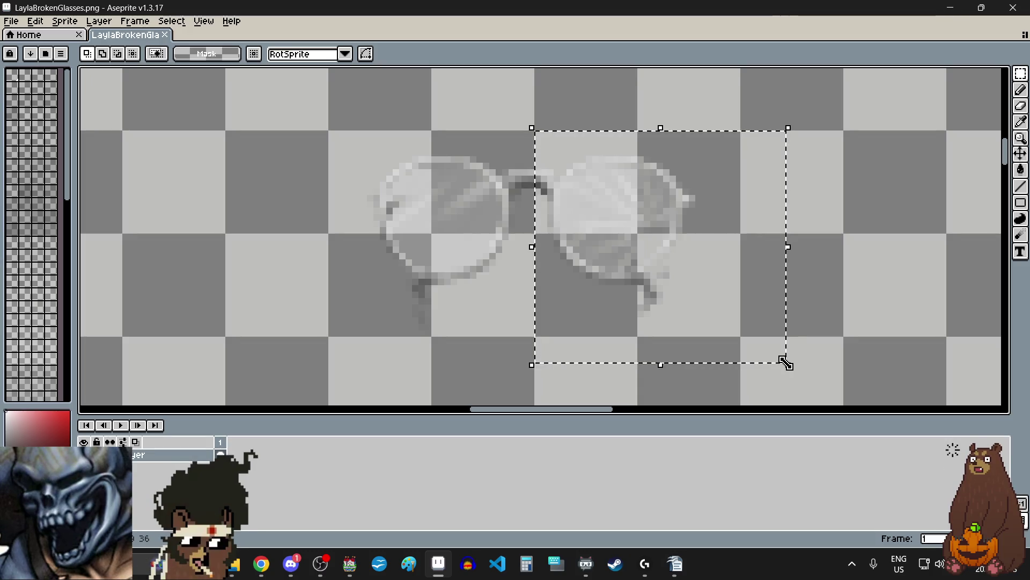
key(Delete)
- Select the left lens and flip it horizontally
scroll(492, 178, up, 3)
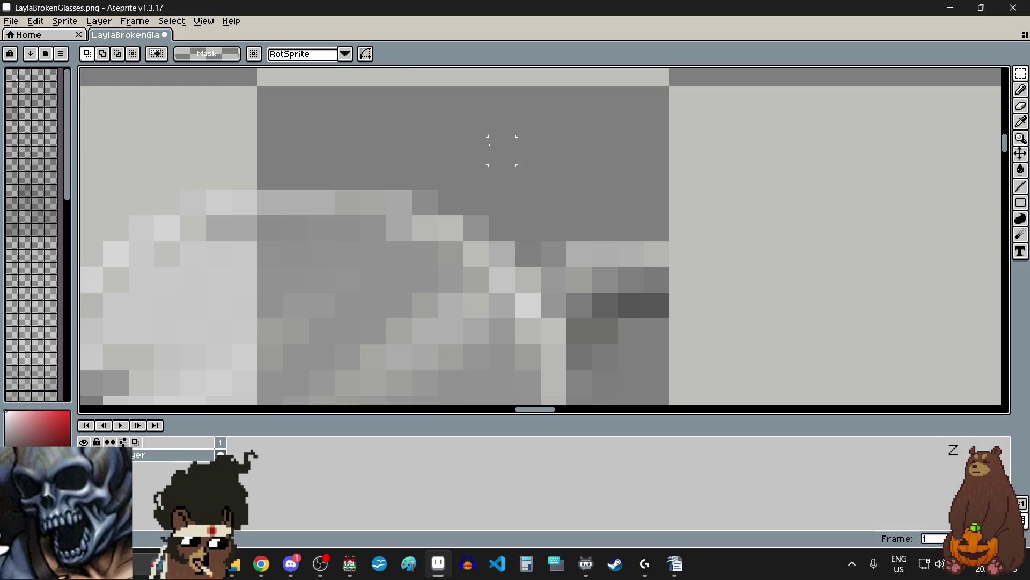
scroll(651, 98, down, 3)
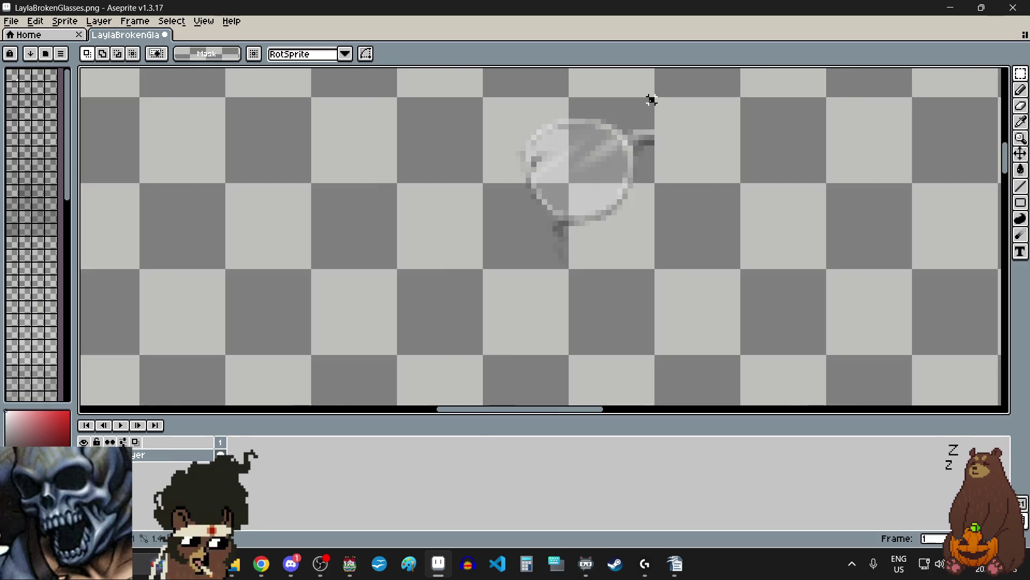
mouse_move(650, 101)
mouse_down()
mouse_move(564, 209)
mouse_move(322, 379)
mouse_up()
scroll(558, 215, up, 2)
scroll(497, 312, down, 3)
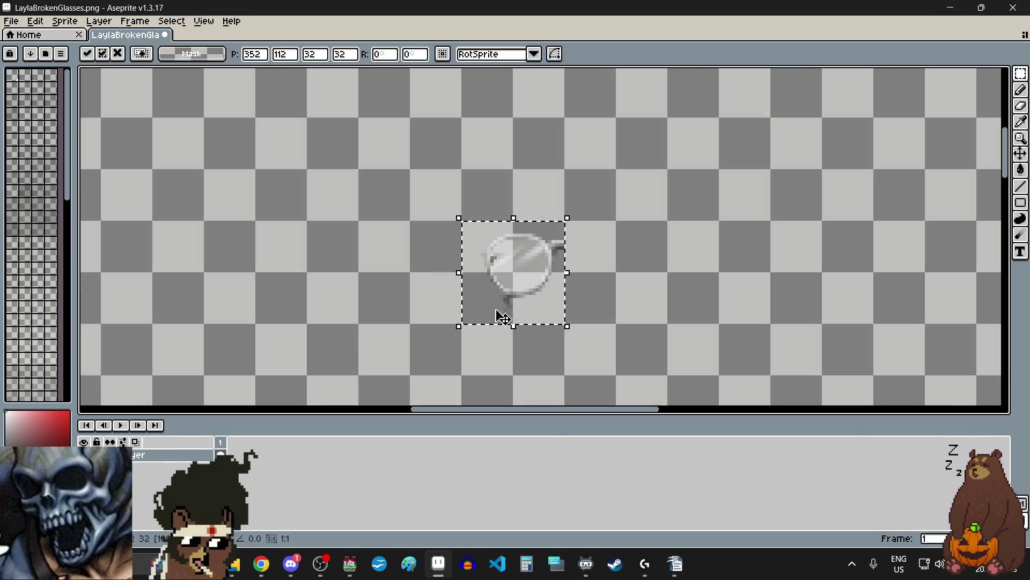
click(38, 22)
click(119, 192)
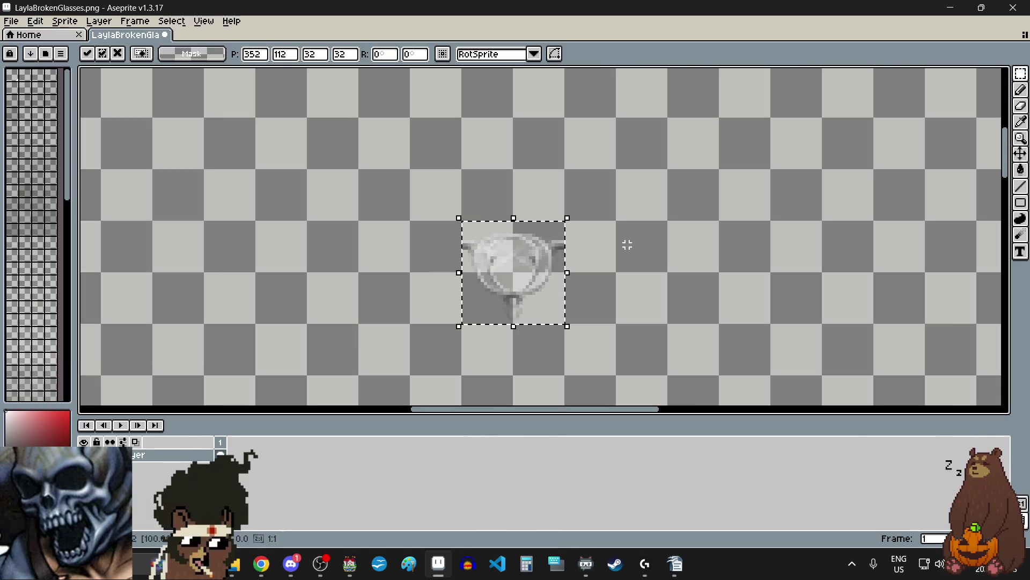
- Move the mirrored lens beside the left lens and drop it in place
scroll(626, 243, up, 1)
mouse_move(499, 266)
mouse_down()
mouse_move(652, 271)
mouse_move(601, 268)
mouse_up()
scroll(649, 270, up, 1)
scroll(633, 269, up, 3)
scroll(596, 215, down, 3)
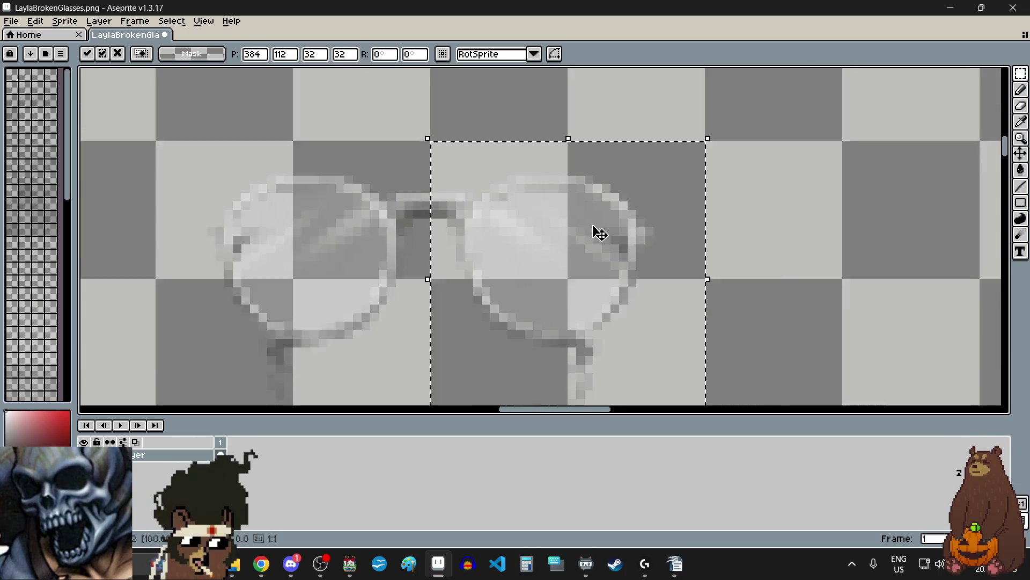
scroll(483, 289, up, 1)
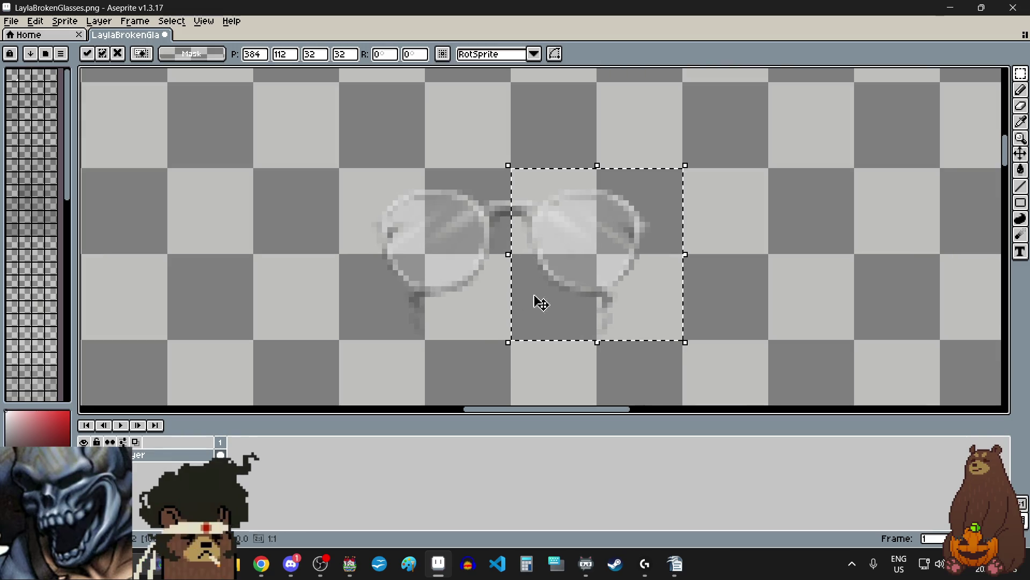
click(744, 273)
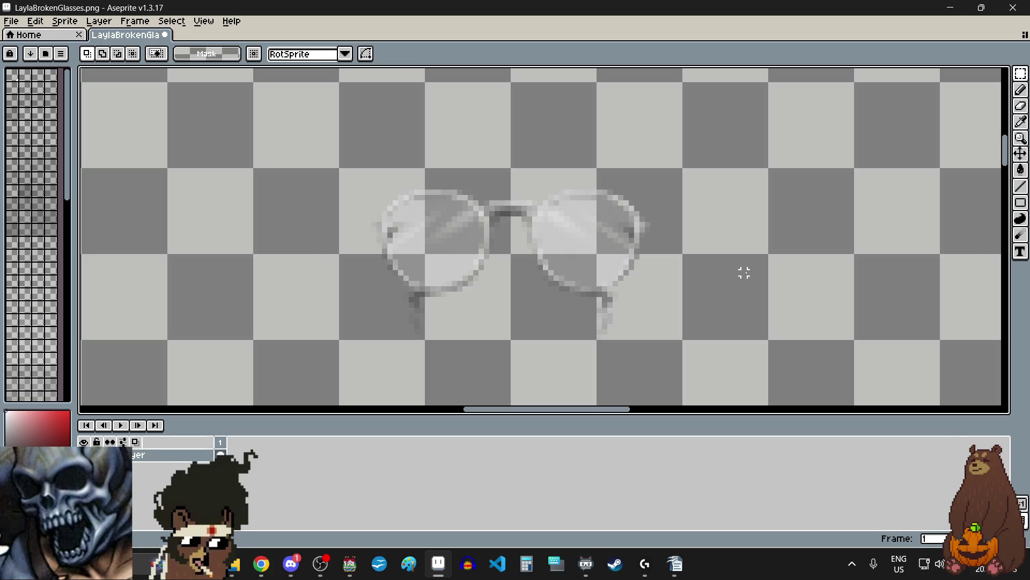